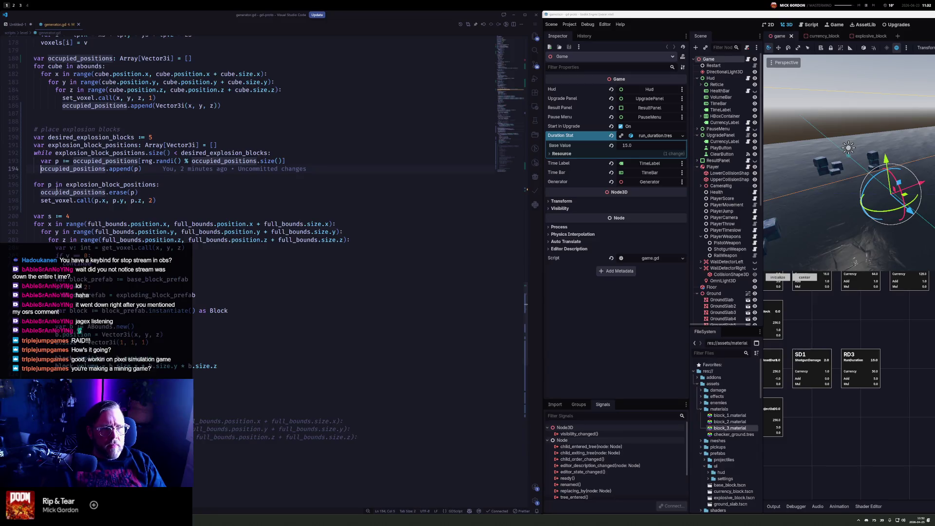
Guard the explosion-block append with 'if not explosion_block_positions.has(p):', replacing occupied_positions, and save generator.gd
key(End)
scroll(166, 179, up, 2)
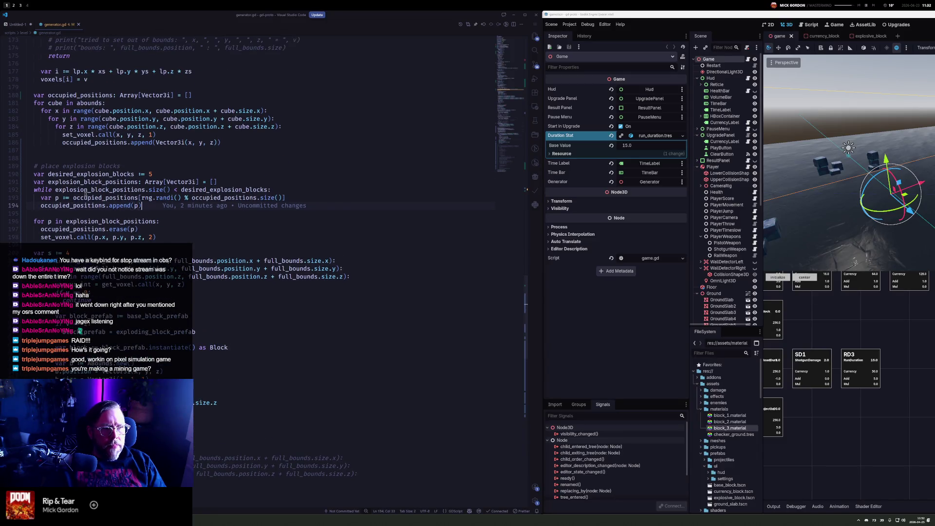
double_click(66, 190)
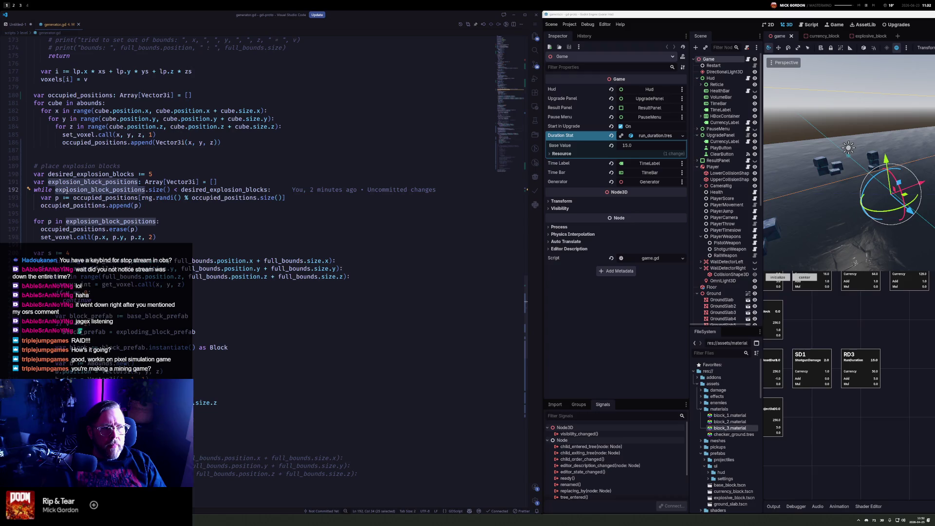
double_click(80, 206)
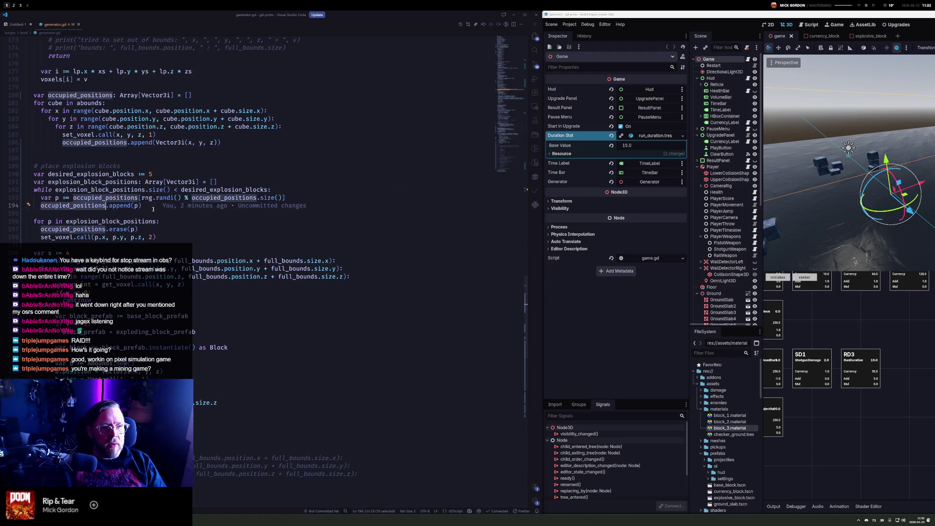
key(Tab)
double_click(85, 183)
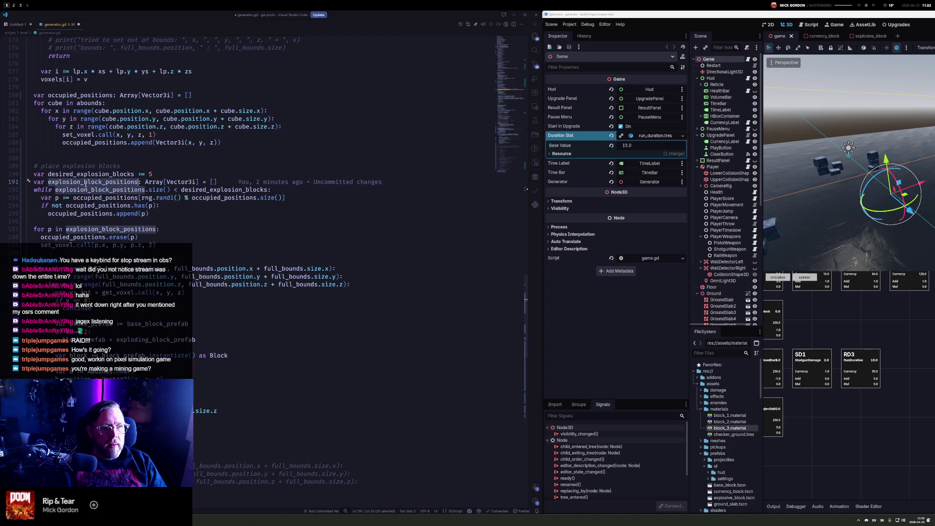
key(ctrl+c)
double_click(99, 205)
key(ctrl+d)
key(ctrl+v)
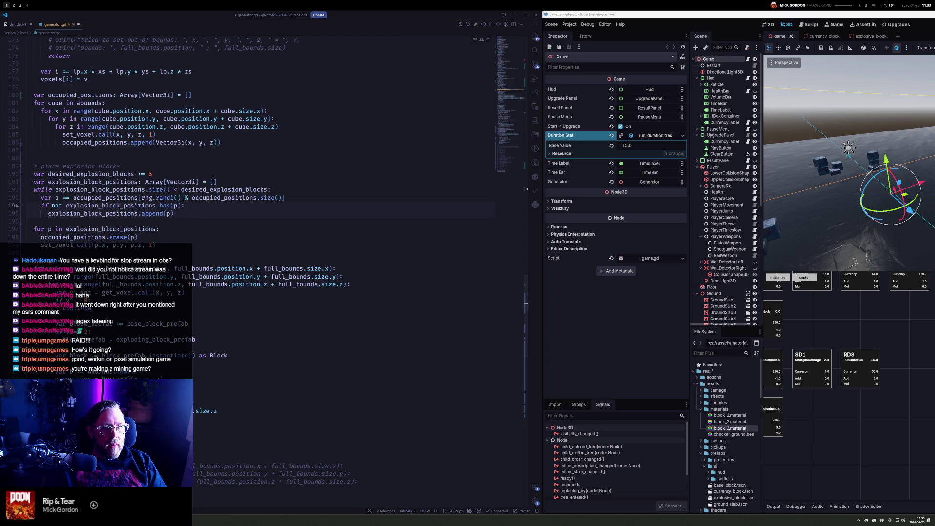
key(ctrl+s)
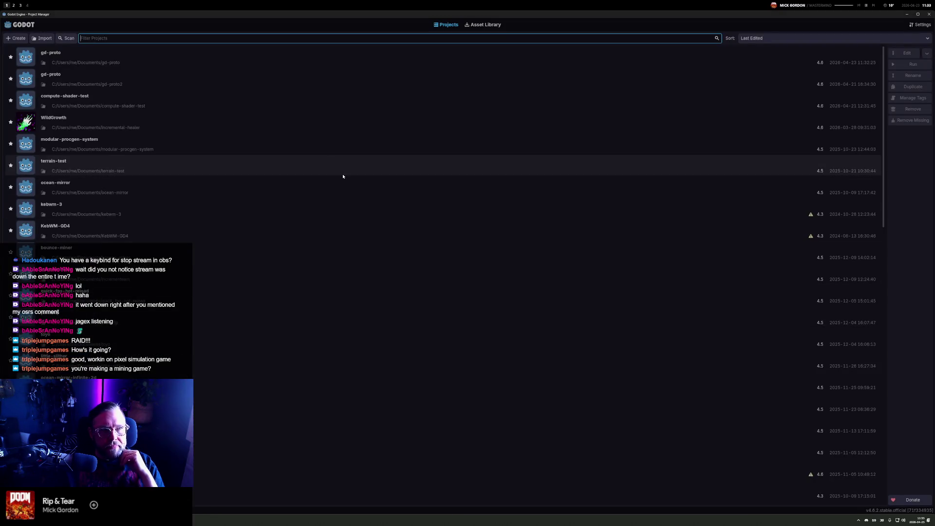
Open the gd-proto project from the Project Manager, confirming the Recovery Mode prompt
double_click(438, 57)
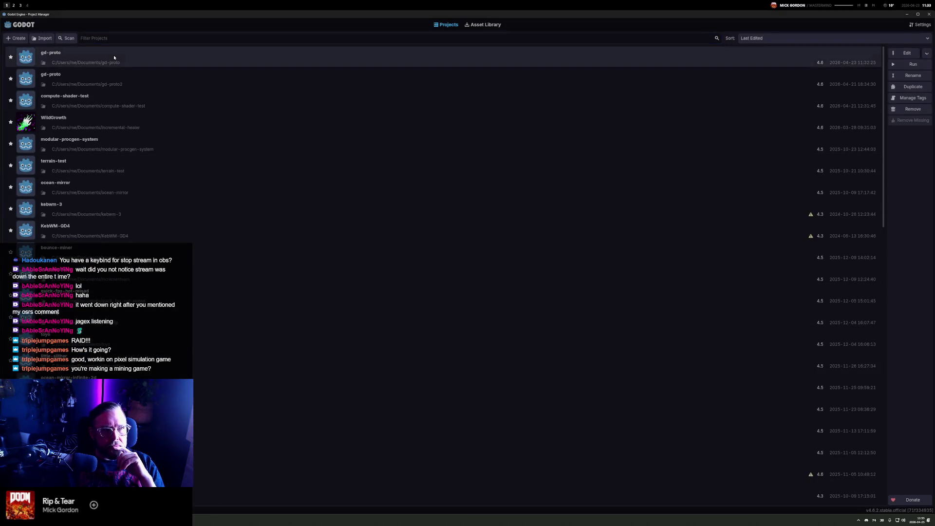
click(413, 328)
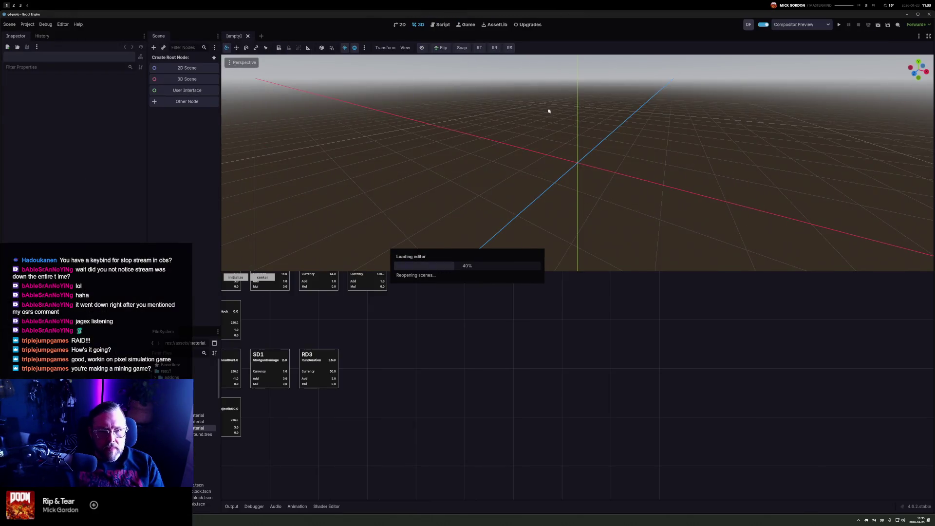
click(14, 4)
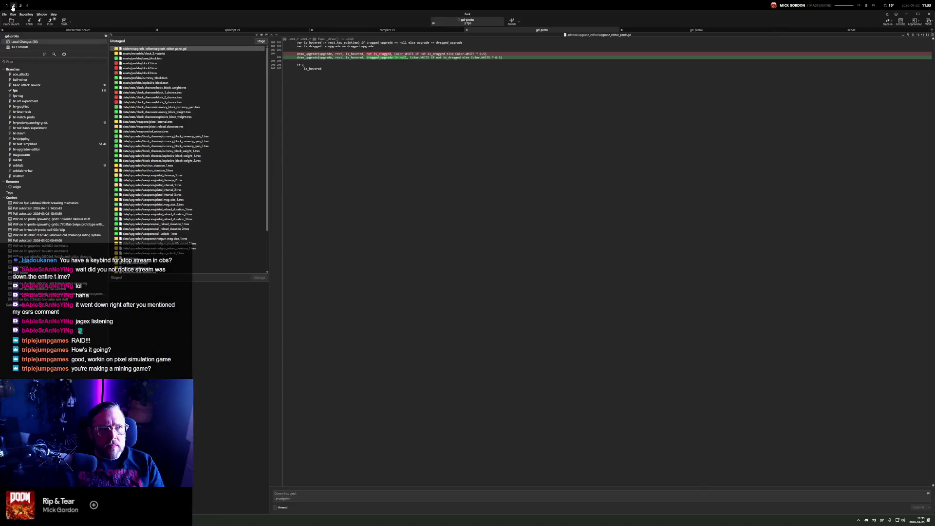
click(5, 5)
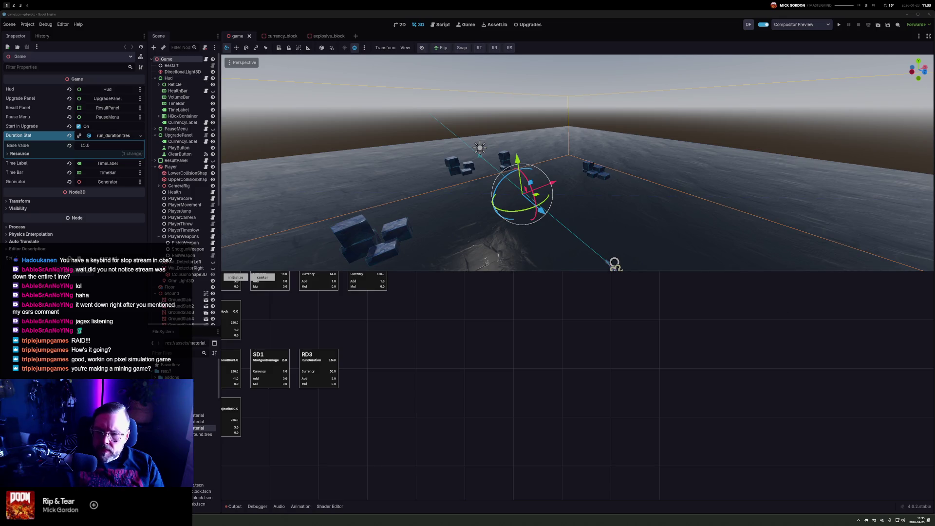
Tile VS Code beside the Godot editor and collapse the Player branch of the scene tree
key(super+c)
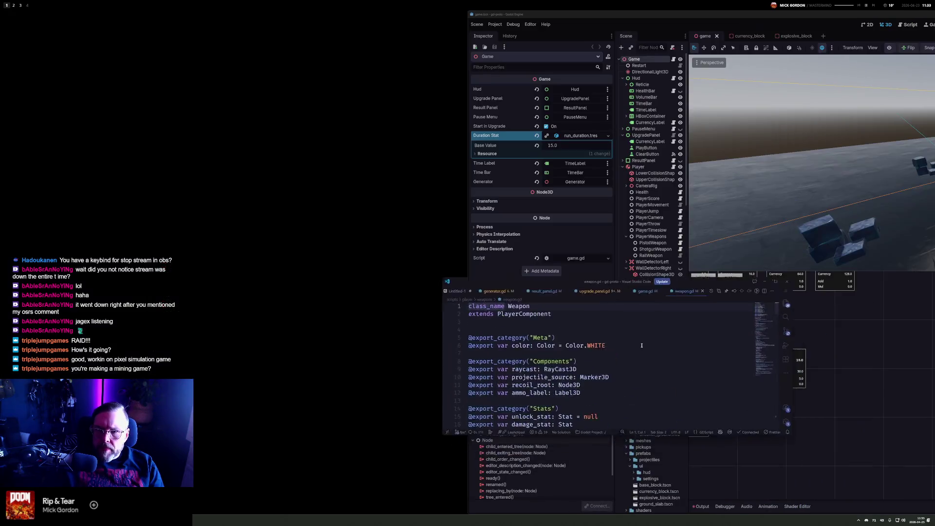
key(super+c)
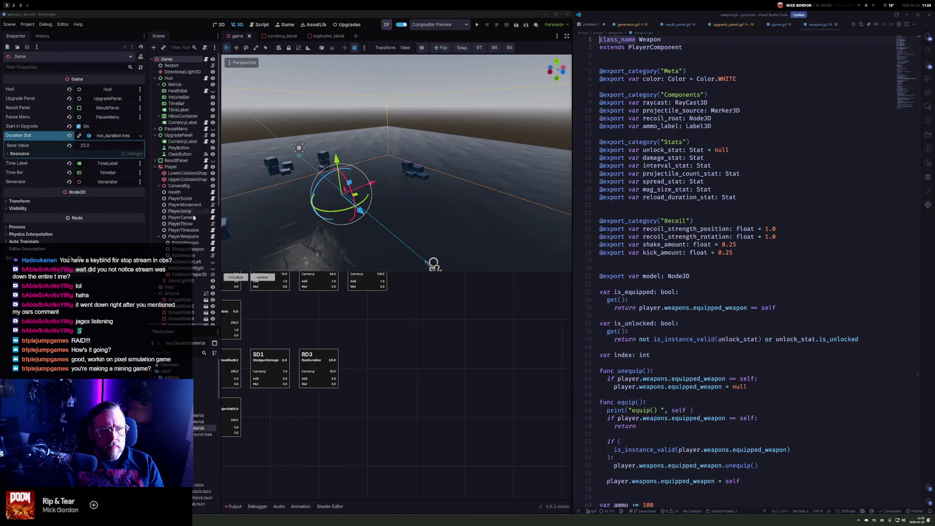
click(171, 293)
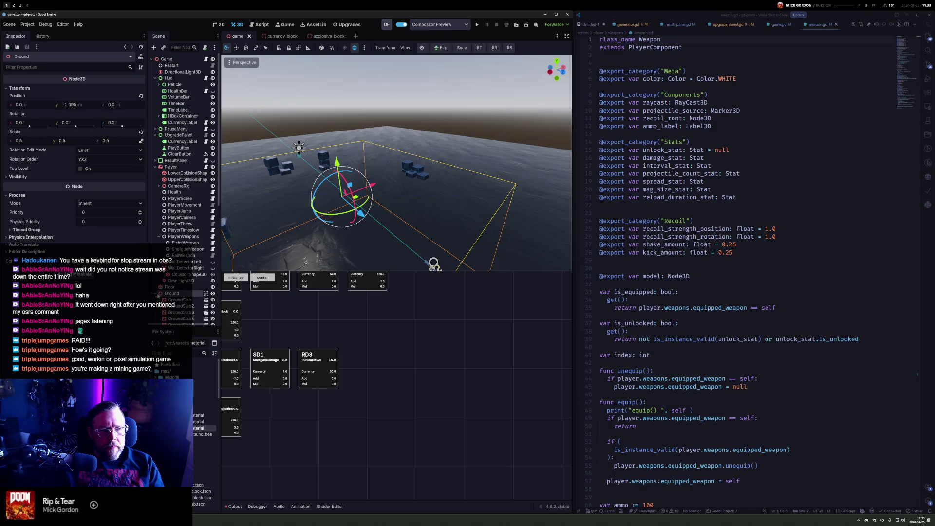
click(155, 167)
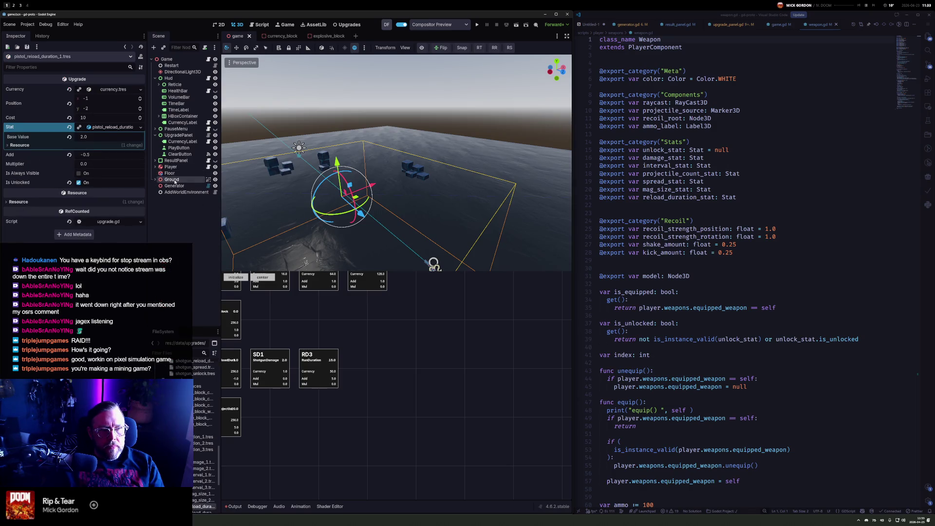
Regenerate the Generator's voxel blocks and hide the upgrades graph overlay
click(174, 185)
click(77, 101)
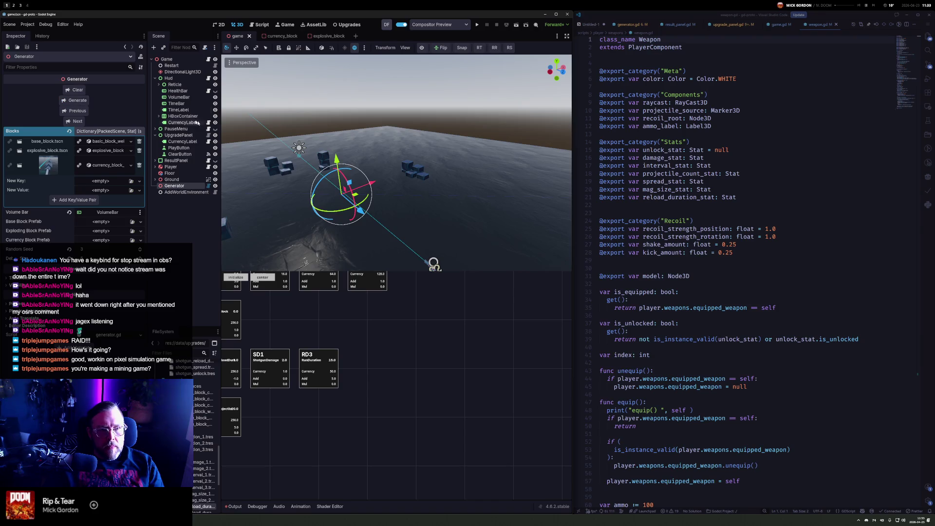
click(349, 25)
click(237, 24)
mouse_move(390, 273)
mouse_down()
mouse_move(348, 276)
mouse_move(530, 286)
mouse_move(480, 262)
mouse_up()
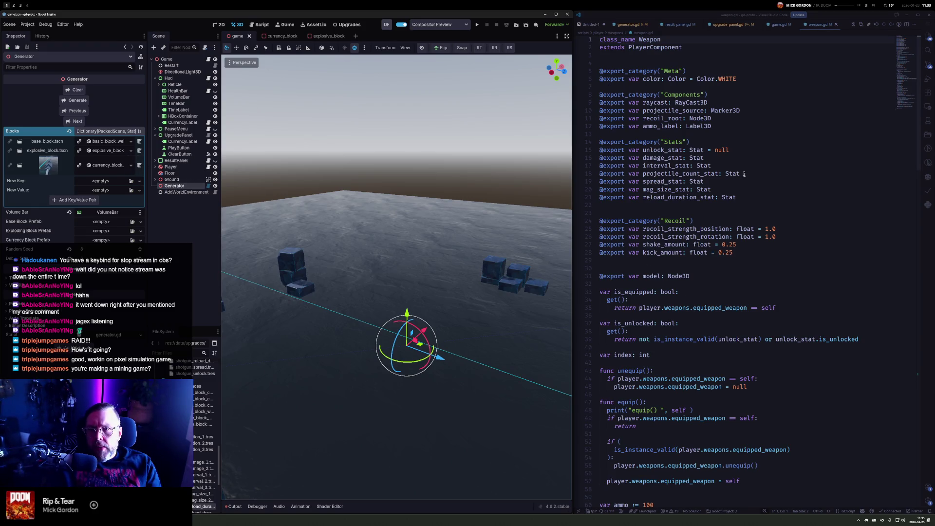
Add print(v) after the get_voxel line in generator.gd's block-spawning loop, then return to Godot
click(645, 25)
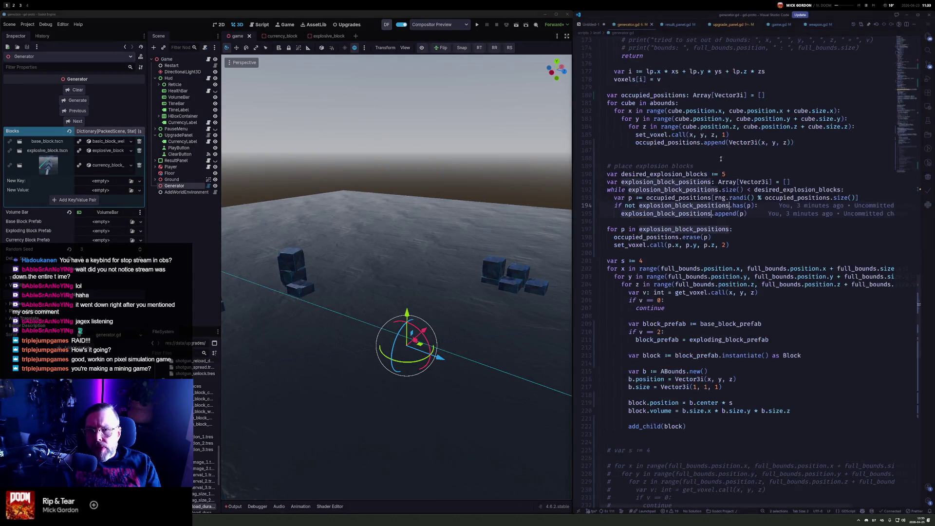
click(668, 245)
key(Down)
key(Down)
key(Down)
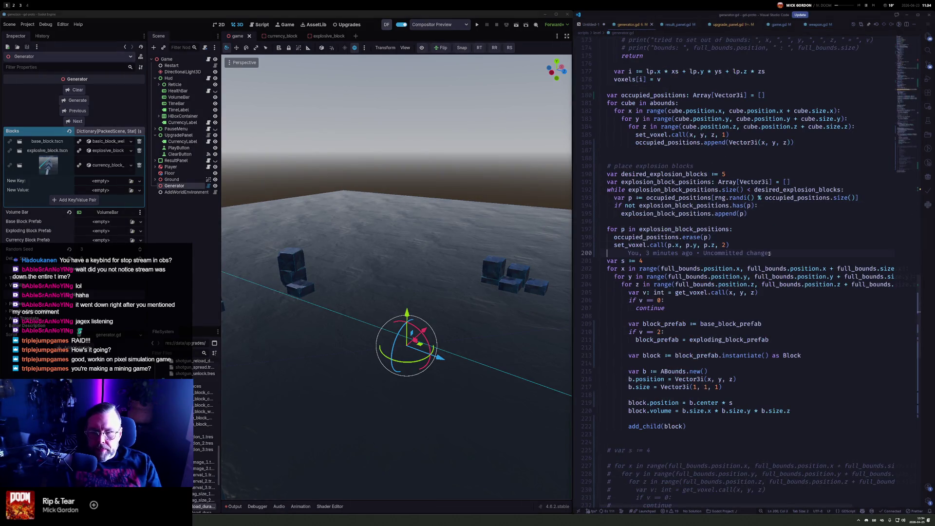
key(Down)
key(Down)
key(Down)
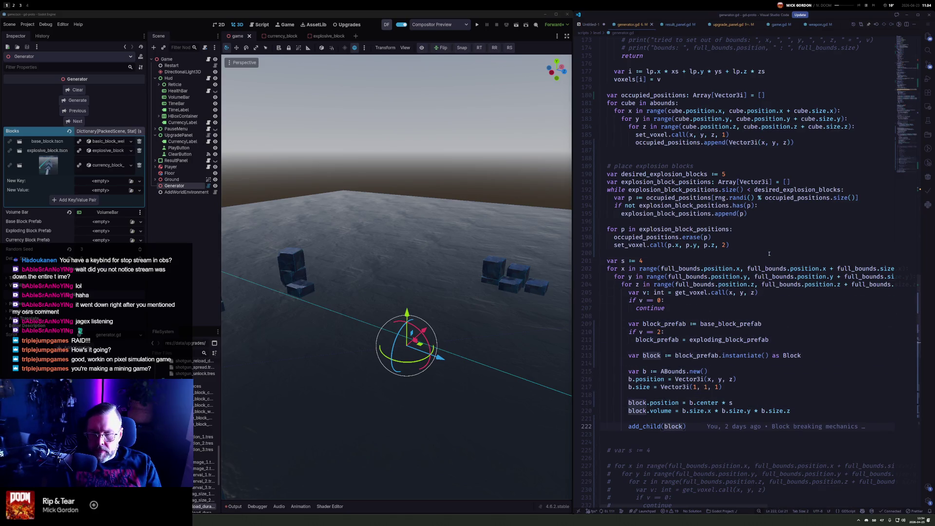
key(Up)
key(Up)
key(Up)
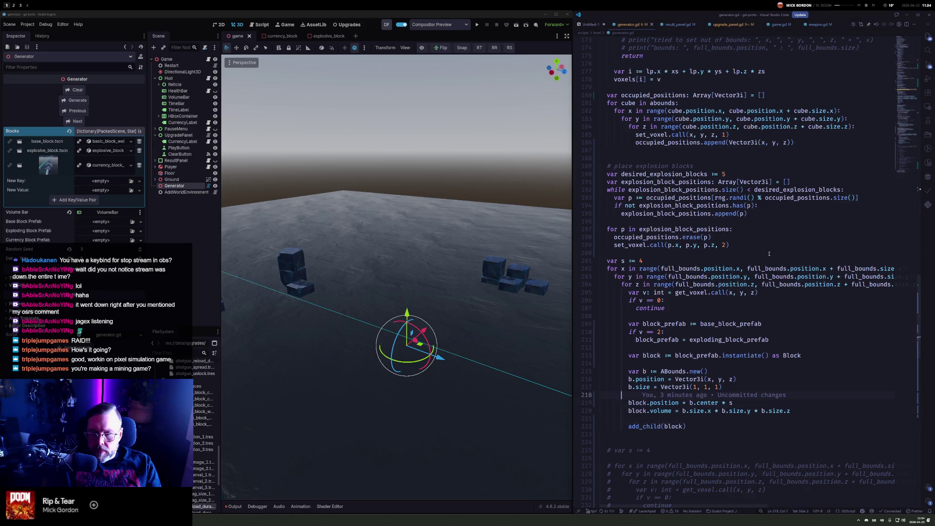
key(Down)
key(Down)
key(Down)
key(End)
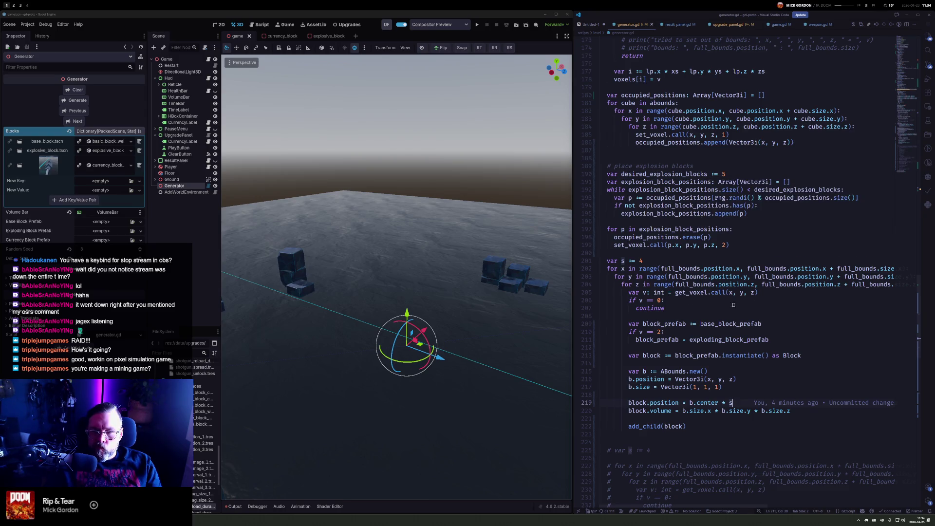
click(781, 295)
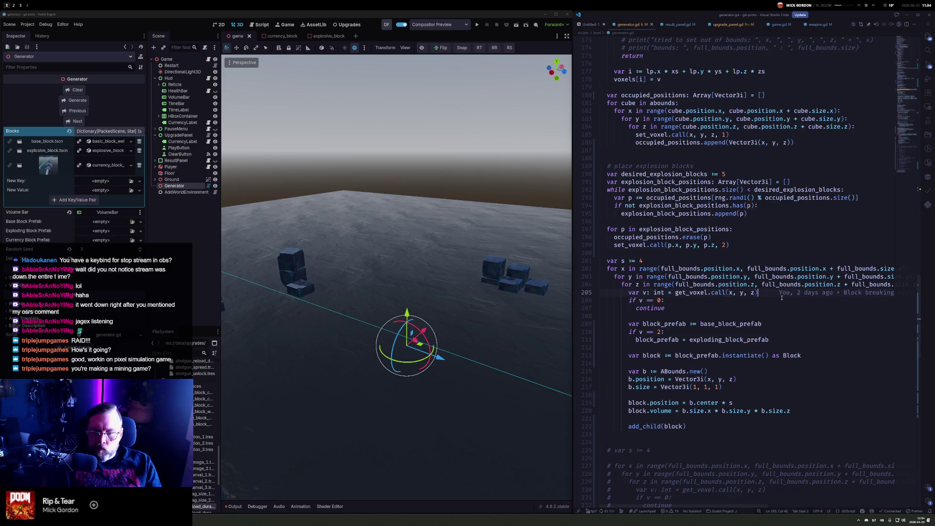
key(Return)
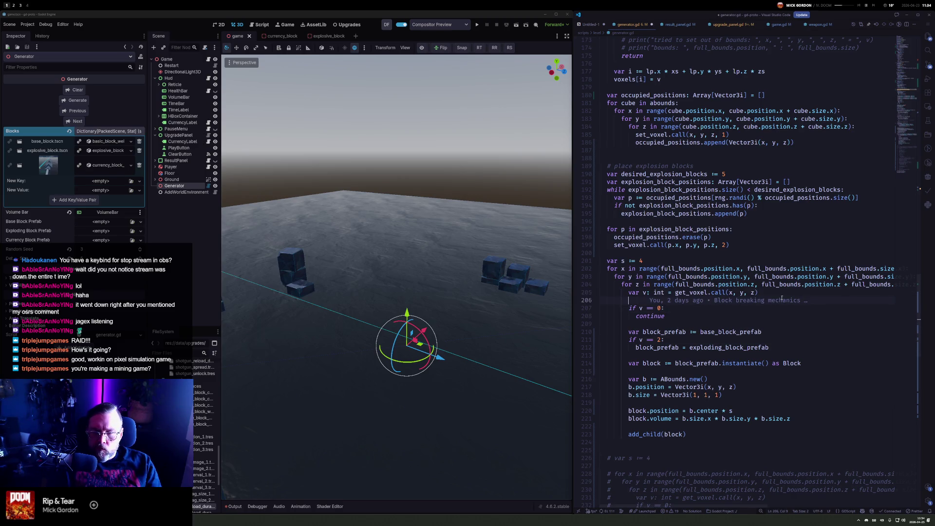
text(print()
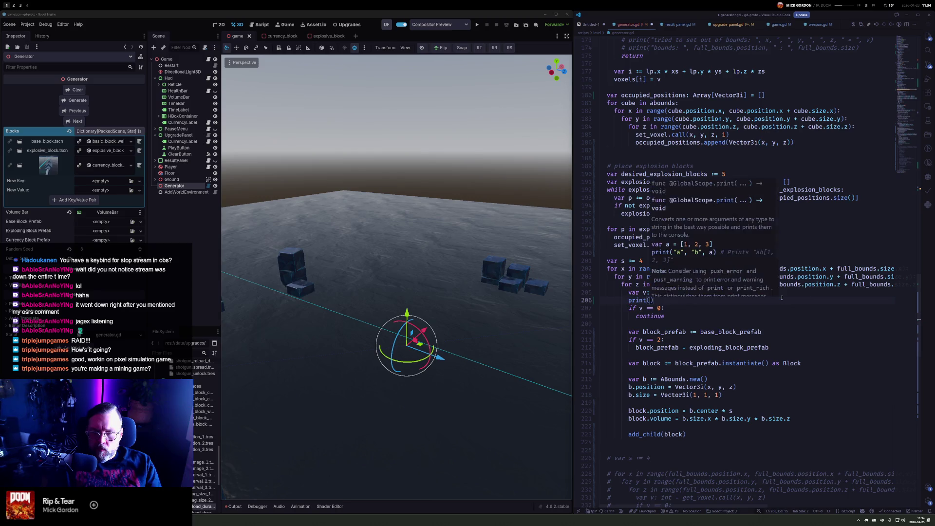
text(v)
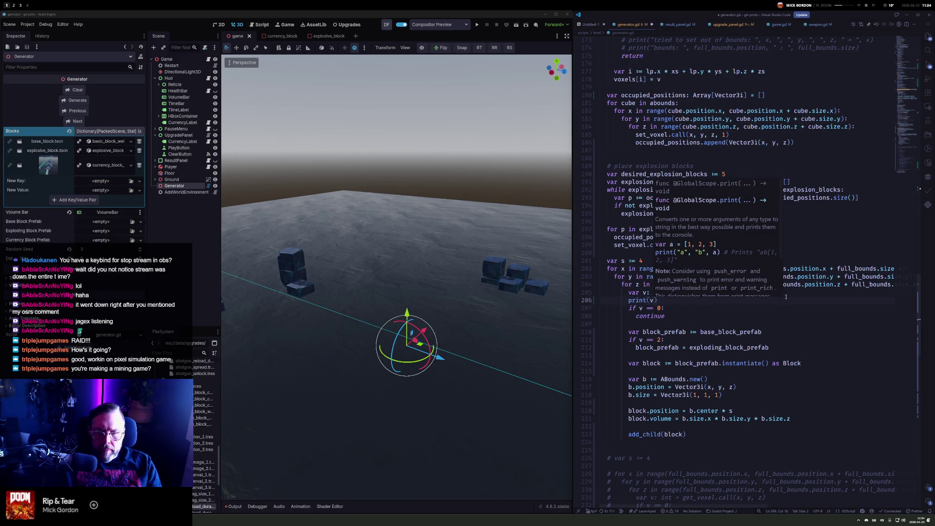
click(232, 506)
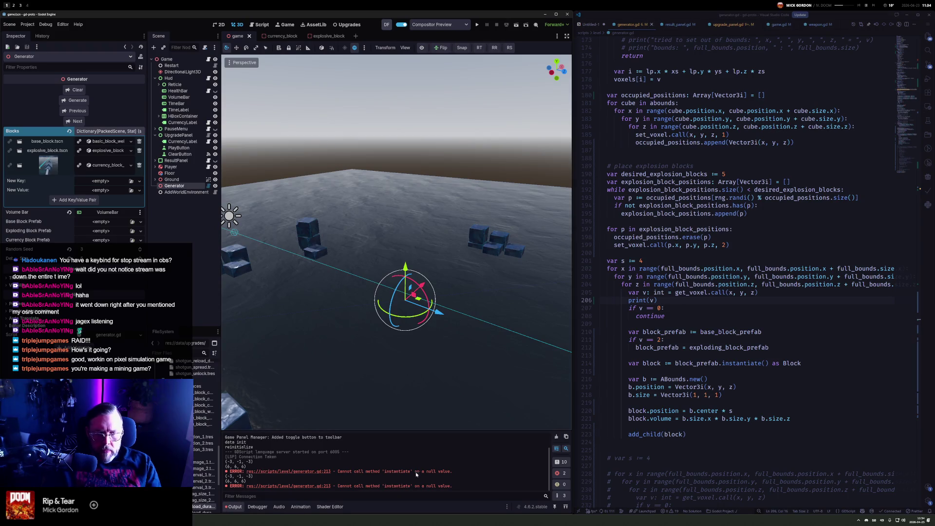
Assign base_block.tscn and explosive_block.tscn to the Generator's base and explosive block prefab slots
click(108, 131)
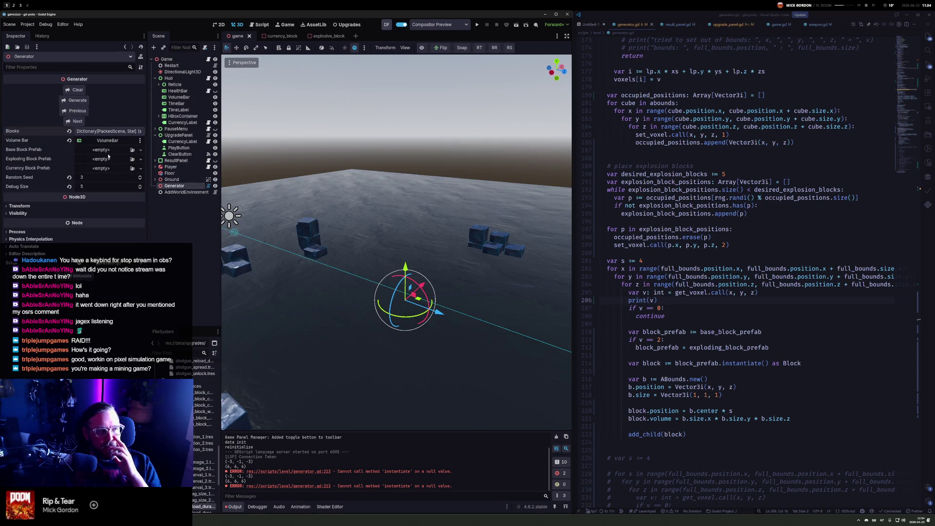
scroll(203, 419, up, 5)
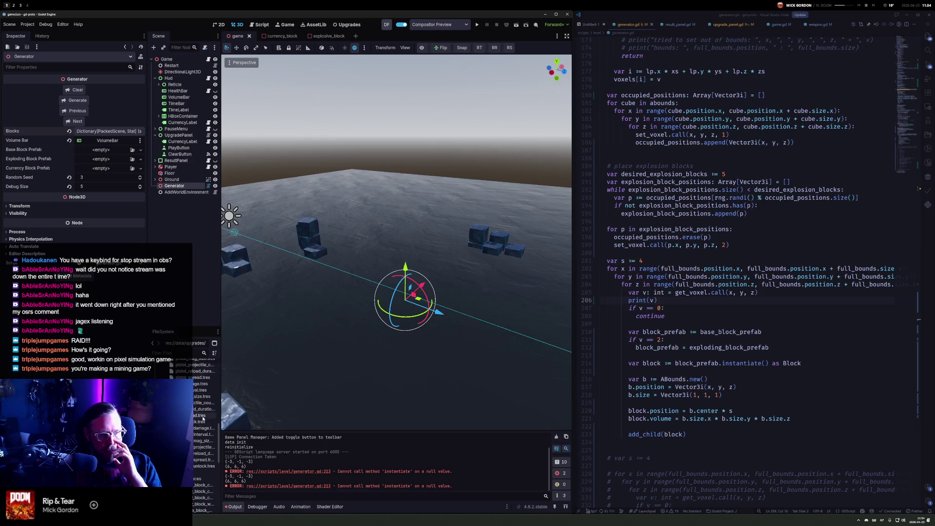
scroll(202, 418, up, 2)
mouse_move(200, 440)
mouse_down()
mouse_move(163, 365)
mouse_move(131, 178)
mouse_move(116, 149)
mouse_up()
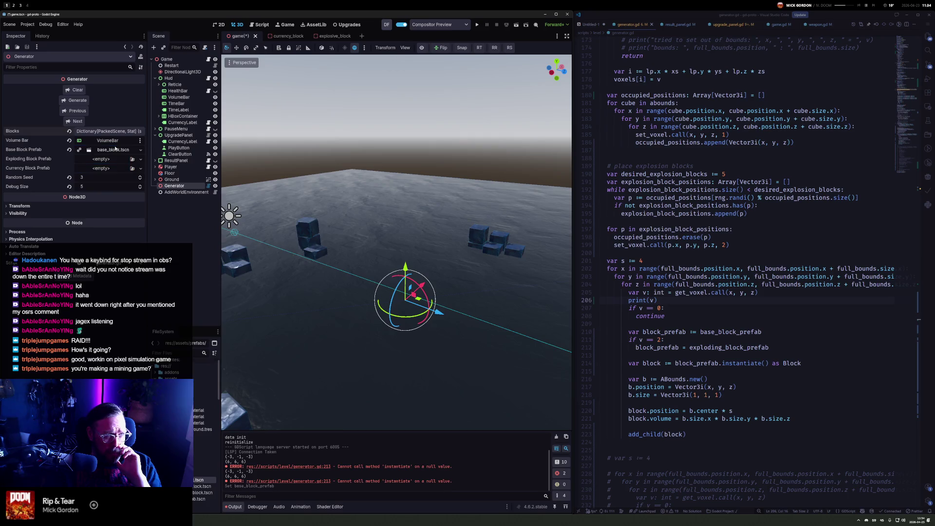
mouse_move(202, 493)
mouse_down()
mouse_move(83, 179)
mouse_move(102, 159)
mouse_up()
Assign currency_block.tscn to the Currency Block Prefab and regenerate the voxel structure
scroll(194, 488, down, 5)
scroll(196, 484, down, 5)
drag(198, 446, 149, 374)
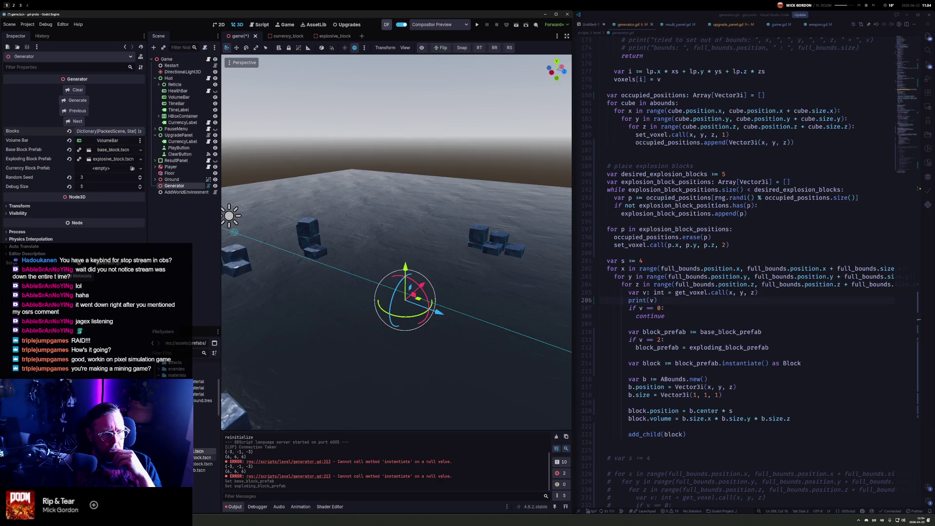
drag(194, 461, 113, 171)
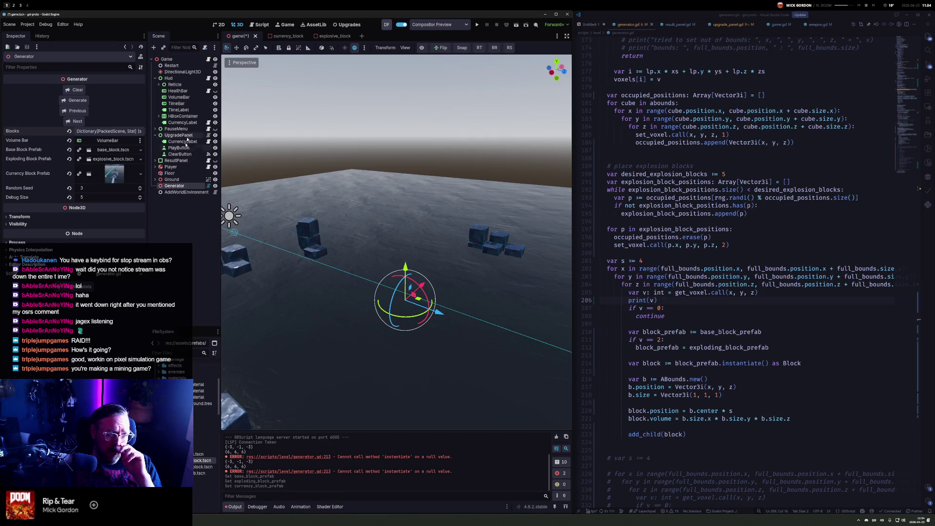
click(77, 101)
Generate the voxel cube and step the Random Seed up to 19
click(77, 103)
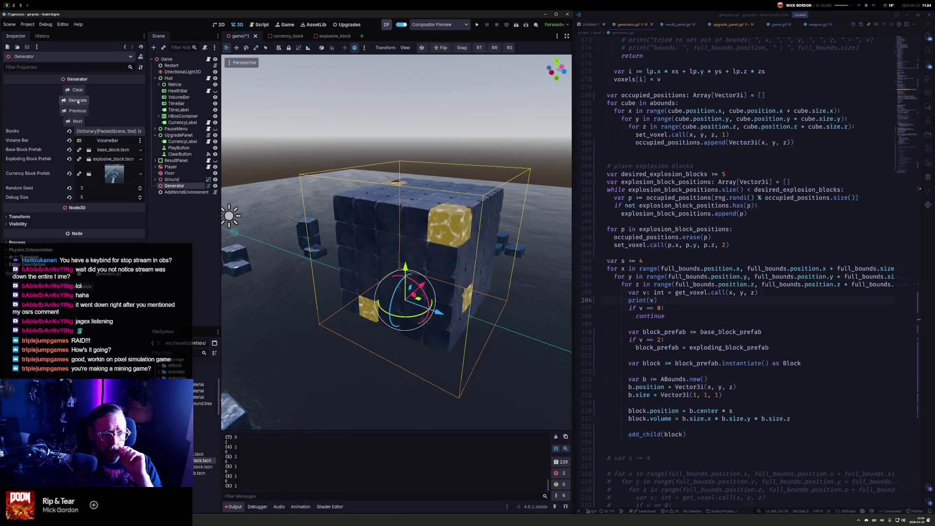
scroll(463, 217, down, 5)
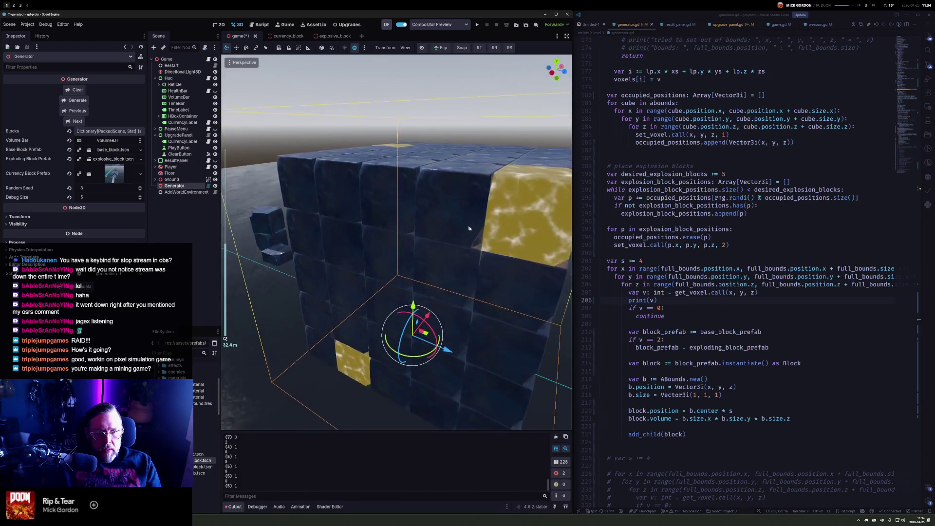
click(75, 123)
click(76, 123)
click(75, 123)
click(75, 123)
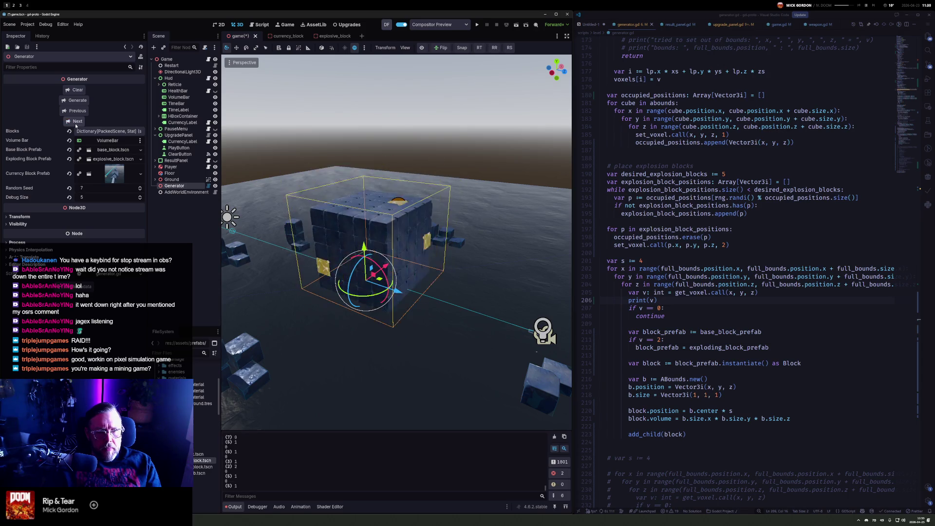
click(75, 123)
click(75, 123)
click(76, 123)
click(76, 123)
click(76, 122)
click(76, 123)
click(76, 123)
click(76, 123)
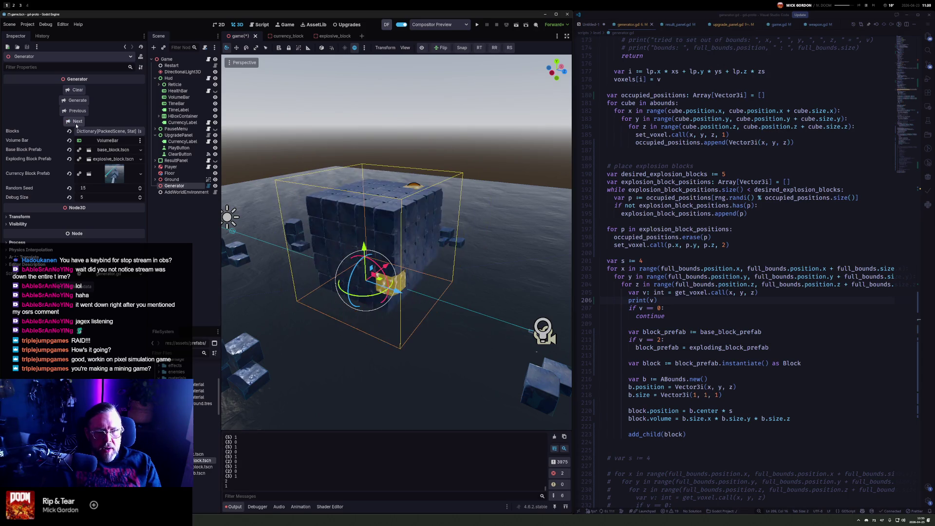
click(76, 123)
click(76, 122)
click(76, 123)
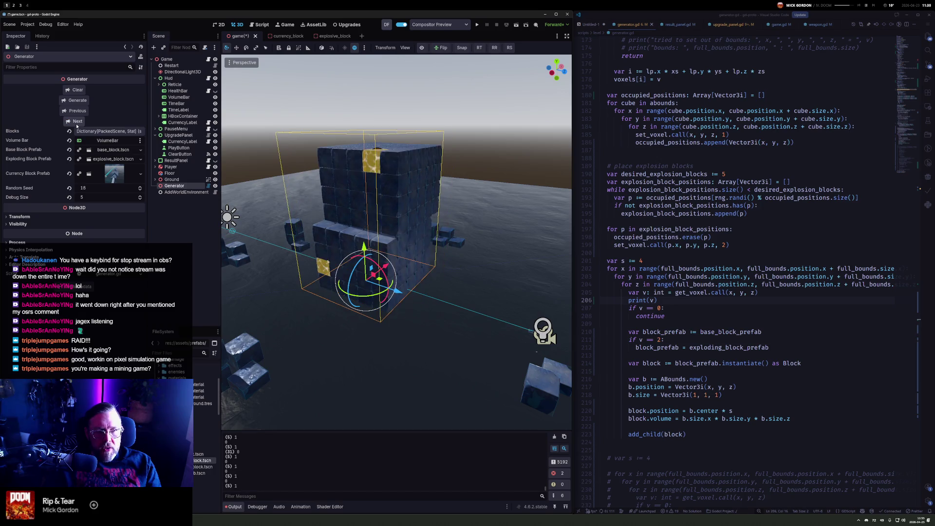
click(77, 121)
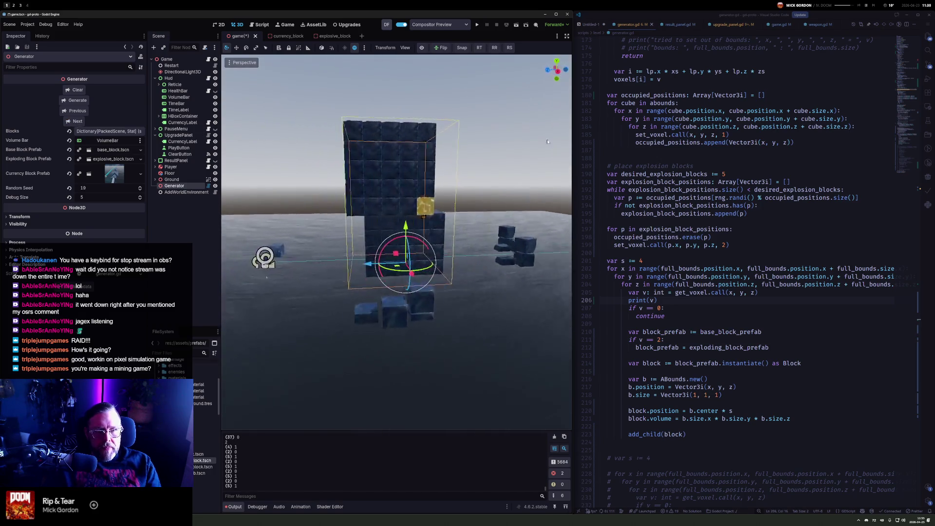
Delete the hard-coded desired explosion blocks value 5 in generator.gd
mouse_move(412, 144)
mouse_down()
mouse_move(538, 202)
mouse_move(459, 198)
mouse_up()
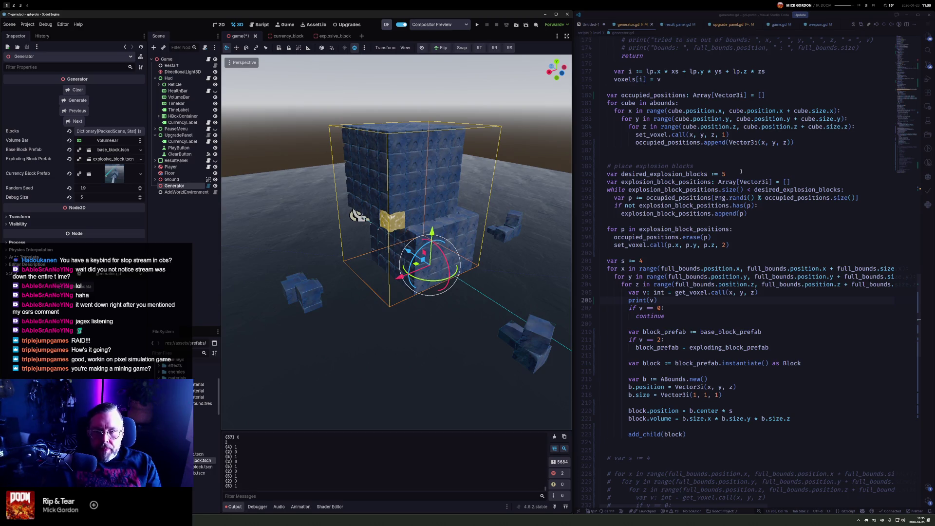
click(740, 172)
key(BackSpace)
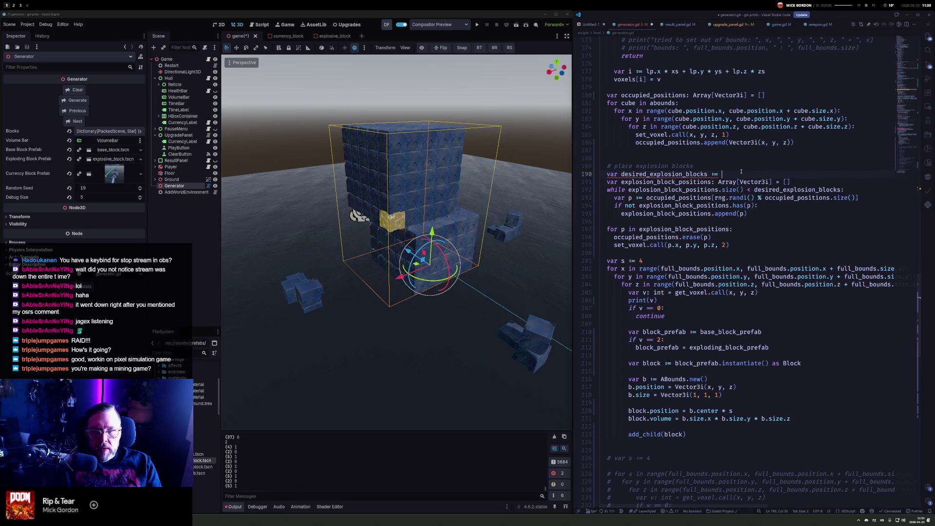
click(910, 52)
click(748, 125)
click(790, 222)
key(ctrl+k)
key(ctrl+i)
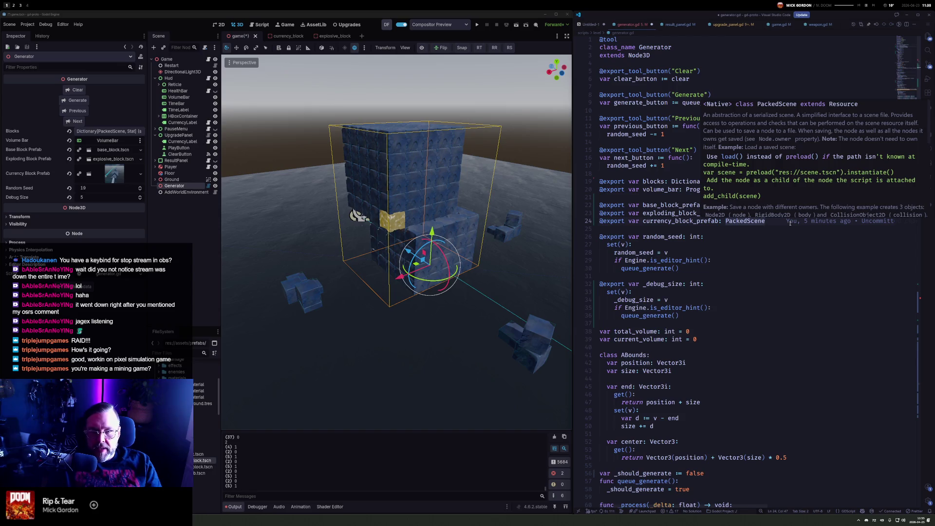
key(Return)
key(Return)
text(@)
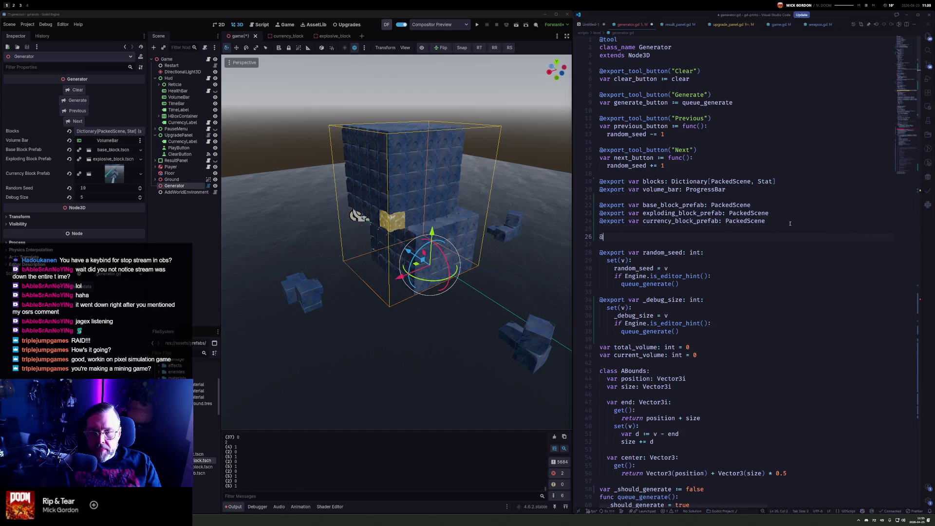
text(export var de)
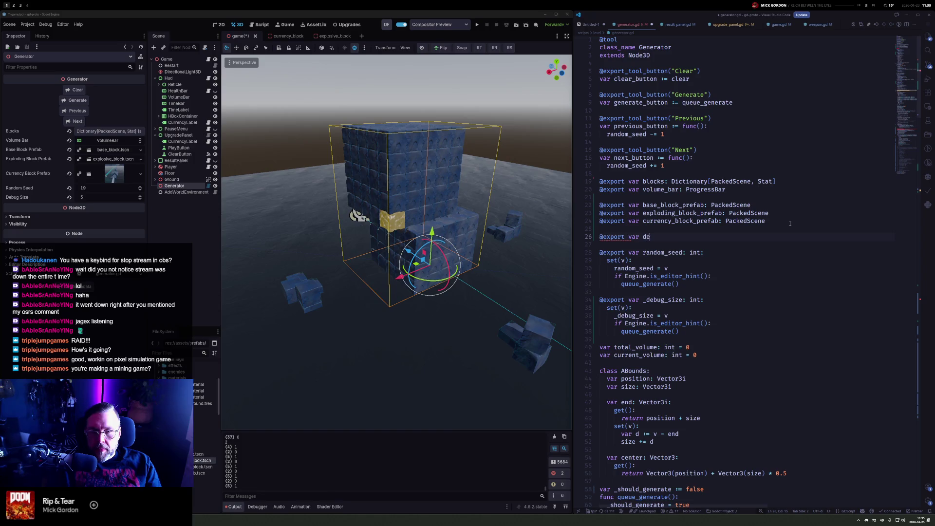
text(xplo)
key(BackSpace)
text(ion_block_ch)
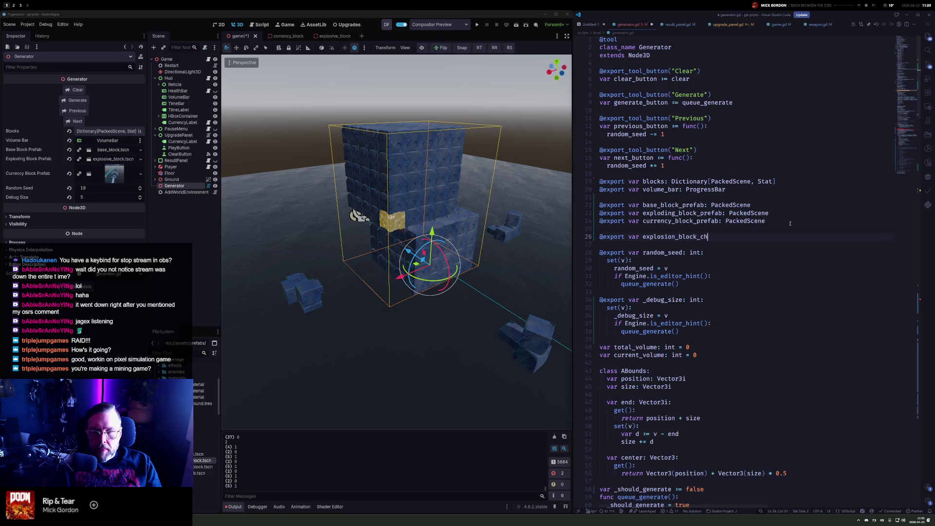
text(ance_stat:Stat)
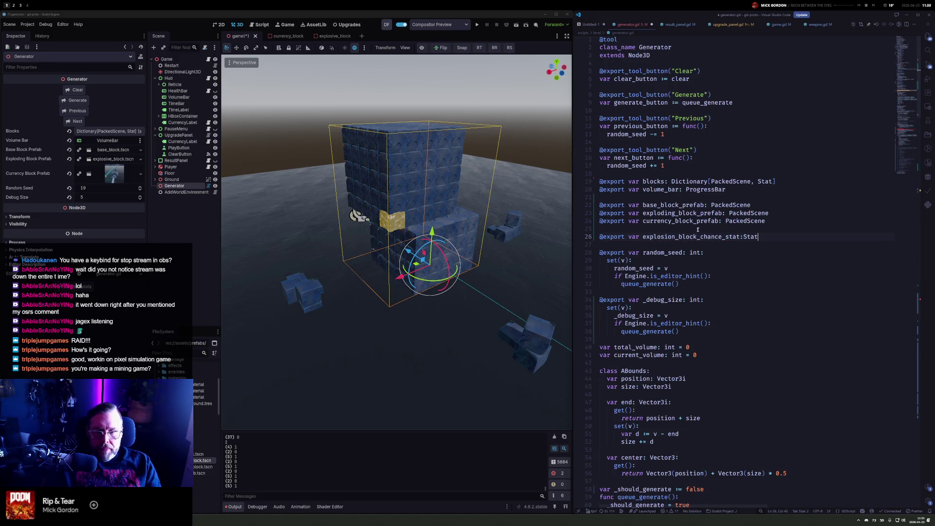
key(ctrl+s)
Rename the new export to explosive_block_chance_stat, keeping the prefab as explosive_block_prefab
double_click(672, 236)
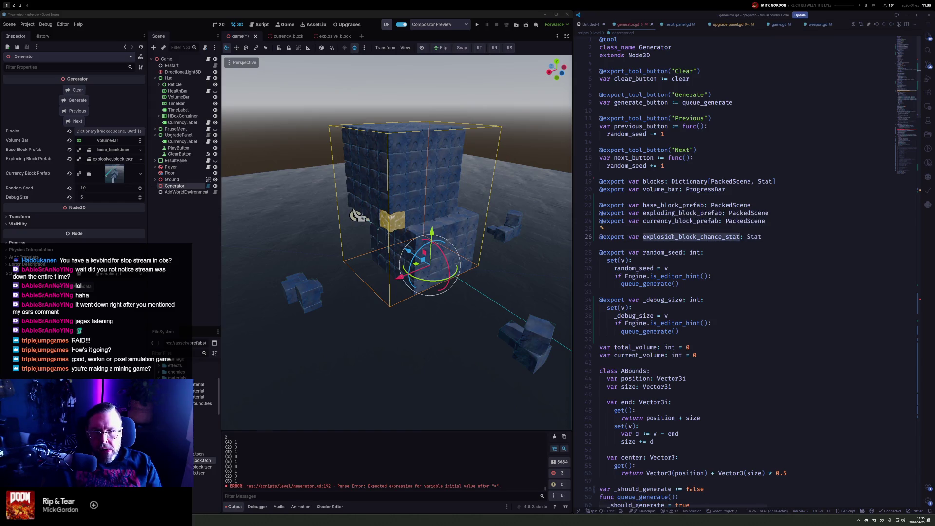
click(656, 215)
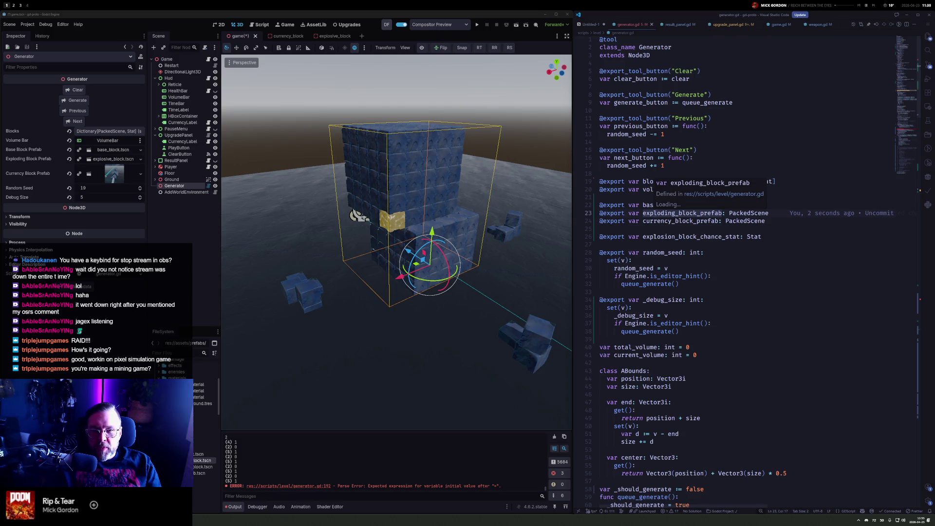
click(651, 214)
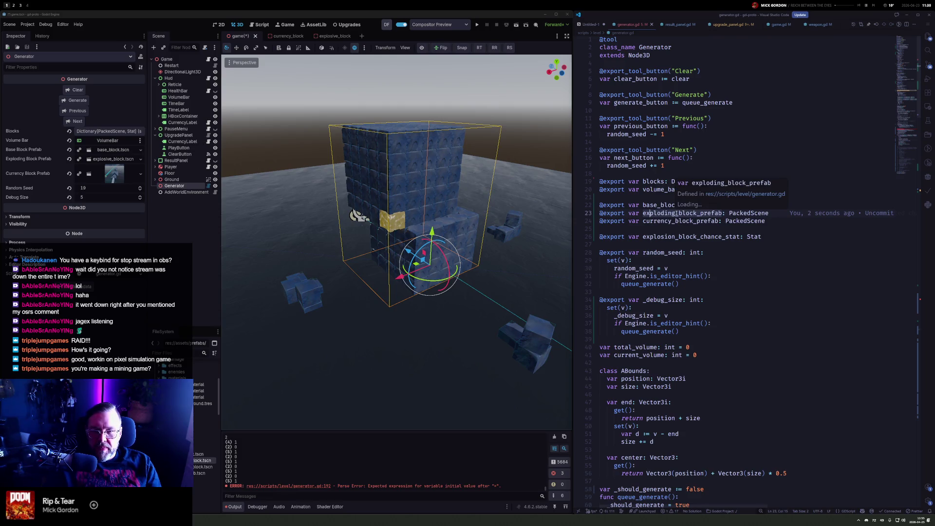
click(676, 213)
key(F2)
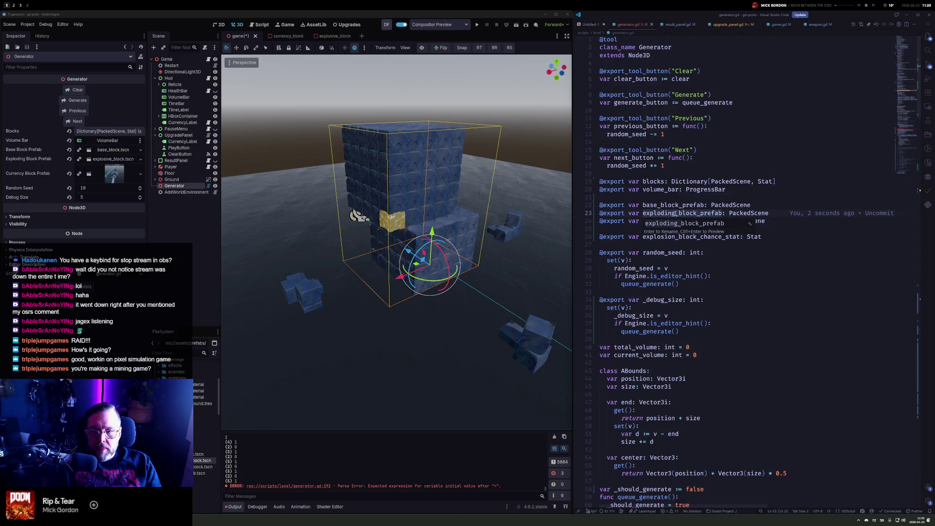
key(Escape)
key(ctrl+z)
drag(643, 236, 673, 237)
text(explosive)
click(784, 238)
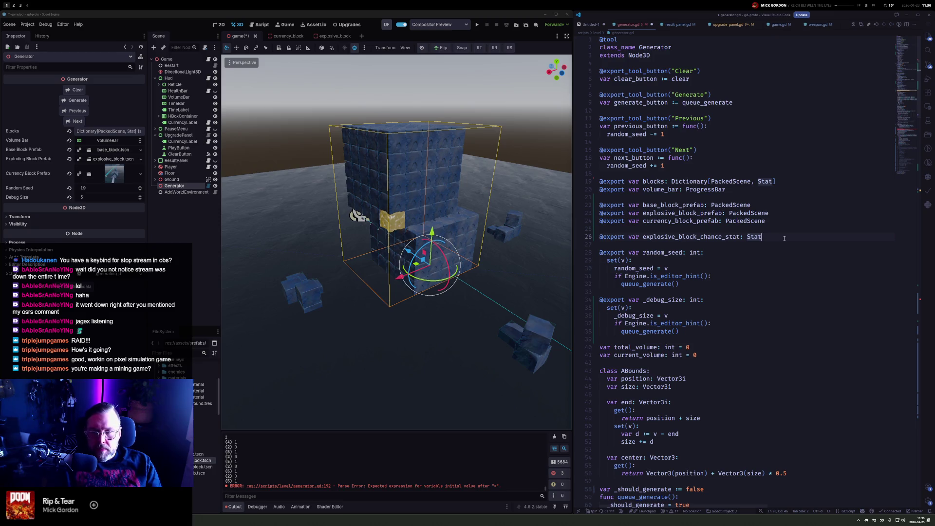
Duplicate the export line as currency_block_chance_stat and save the script
key(shift+alt+Down)
key(ctrl+Left)
key(ctrl+Left)
key(ctrl+Left)
key(shift+Right)
key(shift+Right)
key(shift+Right)
key(shift+Right)
key(shift+Right)
key(shift+Right)
text(currency)
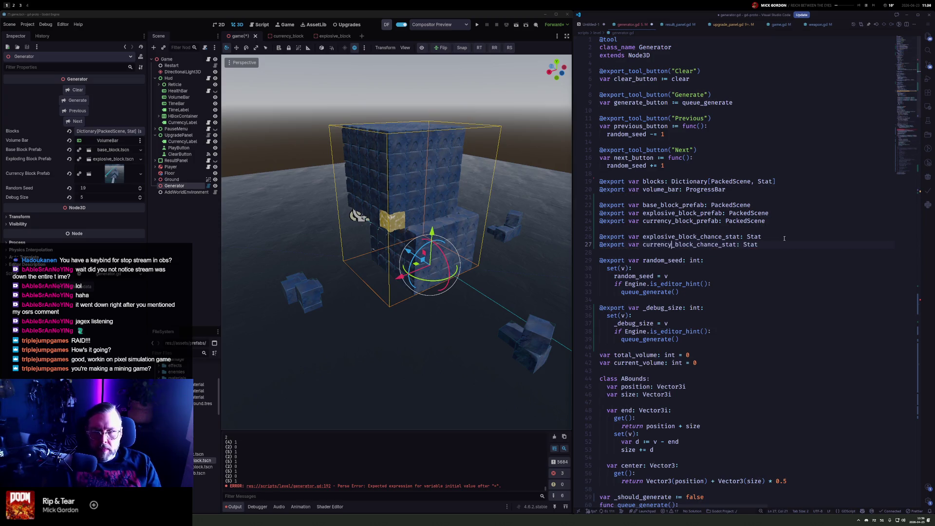
key(ctrl+s)
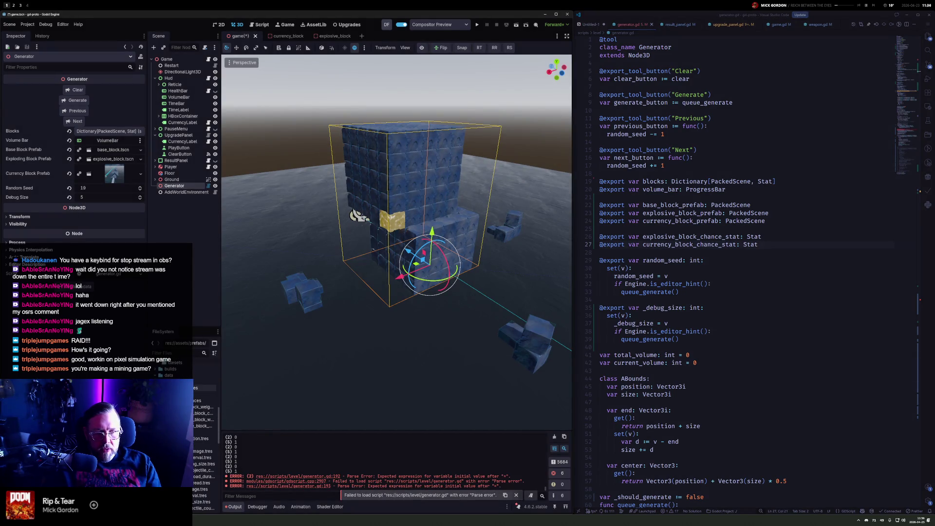
right_click(200, 400)
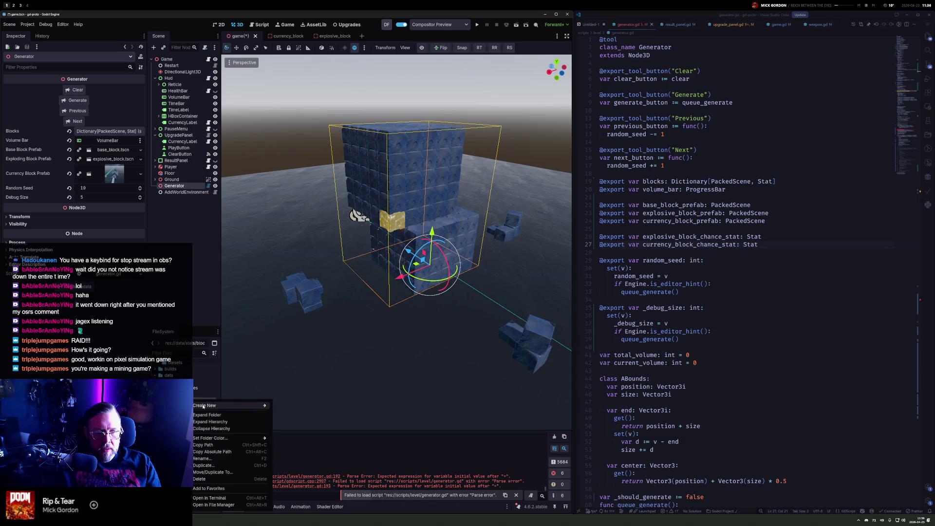
Create and save a new Stat resource in the block_chances folder, then select the chance stat name
mouse_move(253, 402)
click(295, 425)
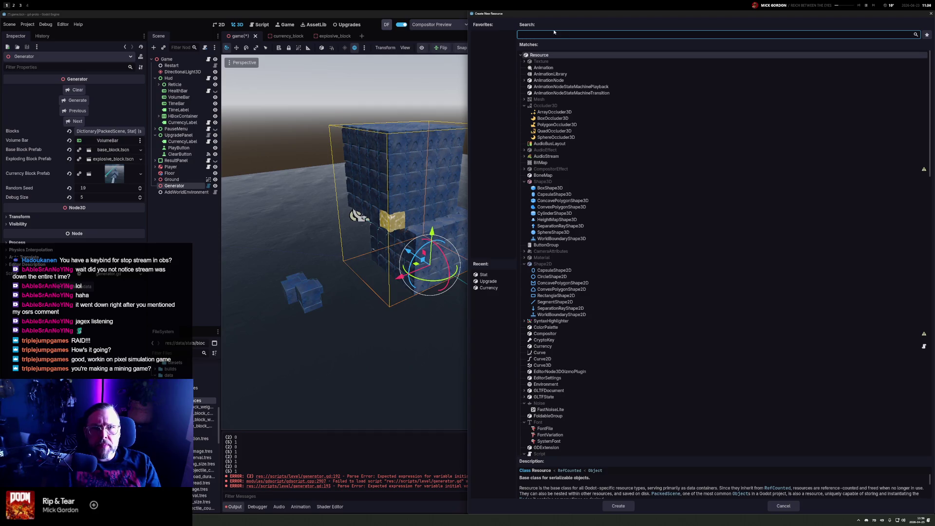
text(stat)
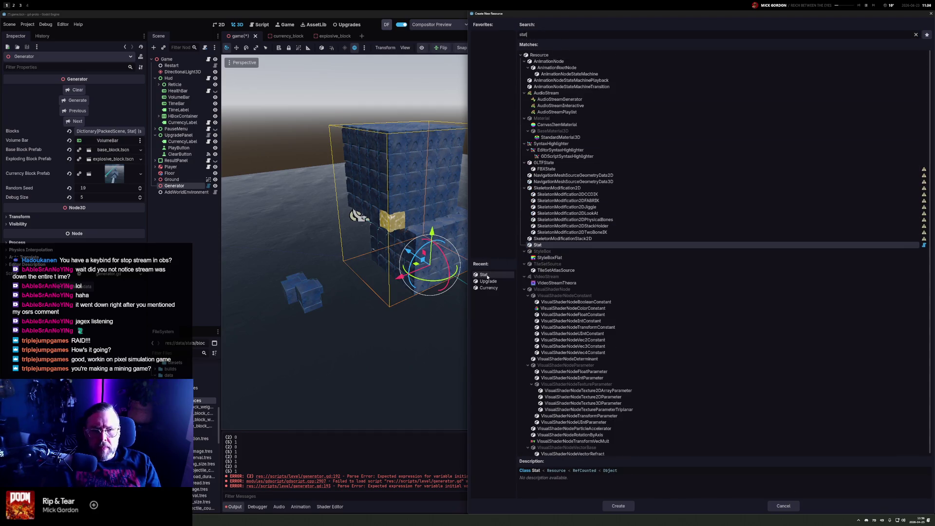
double_click(484, 275)
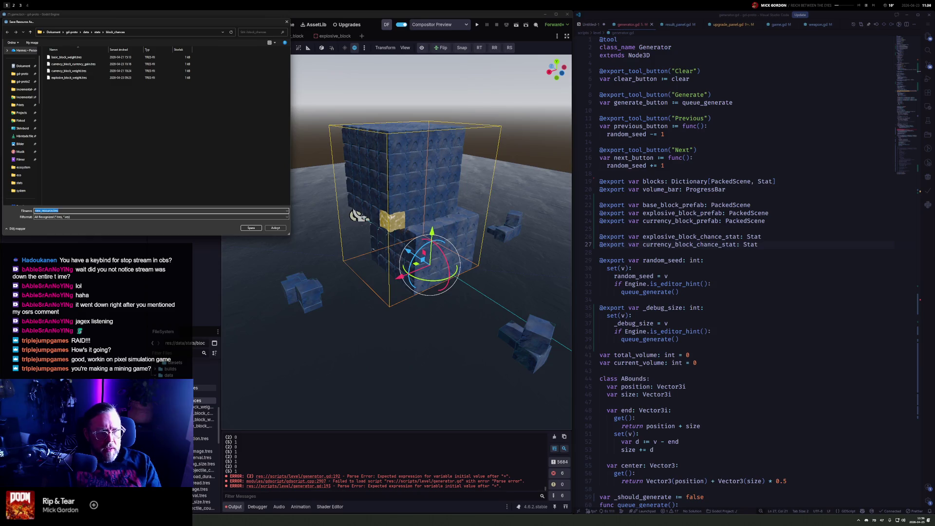
text(explo)
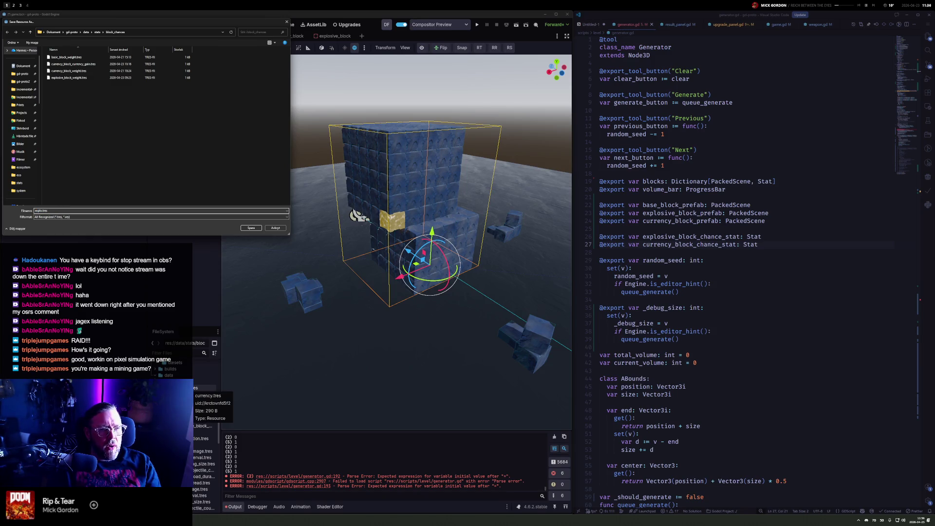
key(Return)
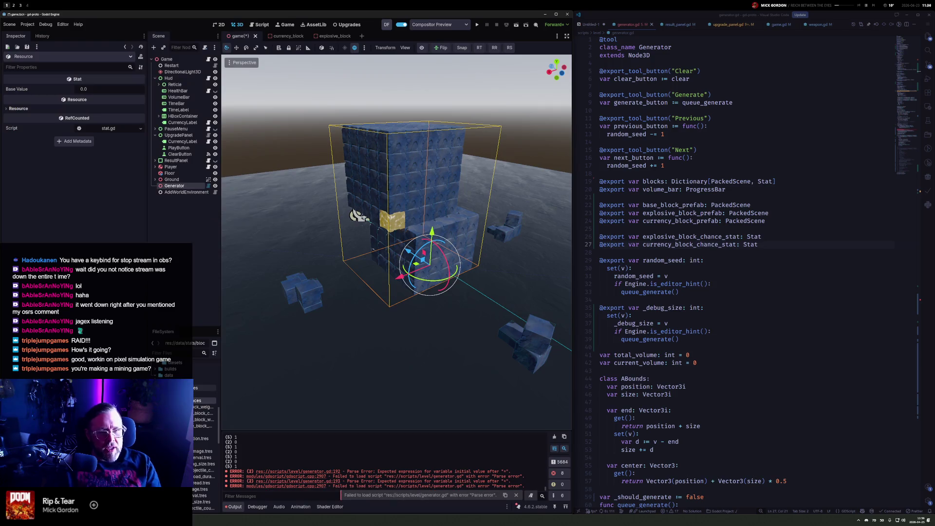
double_click(691, 237)
key(Left)
key(Left)
key(Left)
Rename the stat export from explosive_block_chance_stat to explosive_block_count_stat
key(BackSpace)
key(BackSpace)
key(BackSpace)
text(count)
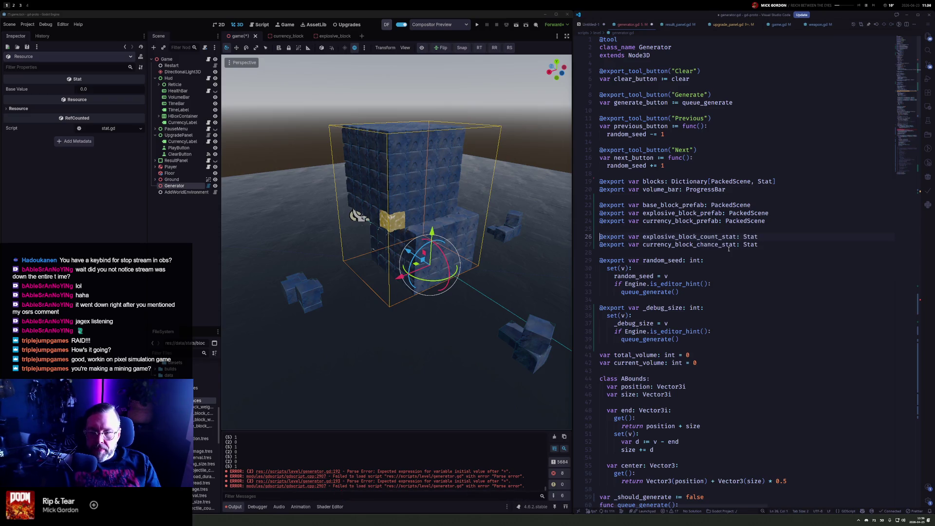
key(Down)
key(ctrl+Right)
key(ctrl+Right)
key(Right)
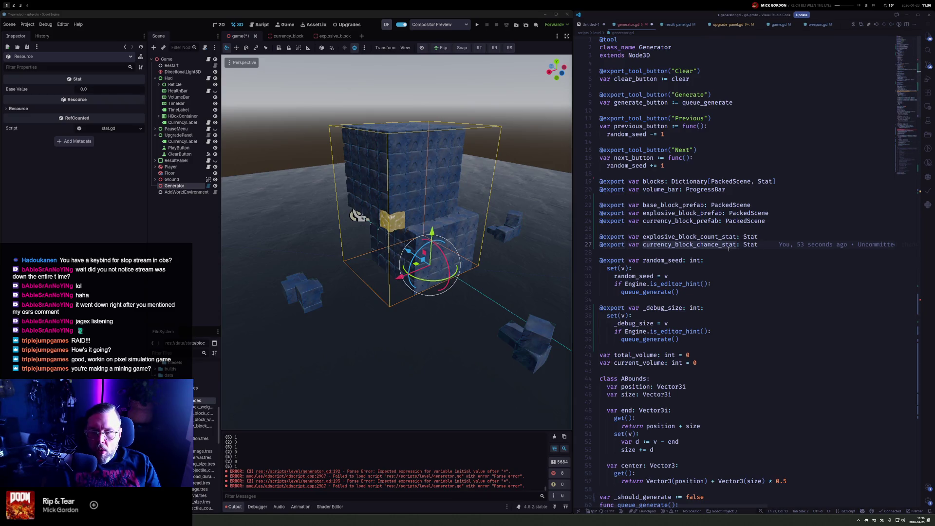
Delete the currency_block_chance_stat line and widen Godot's FileSystem dock
key(End)
key(shift+Home)
key(shift+Home)
key(BackSpace)
key(BackSpace)
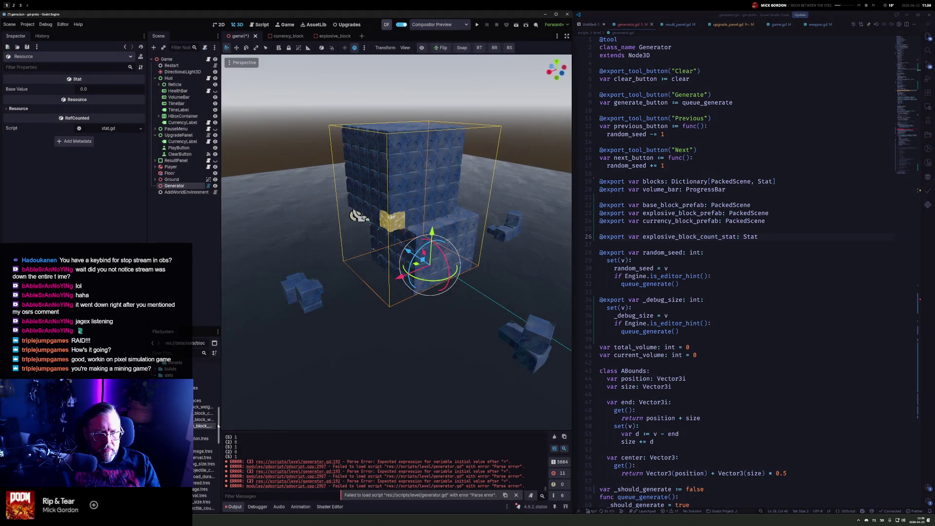
mouse_move(220, 425)
mouse_down()
mouse_move(260, 425)
mouse_move(249, 424)
mouse_up()
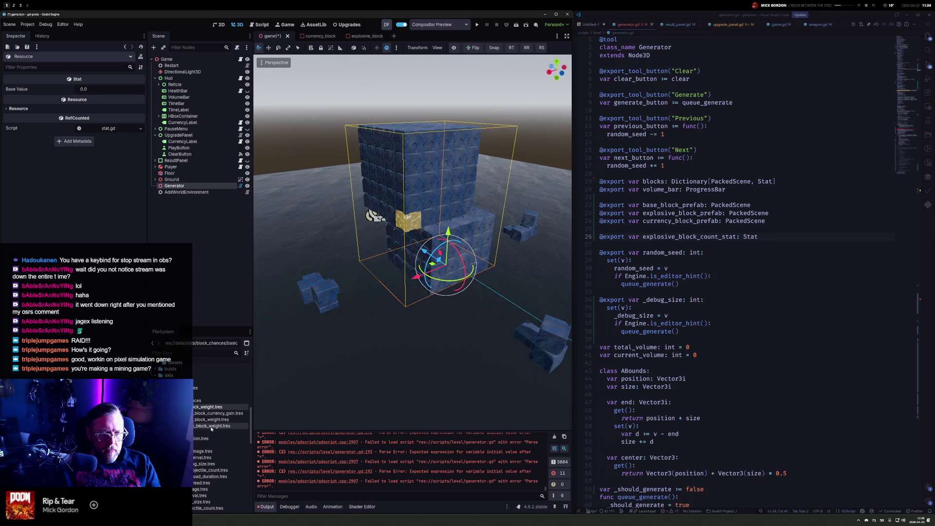
Create a Stat resource saved as explosive_block_count.tres in the block_chances folder
right_click(197, 400)
mouse_move(253, 407)
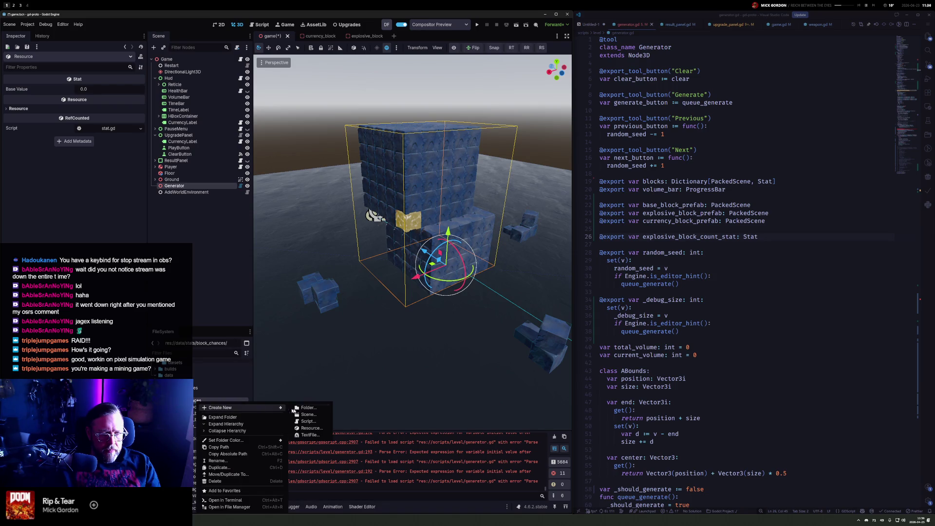
click(319, 427)
text(stat)
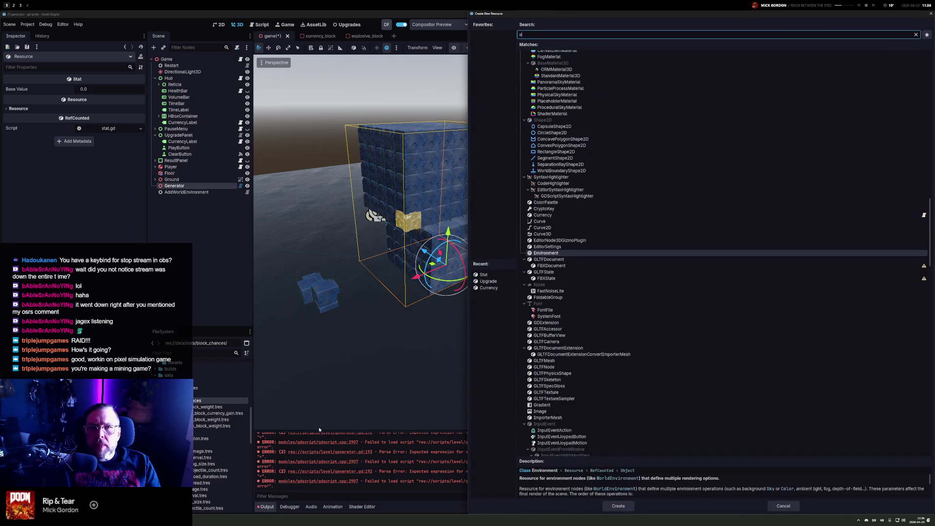
key(Return)
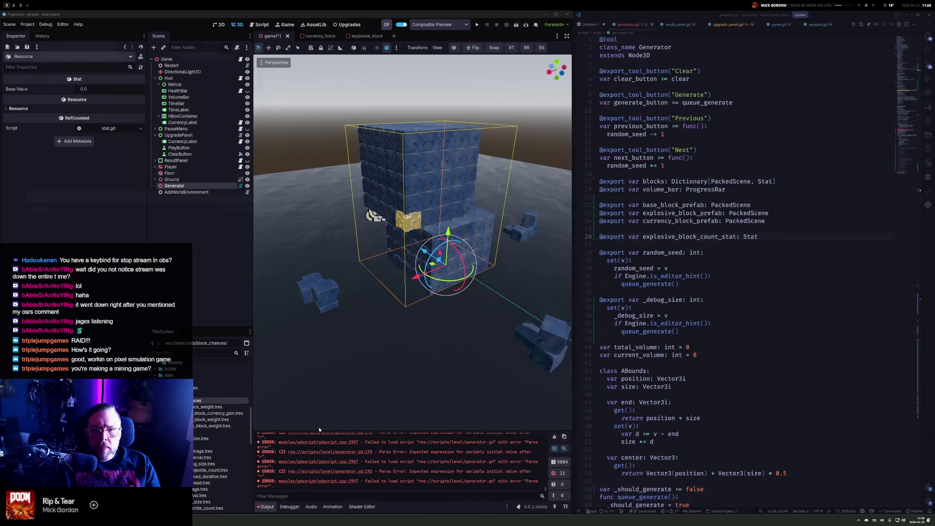
text(explos)
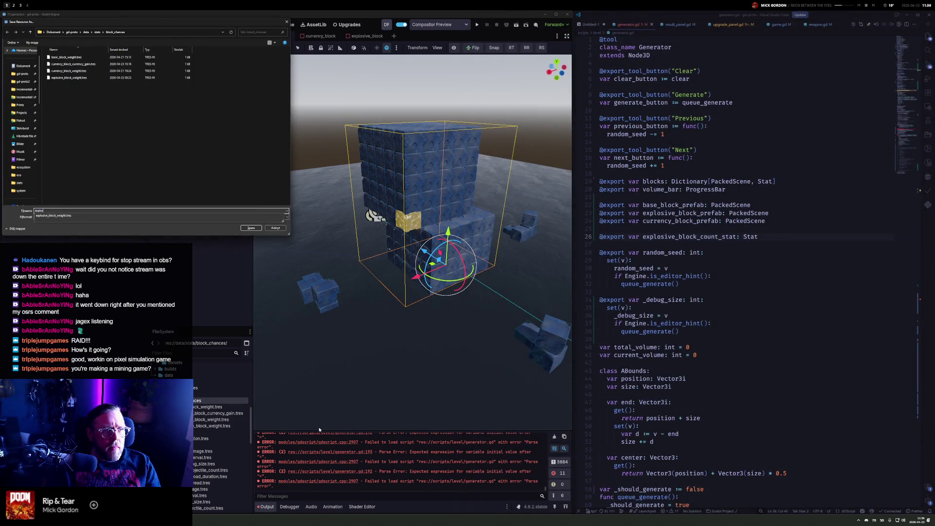
text(ive_block_coun)
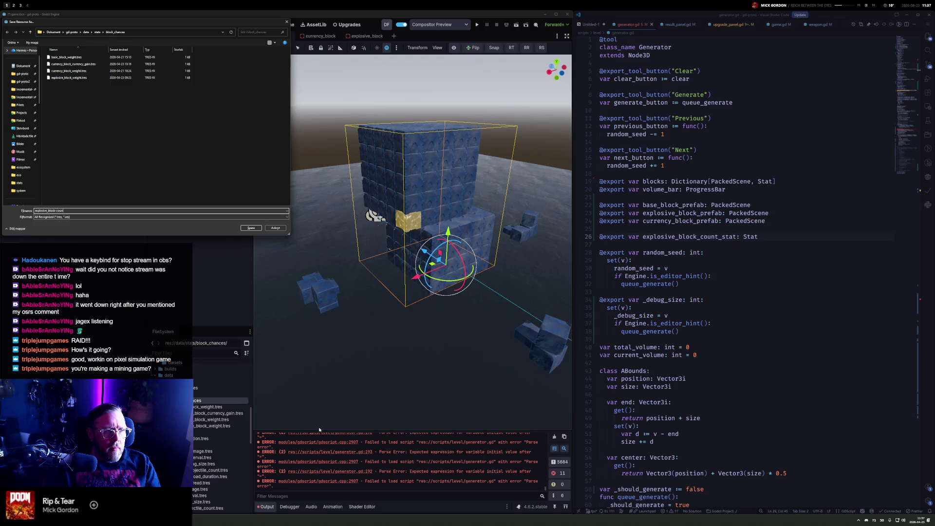
key(BackSpace)
key(BackSpace)
key(BackSpace)
text(_count)
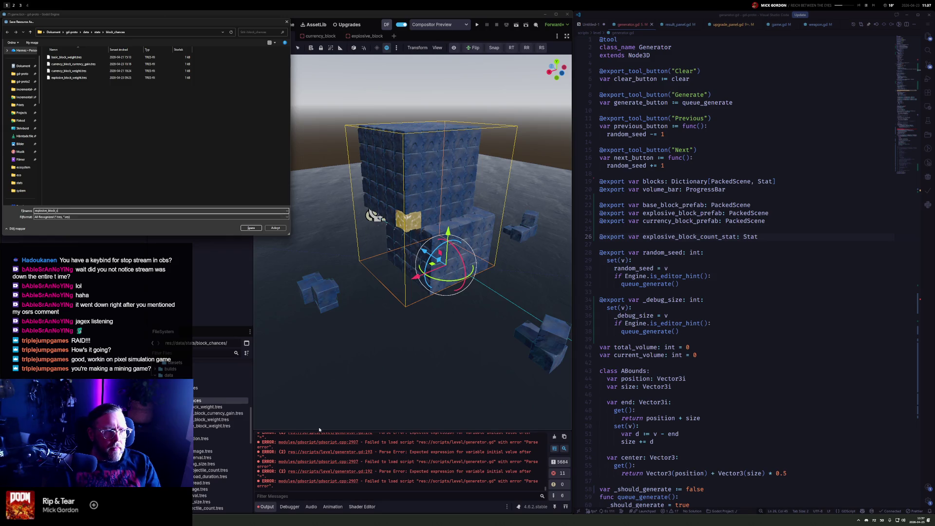
key(Return)
Set explosive_block_count.tres Base Value to 5 and drag it onto the Generator's properties
click(197, 426)
click(102, 89)
text(5)
key(Return)
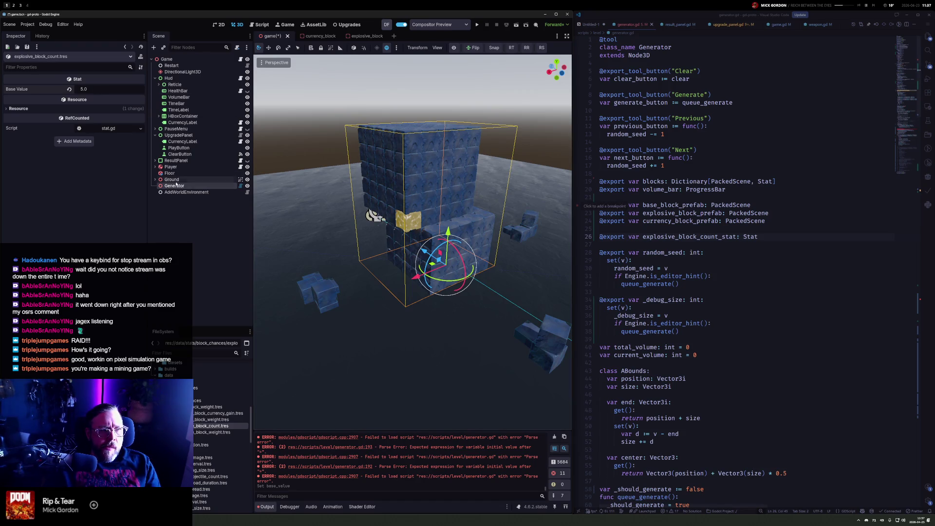
click(195, 186)
mouse_move(211, 425)
mouse_down()
mouse_move(107, 324)
mouse_move(73, 230)
mouse_move(91, 149)
mouse_move(91, 162)
mouse_up()
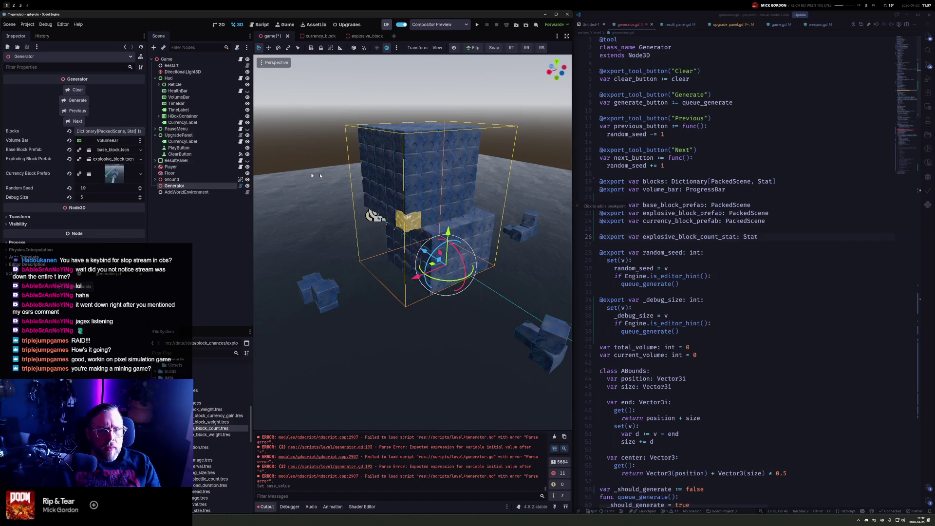
Assign desired_explosion_blocks := explosive_block_count_stat.current_value_int on line 192 and save generator.gd
click(748, 165)
scroll(779, 219, down, 20)
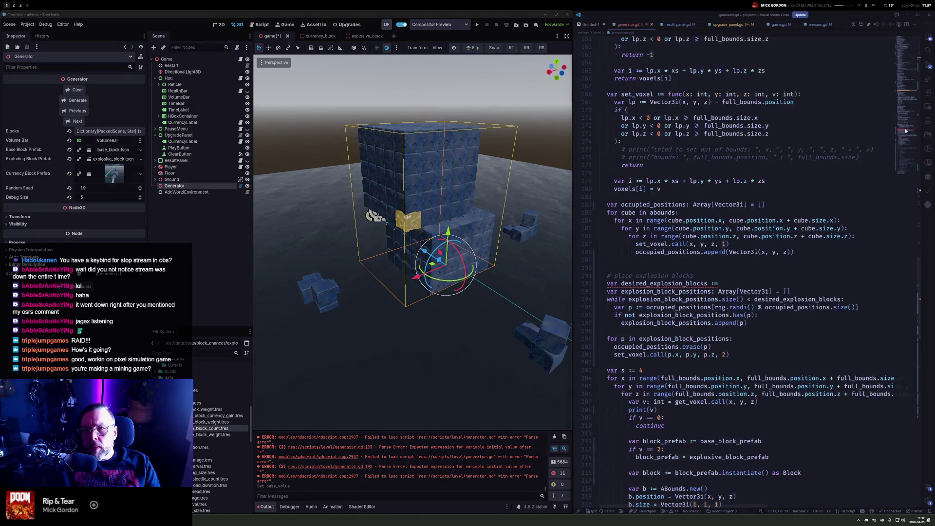
click(737, 283)
text(expl)
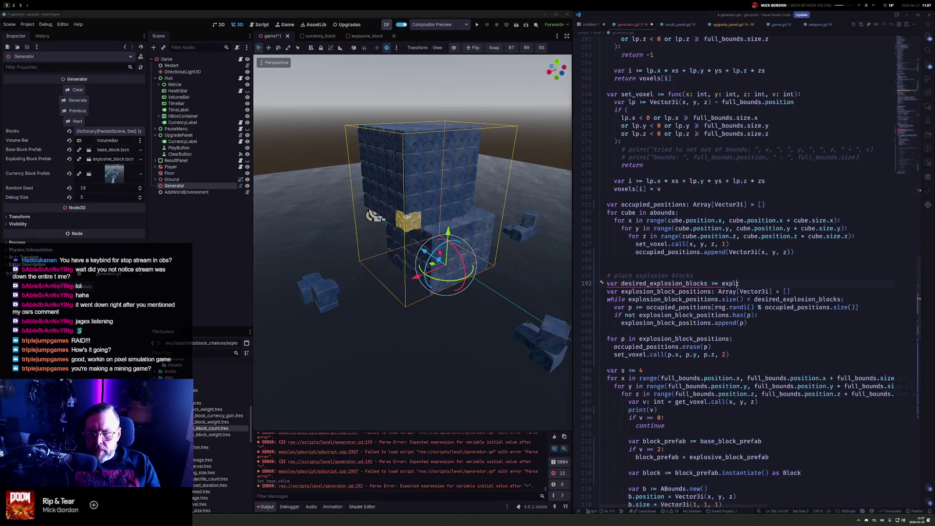
text(osive_block)
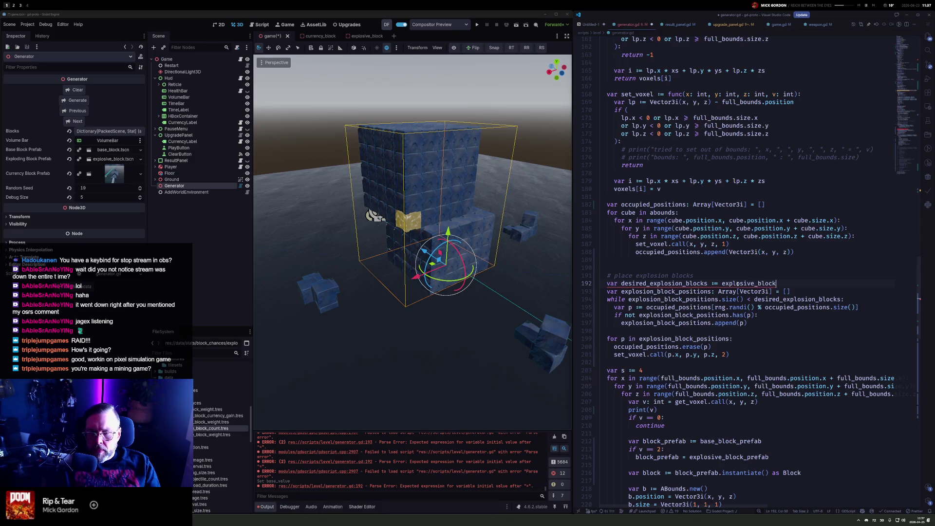
key(ctrl+s)
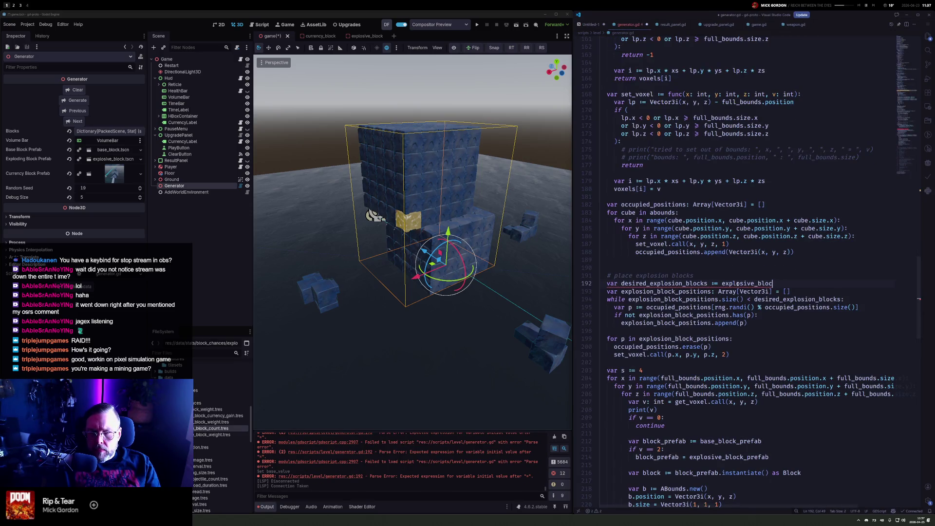
key(BackSpace)
key(BackSpace)
text(k)
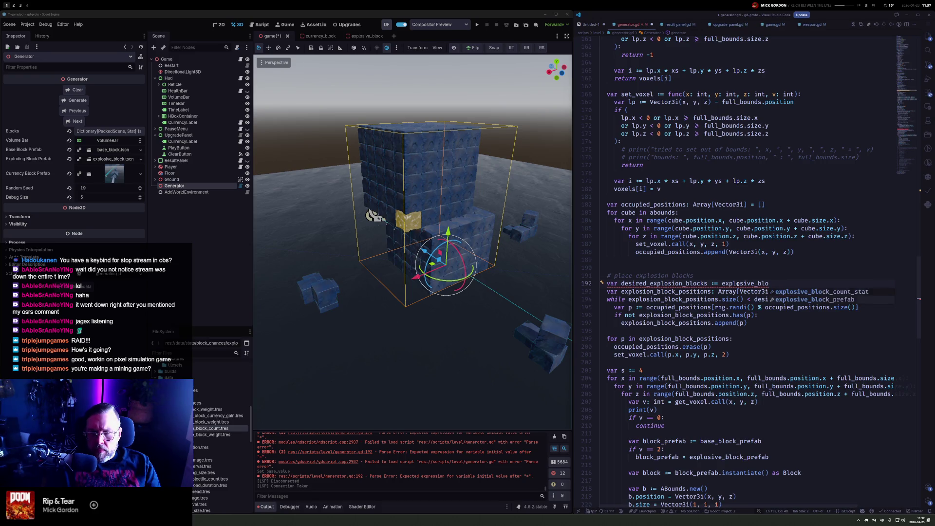
key(Return)
text(.)
text(cur)
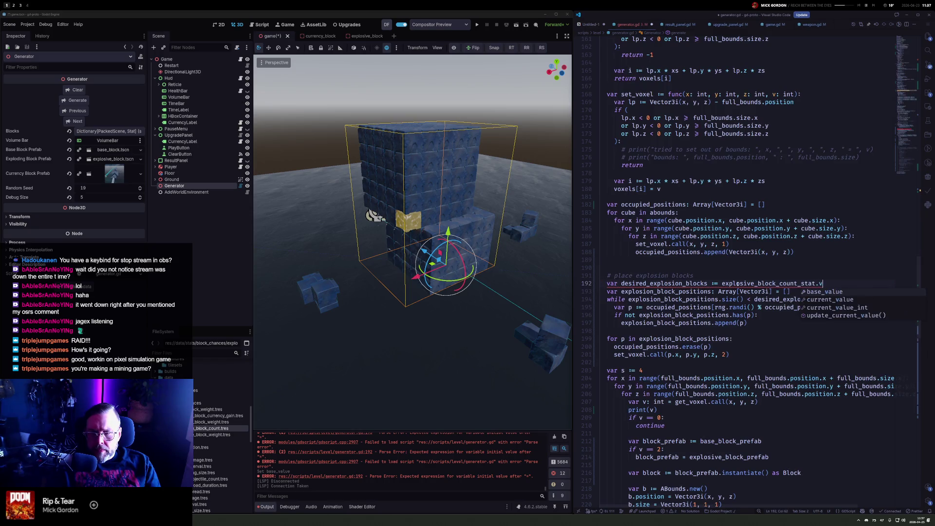
key(Return)
key(ctrl+s)
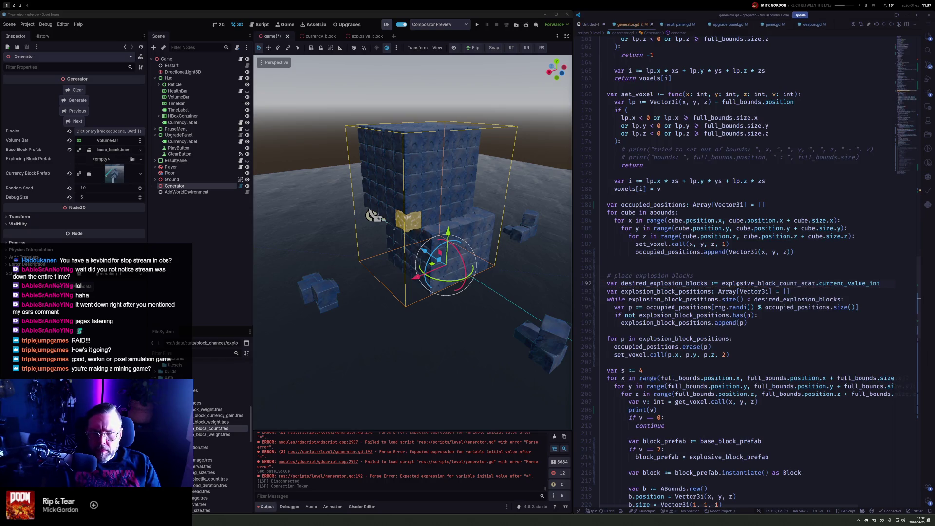
click(175, 186)
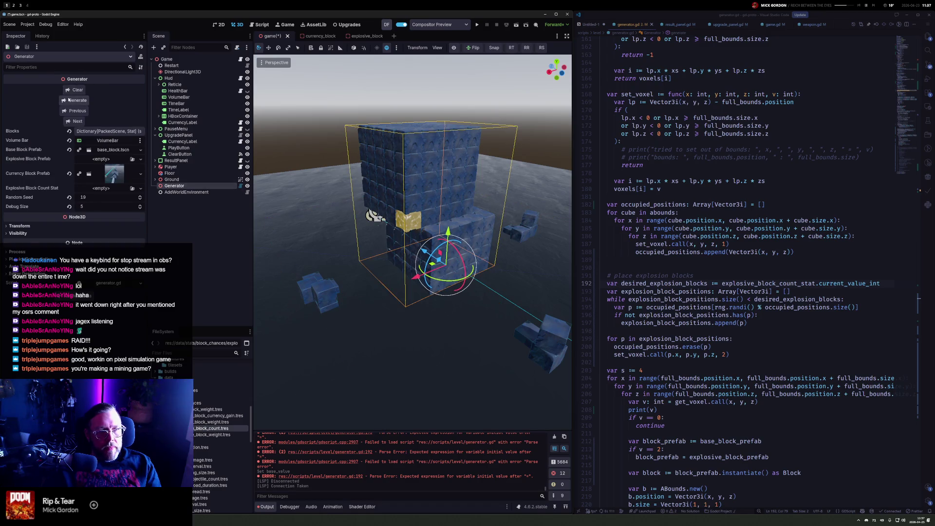
Select the commented block scale and rotation lines to copy them
click(454, 48)
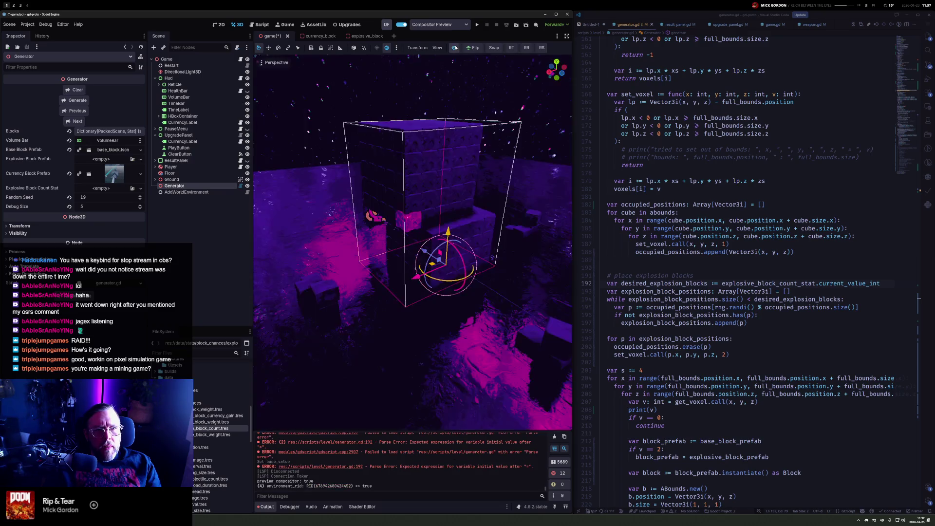
click(454, 48)
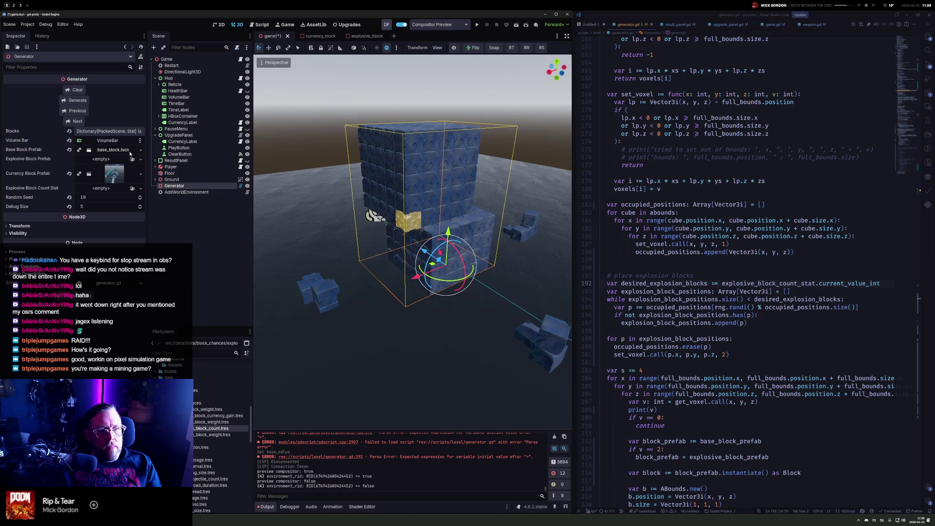
scroll(647, 323, down, 20)
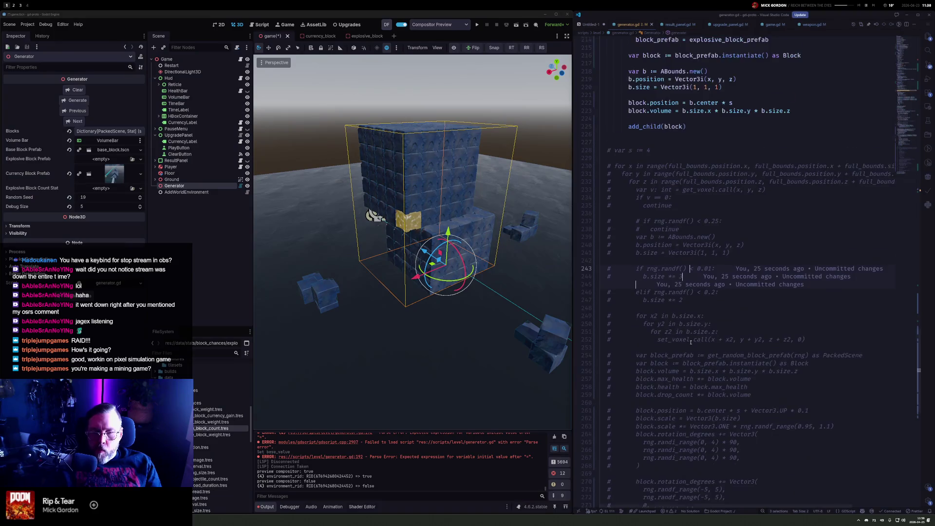
scroll(690, 342, down, 1)
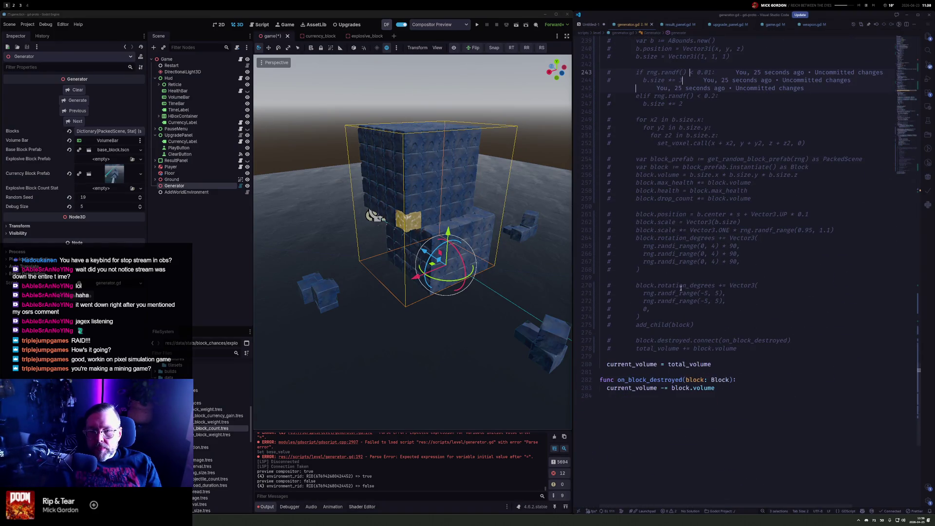
drag(648, 319, 588, 228)
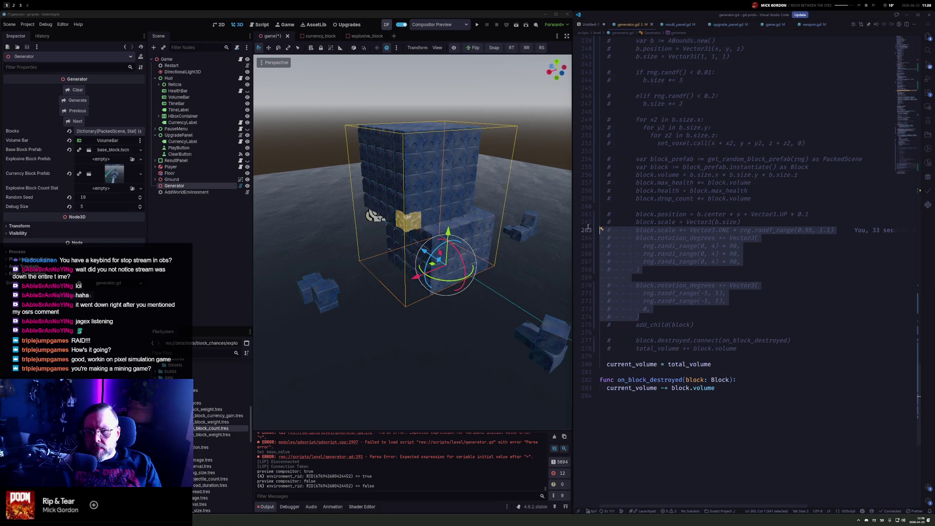
drag(588, 227, 588, 223)
key(ctrl+c)
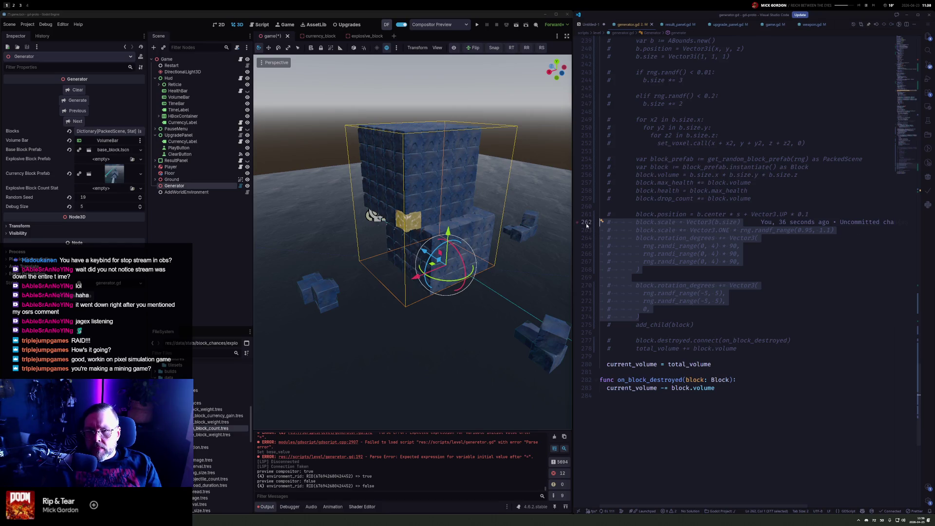
scroll(649, 248, up, 15)
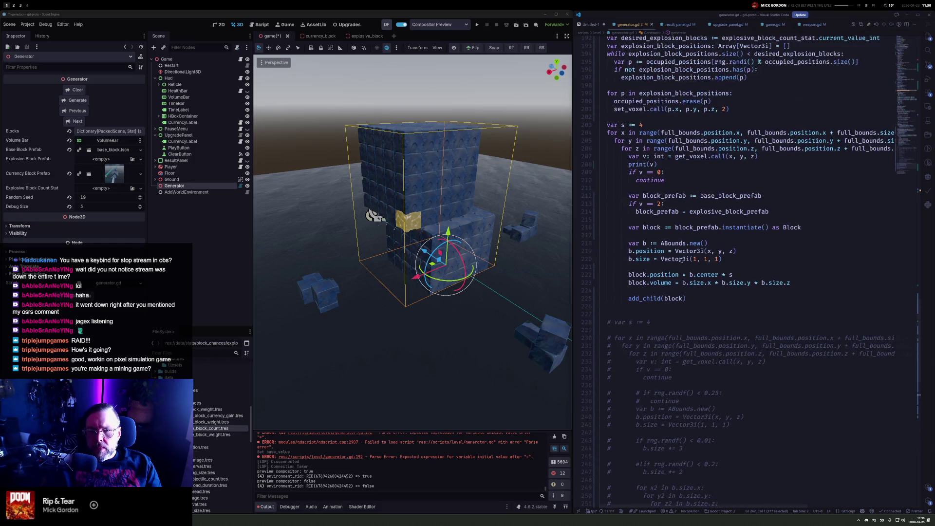
Paste the scale and rotation lines after block.position, uncomment them and fix the indentation
click(801, 277)
key(Return)
key(ctrl+v)
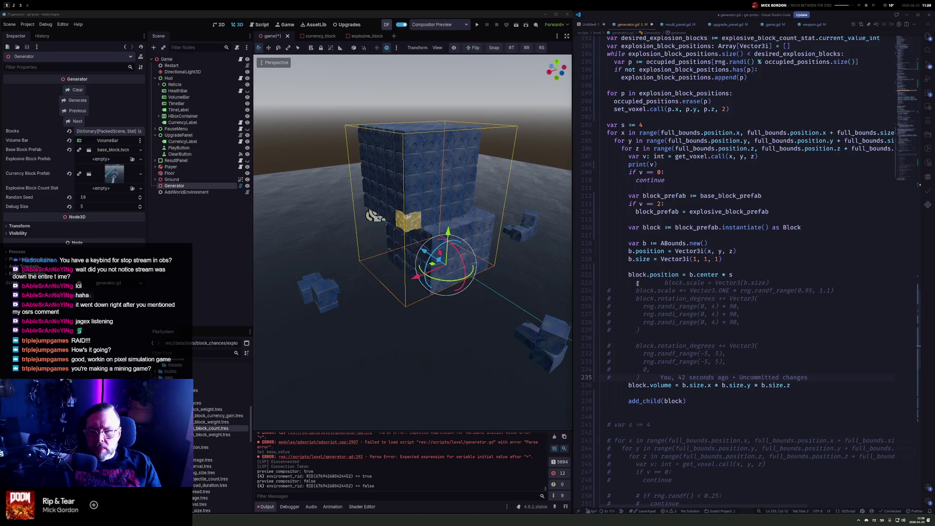
shift+click(637, 283)
key(ctrl+slash)
click(634, 281)
key(Delete)
key(Delete)
key(Delete)
key(BackSpace)
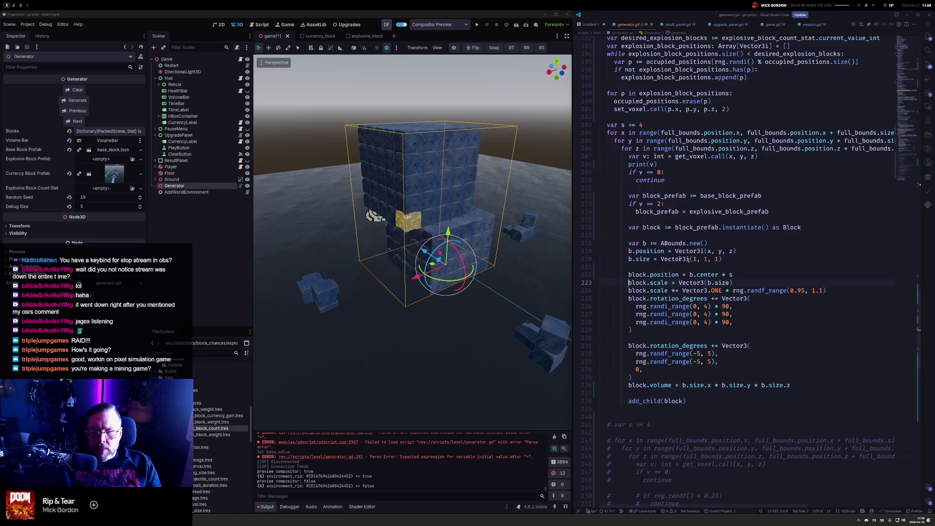
Assign explosive_block_count.tres to Explosive Block Count Stat and regenerate the cube
click(63, 100)
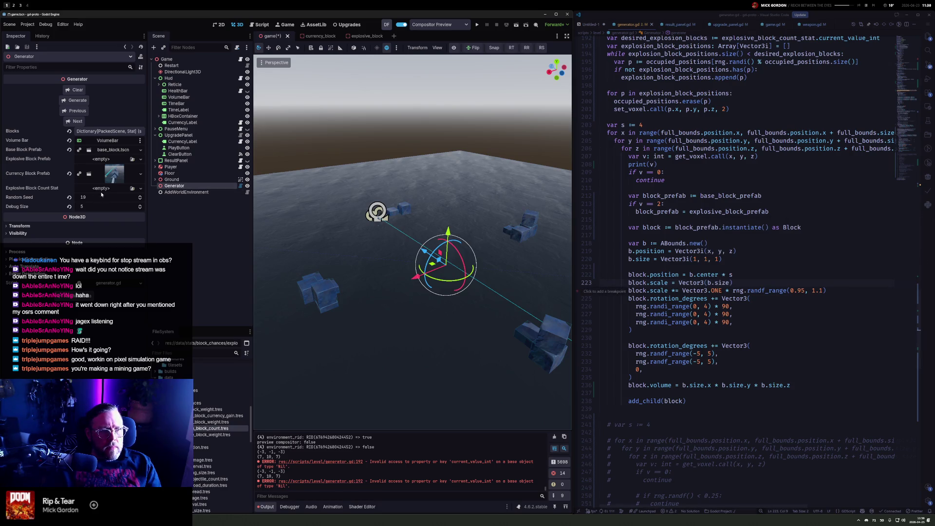
drag(211, 428, 113, 188)
click(77, 100)
mouse_move(526, 273)
mouse_down()
mouse_move(506, 154)
mouse_move(462, 243)
mouse_up()
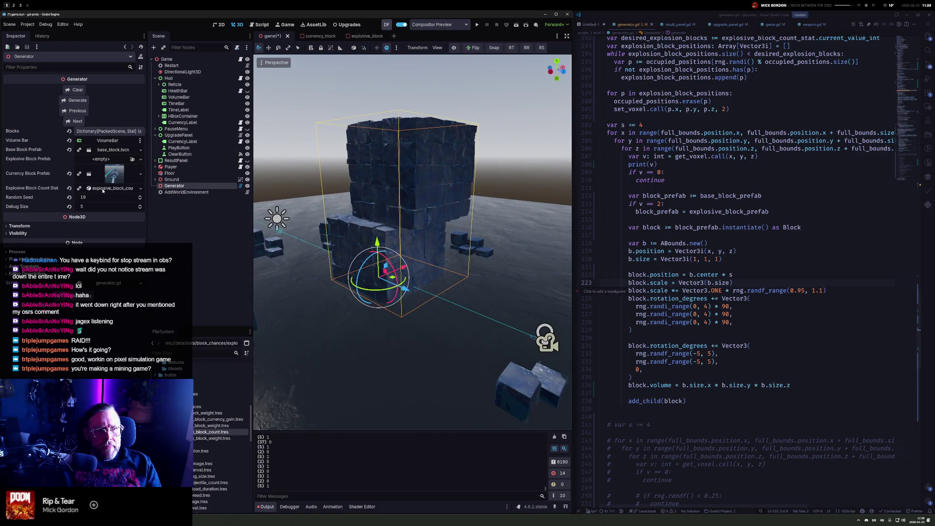
Expand the explosive count stat and orbit the view to see the tower from above
click(103, 189)
mouse_move(311, 292)
mouse_down()
mouse_move(260, 414)
mouse_move(517, 286)
mouse_move(507, 284)
mouse_up()
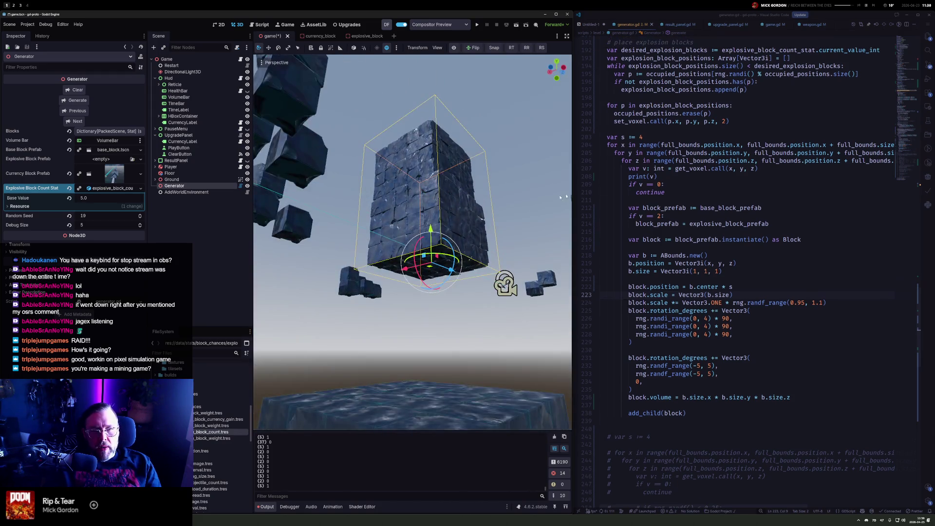
scroll(507, 284, up, 6)
scroll(452, 190, down, 8)
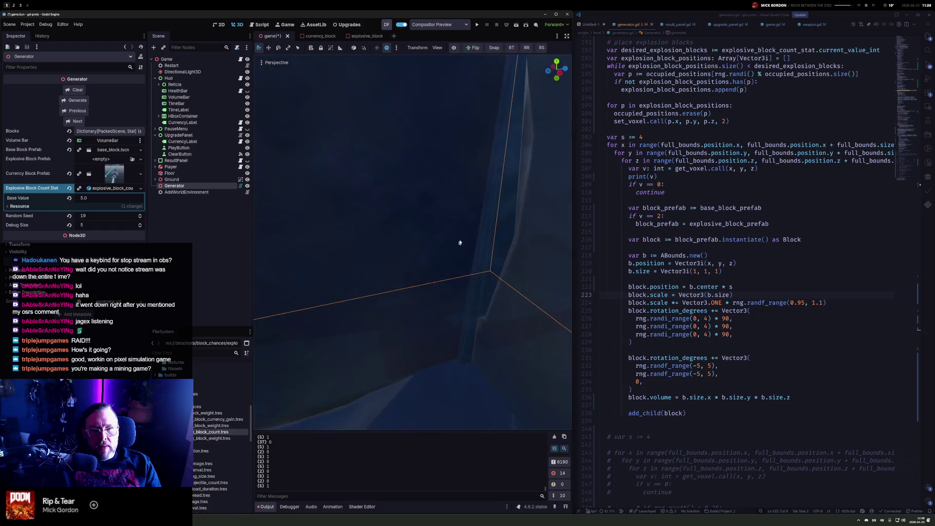
mouse_move(426, 228)
mouse_down()
mouse_move(480, 211)
mouse_move(461, 219)
mouse_up()
click(732, 272)
scroll(732, 272, up, 4)
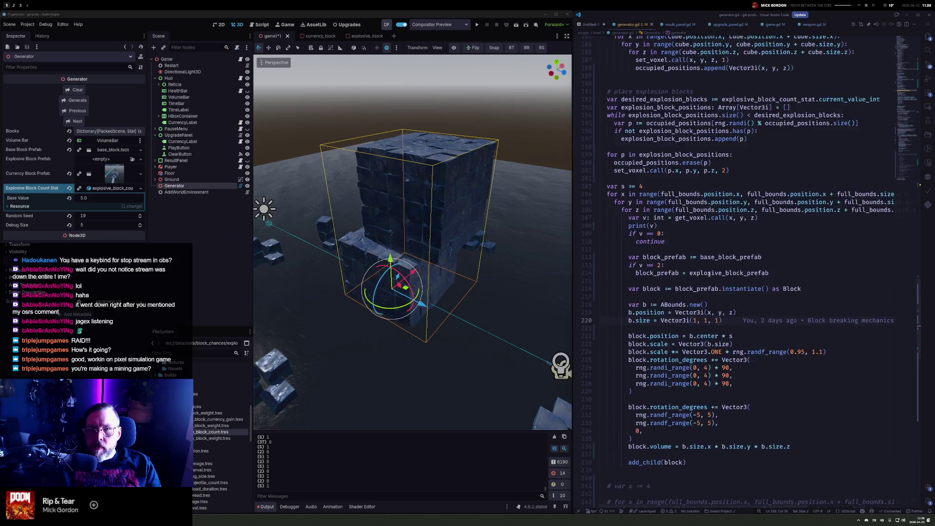
Advance Random Seed from 19 to 46, regenerating the cube at each step
click(76, 121)
click(76, 121)
click(76, 121)
click(76, 121)
click(76, 122)
click(76, 121)
click(76, 121)
click(76, 121)
click(75, 122)
click(75, 121)
click(76, 121)
click(76, 122)
click(75, 121)
click(76, 121)
click(76, 121)
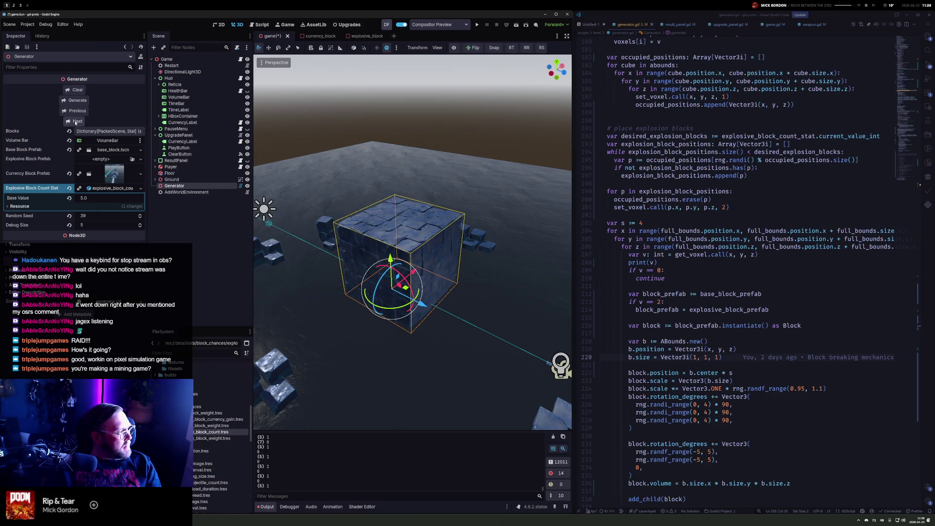
click(75, 121)
click(75, 122)
click(75, 121)
click(75, 121)
click(76, 121)
click(75, 121)
click(76, 122)
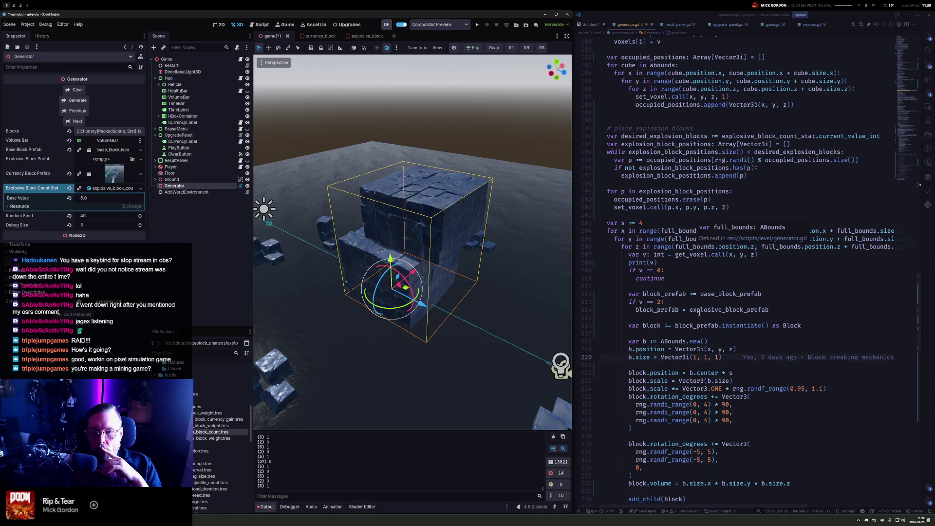
Delete the print(v) line and highlight explosion_block_positions, occupied_positions and set_voxel usages
drag(665, 262, 795, 256)
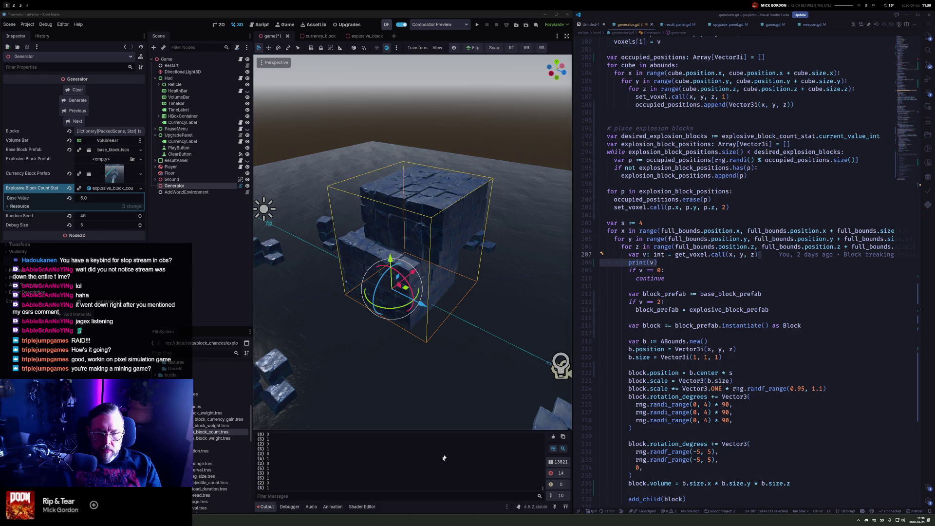
key(BackSpace)
scroll(811, 291, up, 6)
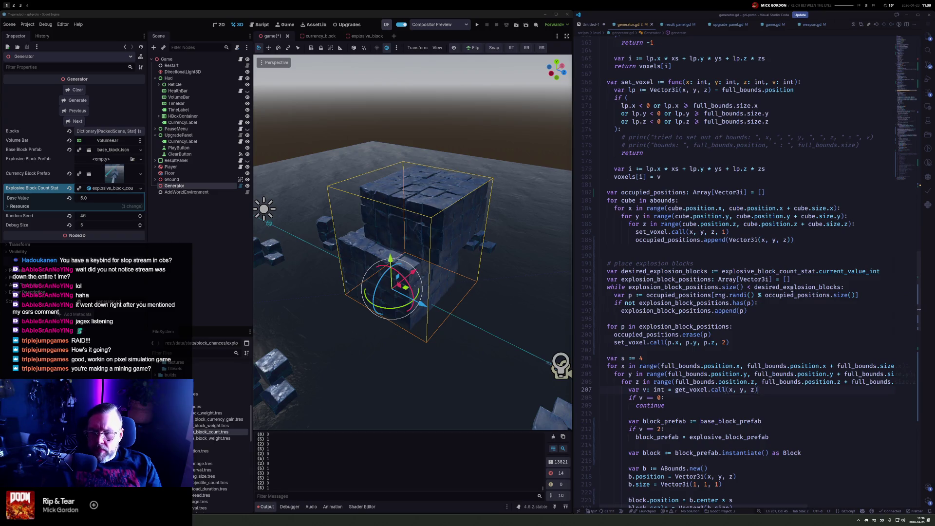
double_click(659, 288)
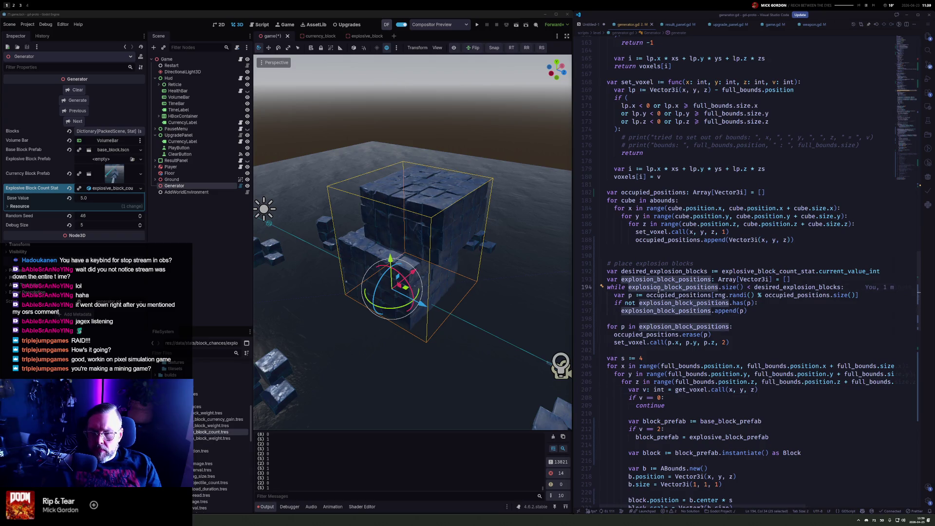
double_click(642, 334)
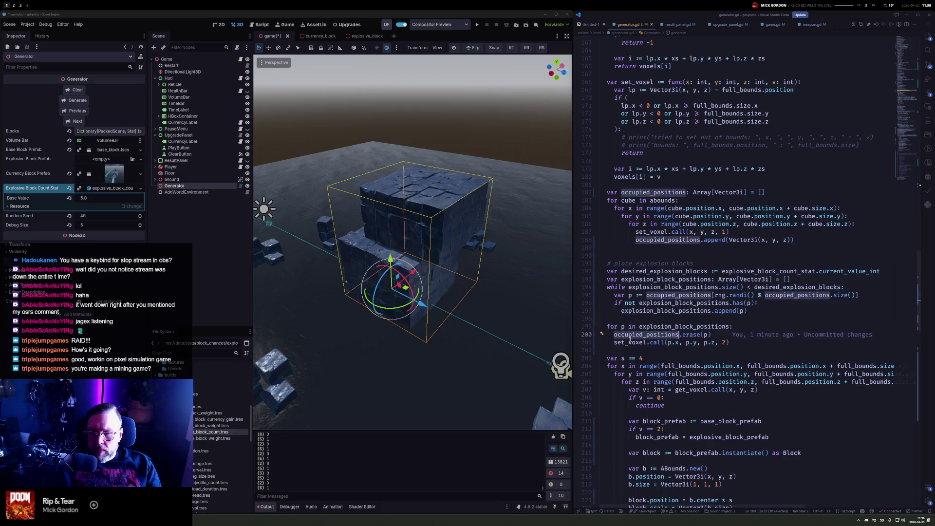
double_click(624, 342)
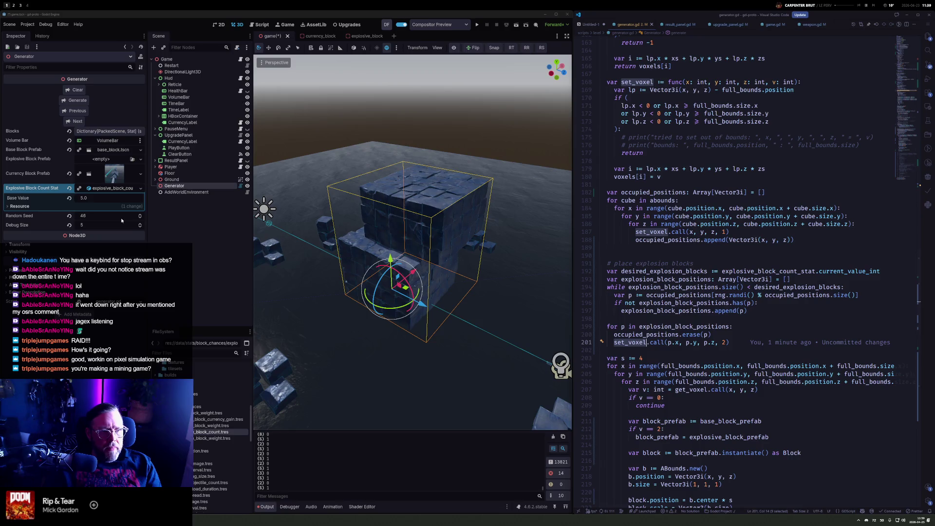
Set the explosive block count Base Value to 45.0 and regenerate the cube
click(95, 198)
text(45.0)
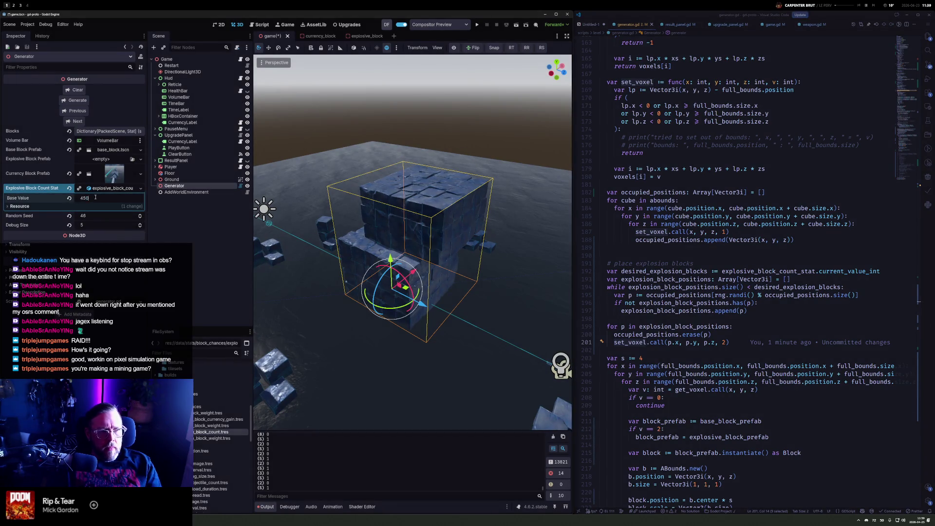
click(74, 100)
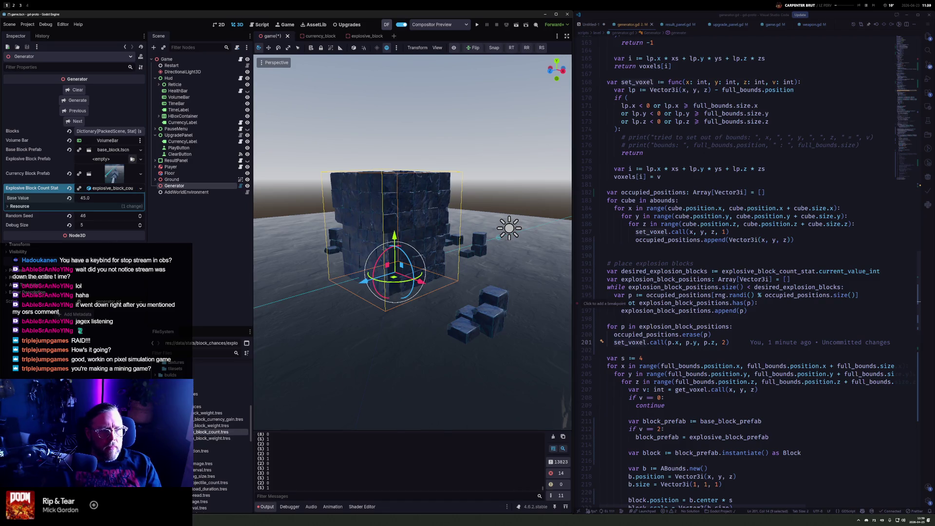
Quick Load explosive_block.tscn into Explosive Block Prefab and regenerate the cube
click(141, 160)
click(122, 186)
text(exp)
key(Down)
key(Return)
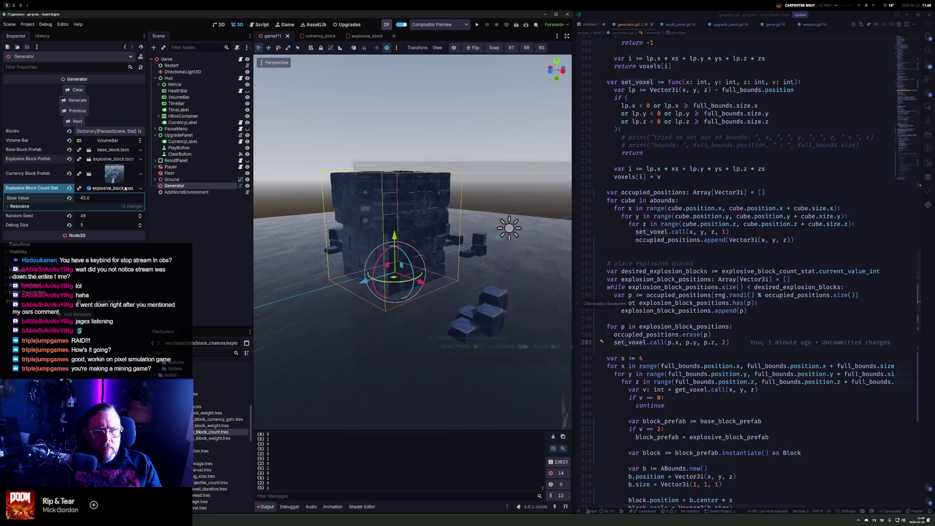
key(ctrl+s)
click(79, 102)
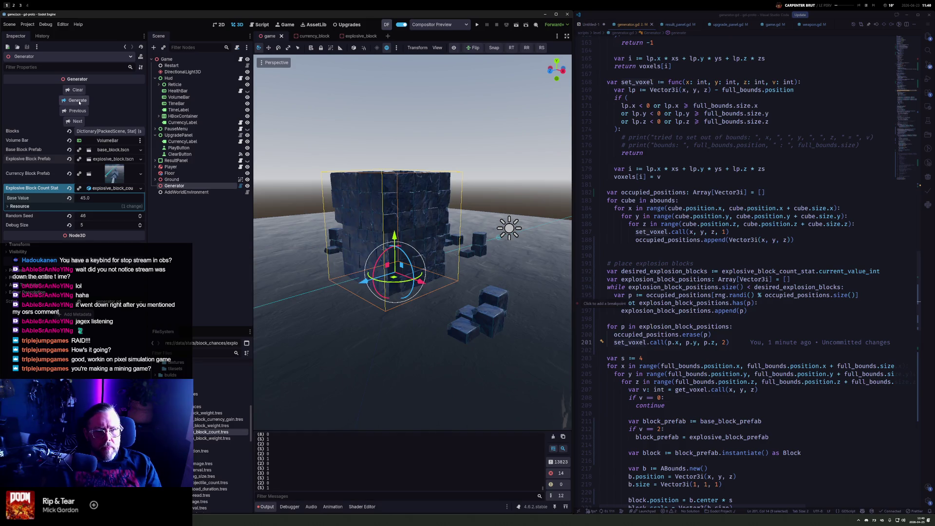
click(80, 101)
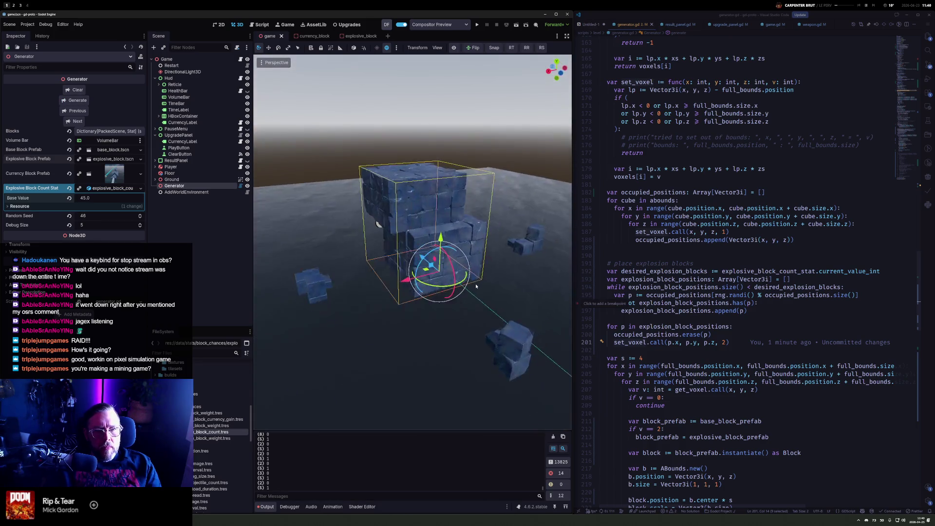
Change the explosive condition to v == 1 and regenerate to preview explosive blocks
scroll(676, 327, down, 5)
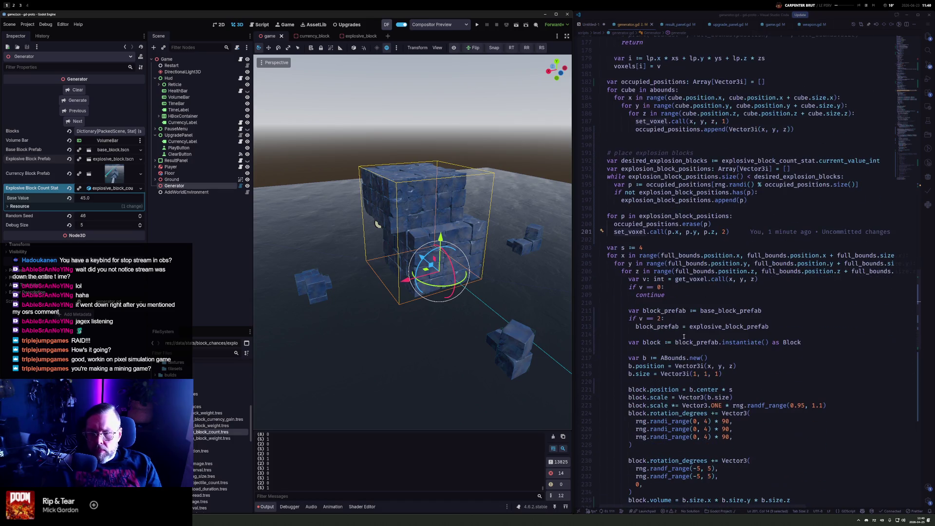
double_click(728, 326)
double_click(661, 318)
text(1)
click(77, 101)
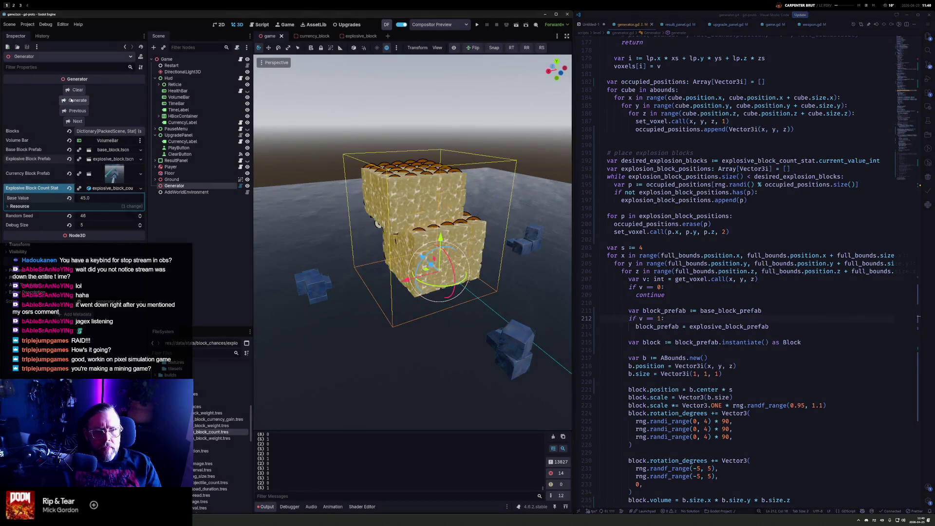
Set the Base Value to 5.0 and regenerate the cube
click(86, 198)
text(5)
key(Tab)
click(73, 100)
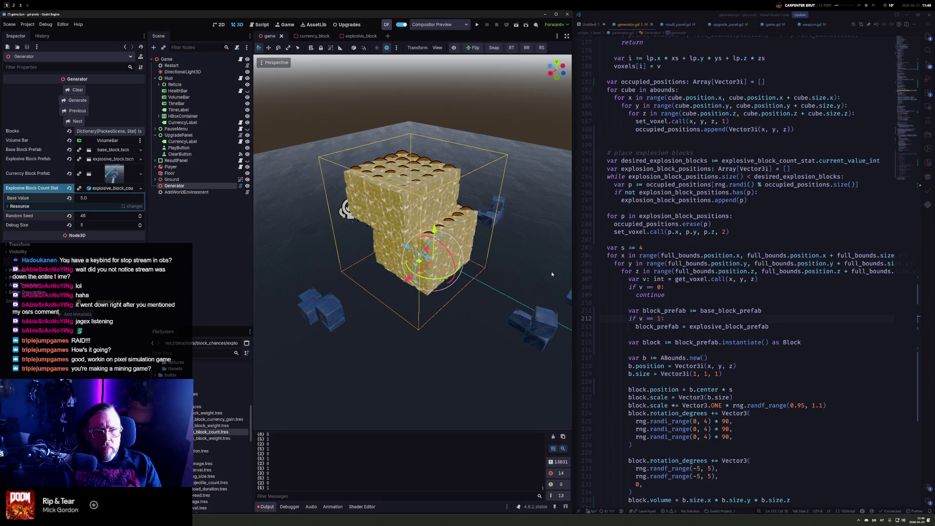
Restore the explosive condition to v == 2, save the script and regenerate
double_click(657, 318)
text(2)
key(ctrl+s)
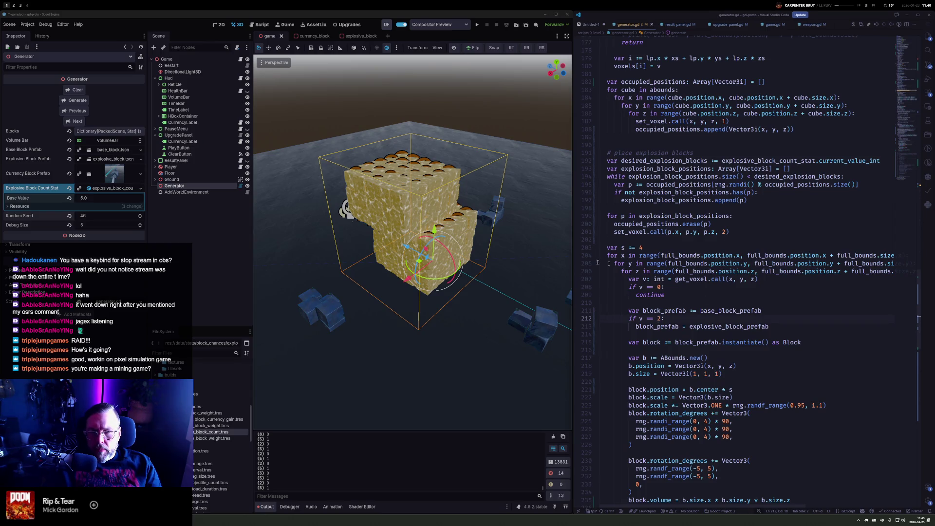
click(76, 101)
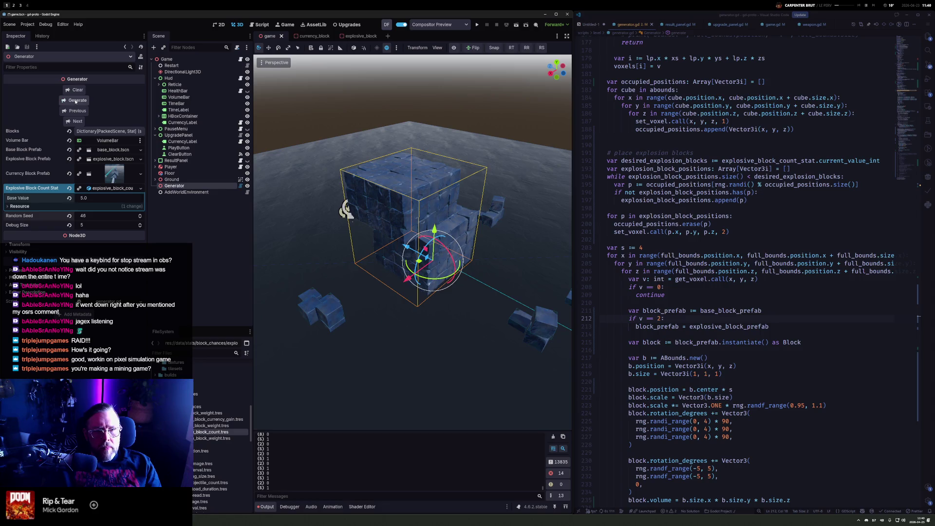
Set the Base Value to 10, drag it up to 24.795, and regenerate the cube
drag(341, 204, 339, 200)
click(107, 200)
text(10)
key(Return)
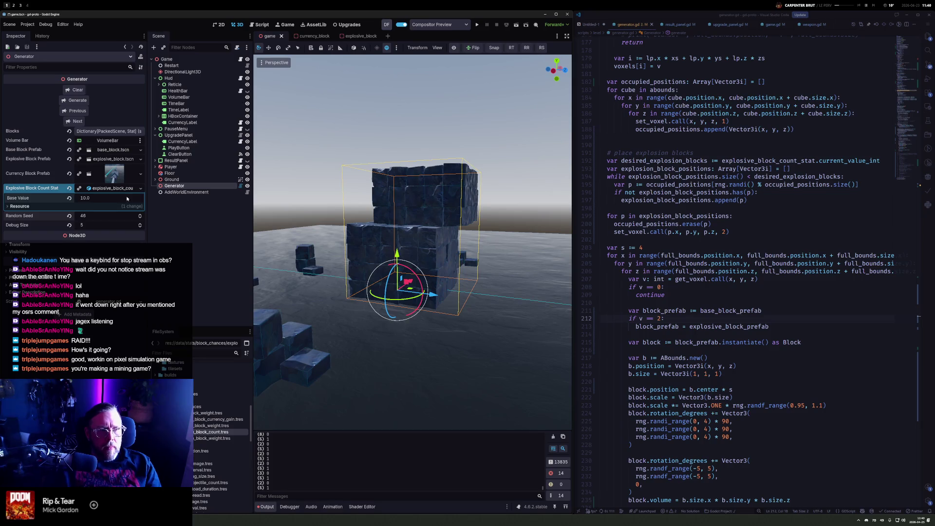
click(72, 100)
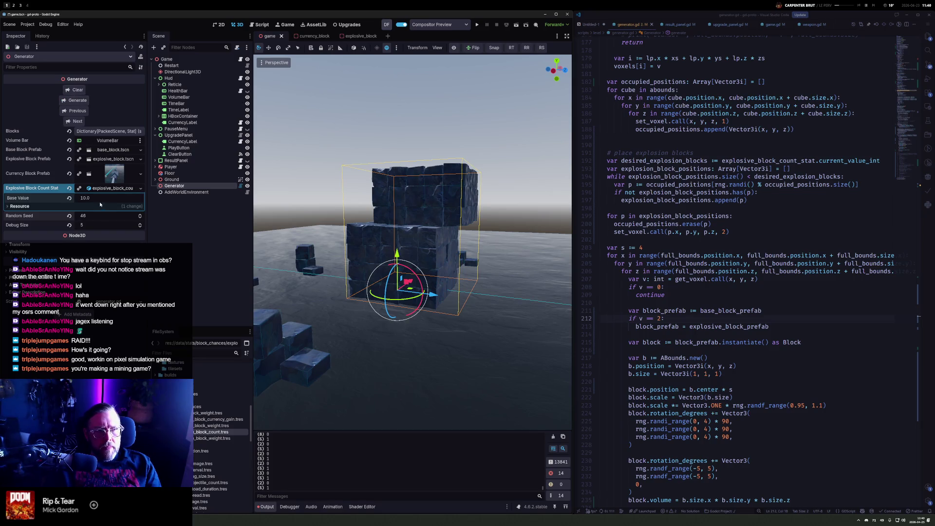
mouse_move(97, 198)
mouse_down()
mouse_move(117, 198)
mouse_move(97, 198)
mouse_up()
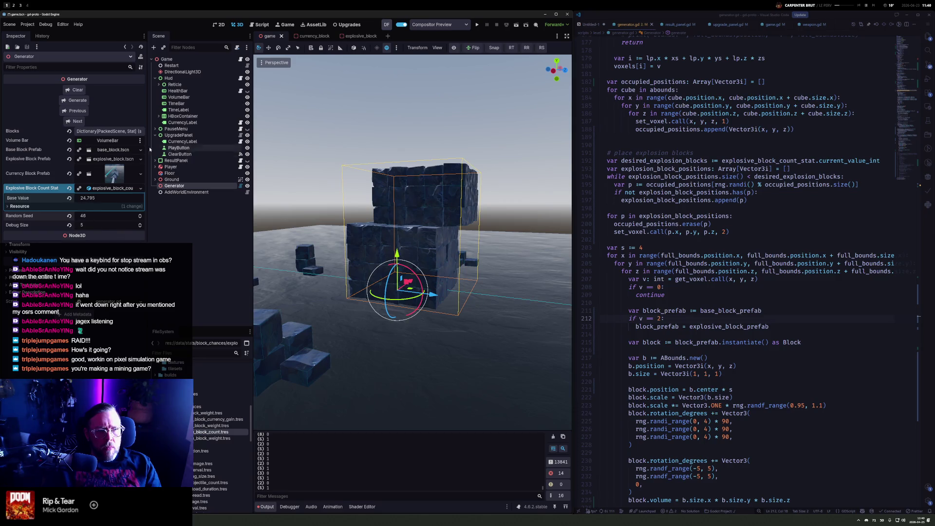
click(75, 101)
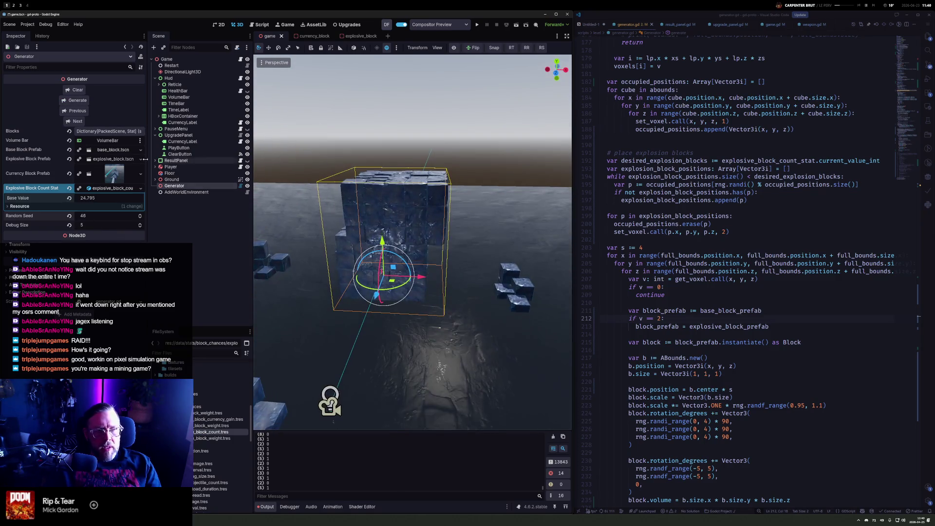
Step Random Seed forward to 55, regenerating the cube each time
click(76, 120)
click(76, 120)
click(76, 120)
click(76, 120)
click(77, 120)
click(76, 120)
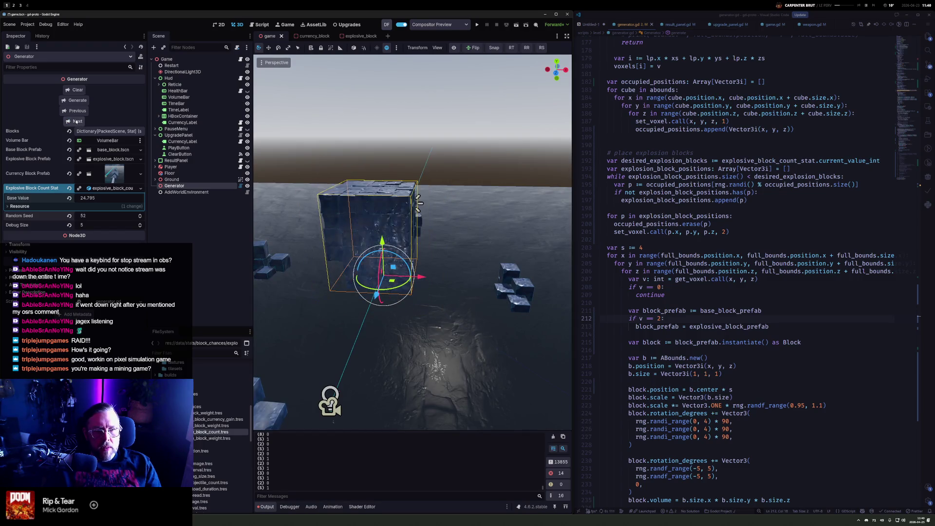
click(76, 121)
click(76, 121)
click(77, 121)
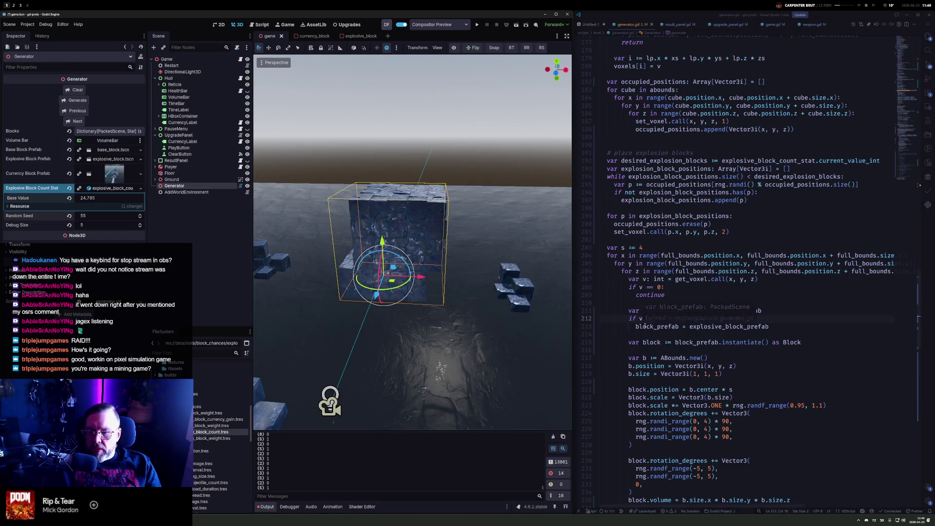
Review the block-choice code and try inserting a print line, then remove it
click(650, 295)
double_click(722, 312)
click(641, 319)
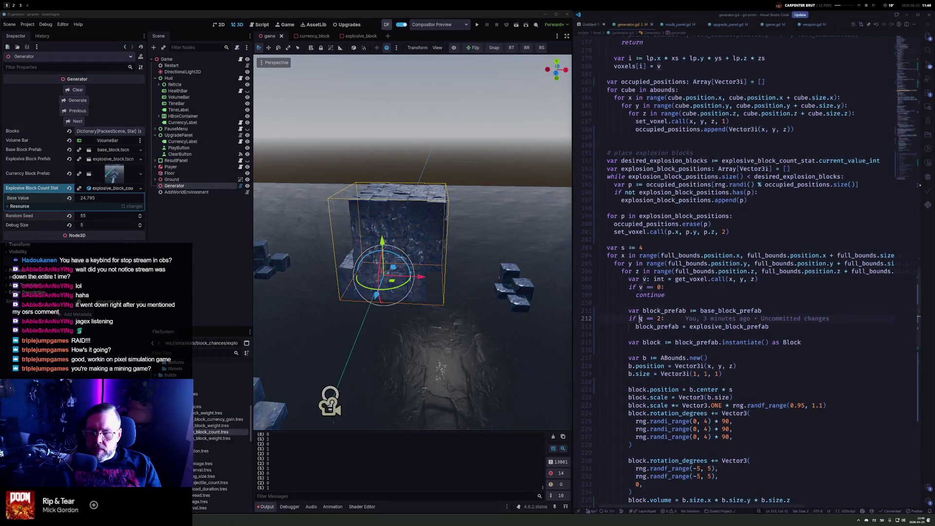
click(681, 294)
key(Down)
key(Down)
key(Down)
key(Return)
text(print(")
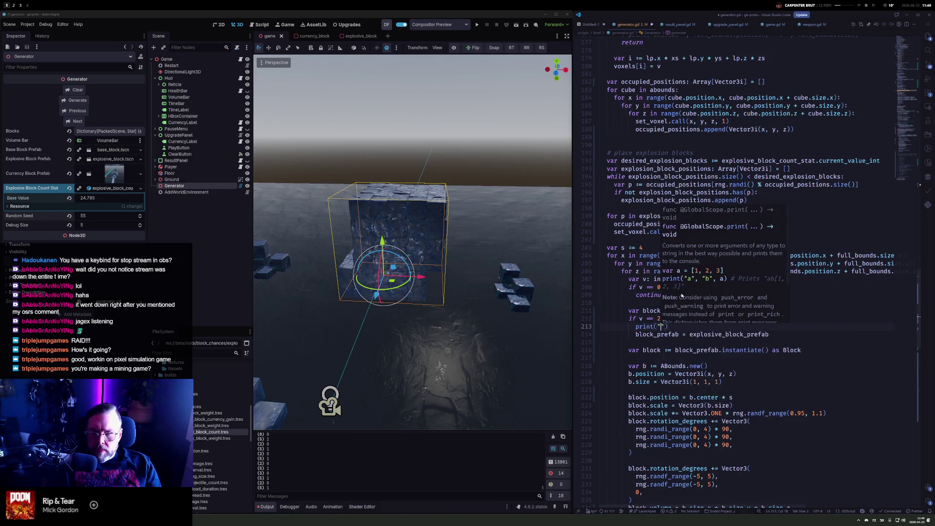
key(ctrl+z)
key(ctrl+shift+k)
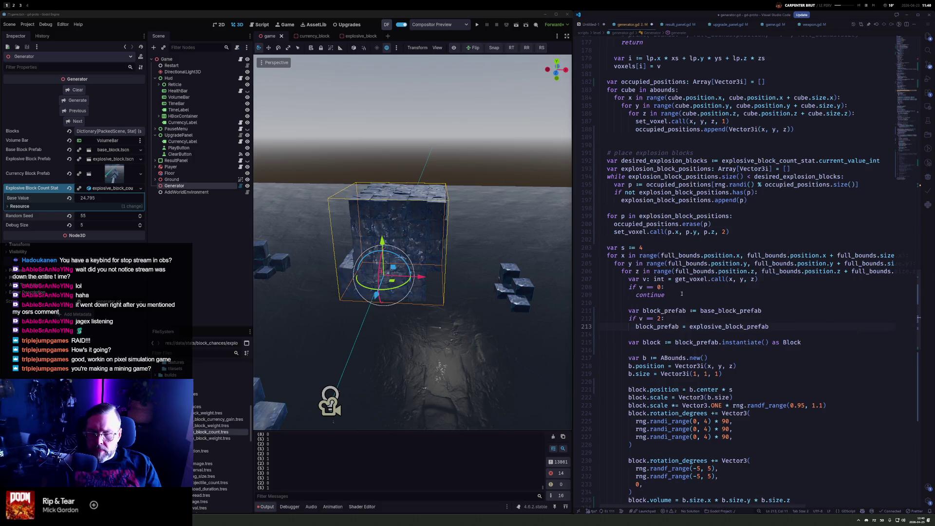
Insert print("asdfasdf") above the prefab assignment, save, clear the output log and regenerate
key(ctrl+shift+Return)
text(print("asdfasdf)
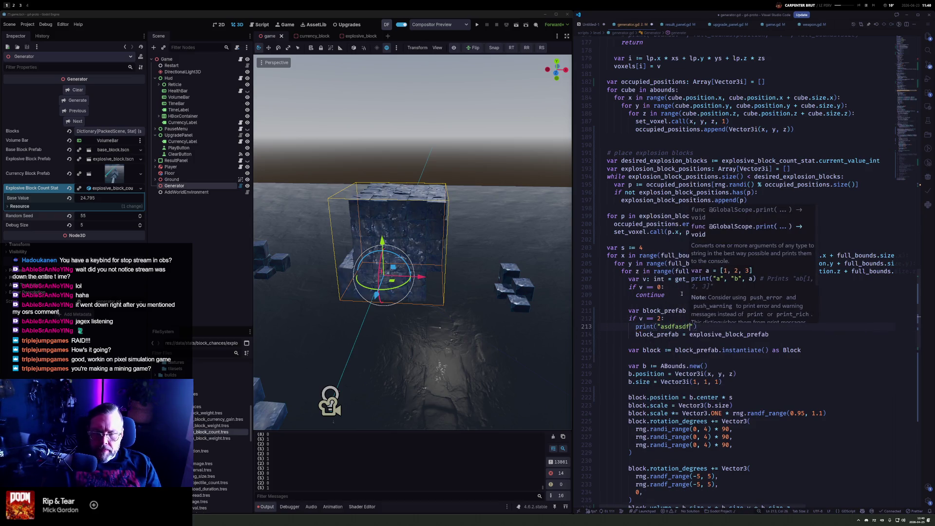
key(ctrl+s)
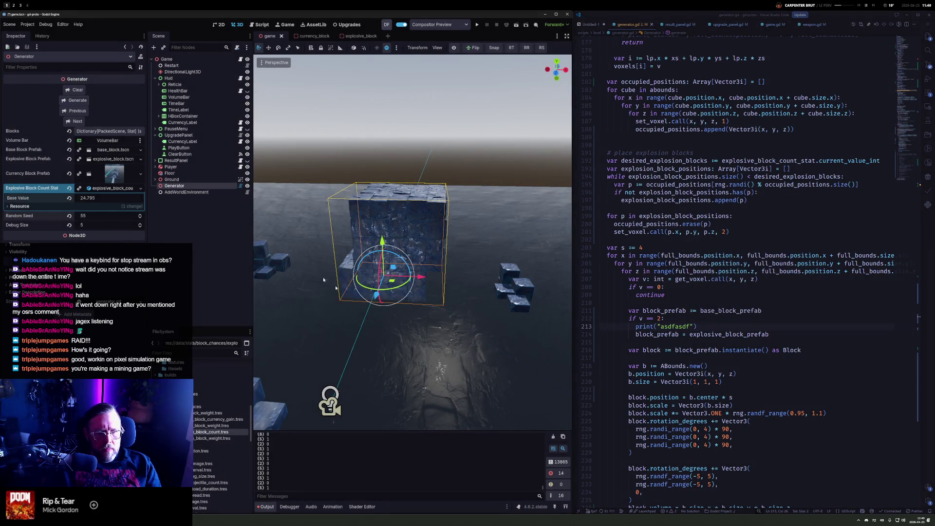
click(553, 437)
click(76, 102)
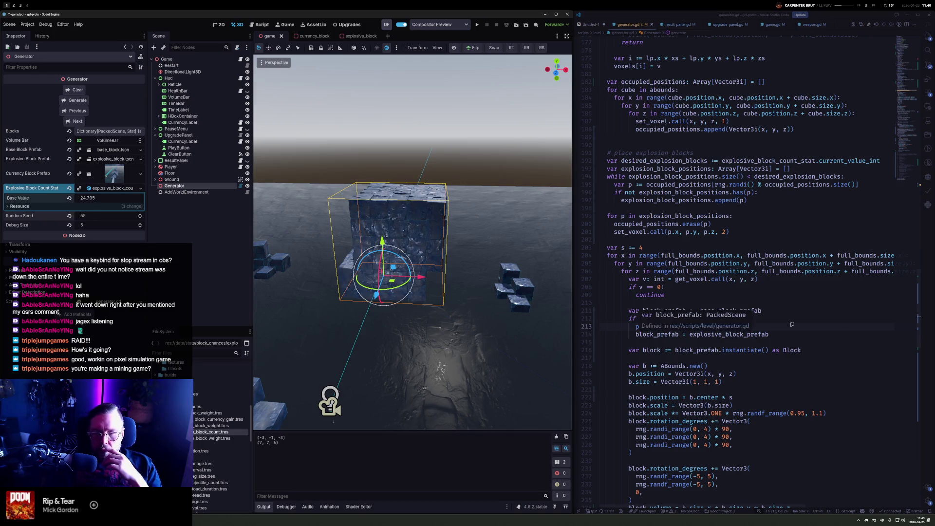
Delete the test print line and inspect occupied_positions, explosion_block_positions and set_voxel
key(shift+Up)
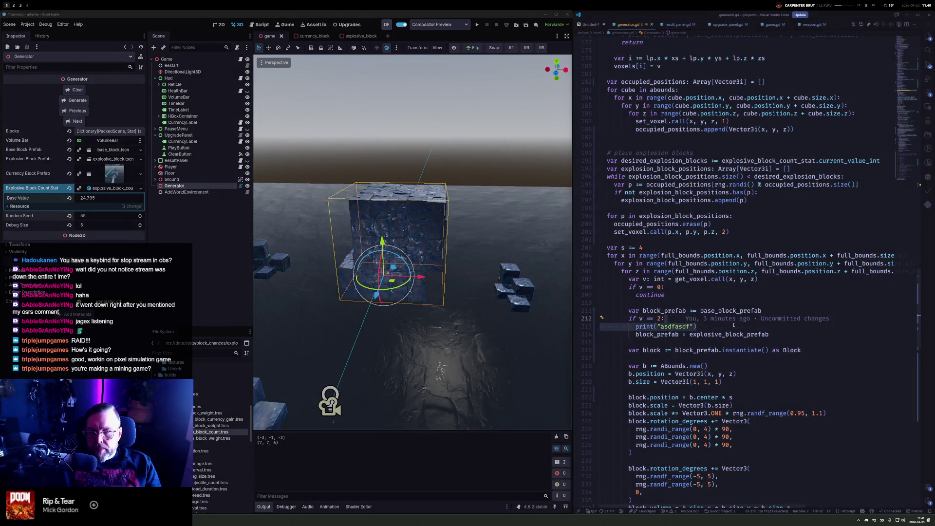
key(BackSpace)
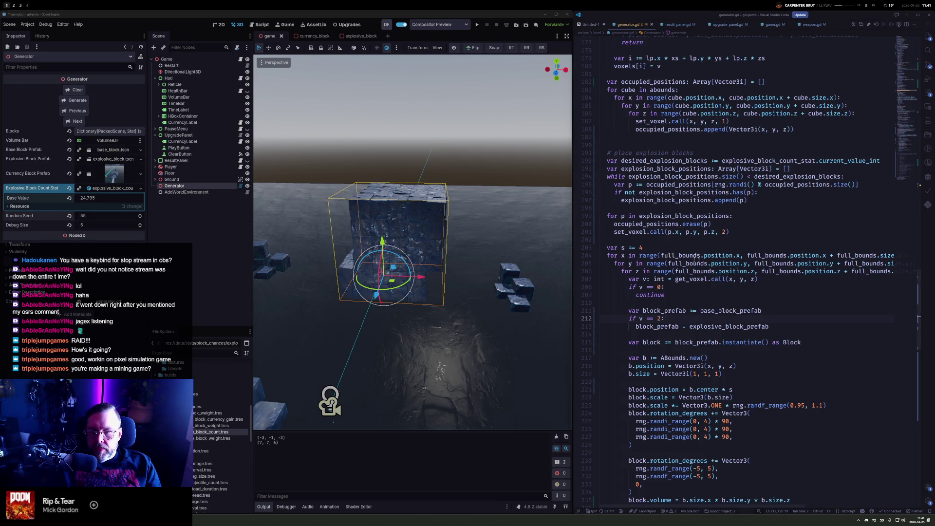
click(628, 233)
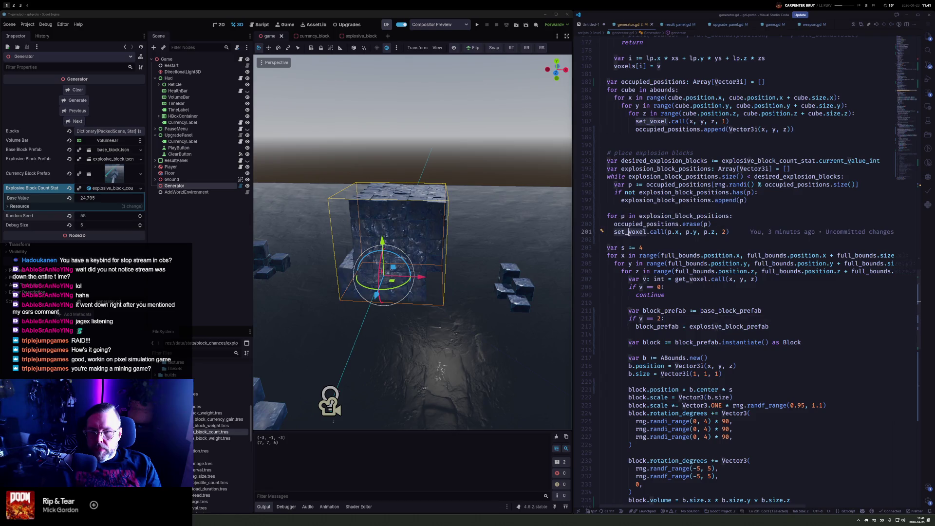
double_click(664, 223)
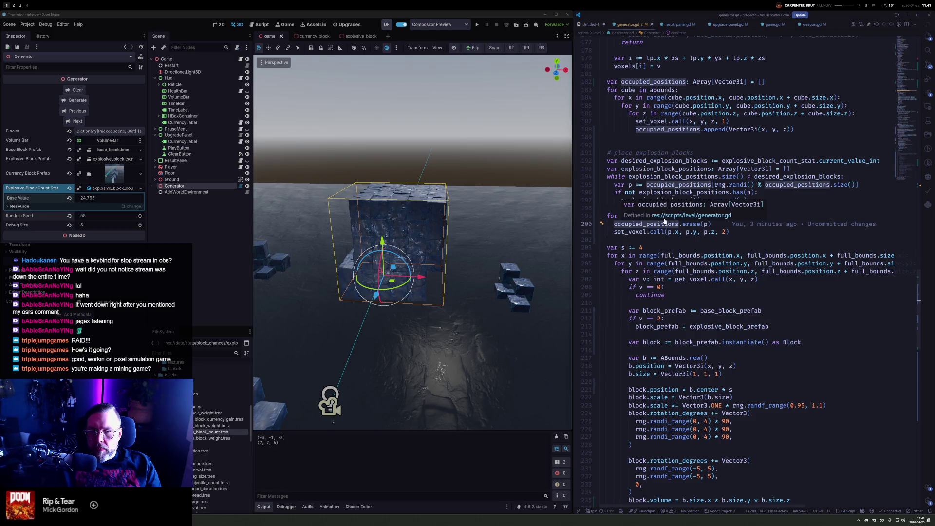
double_click(695, 216)
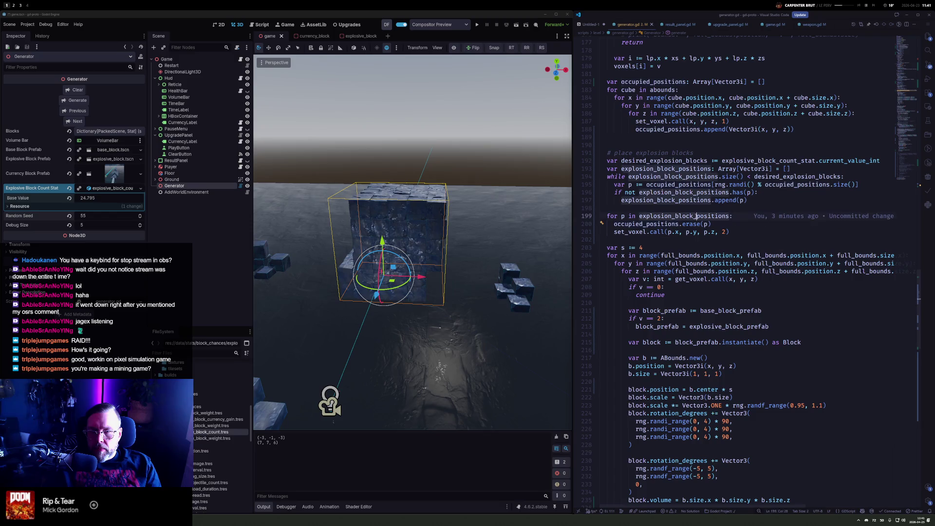
scroll(674, 224, up, 3)
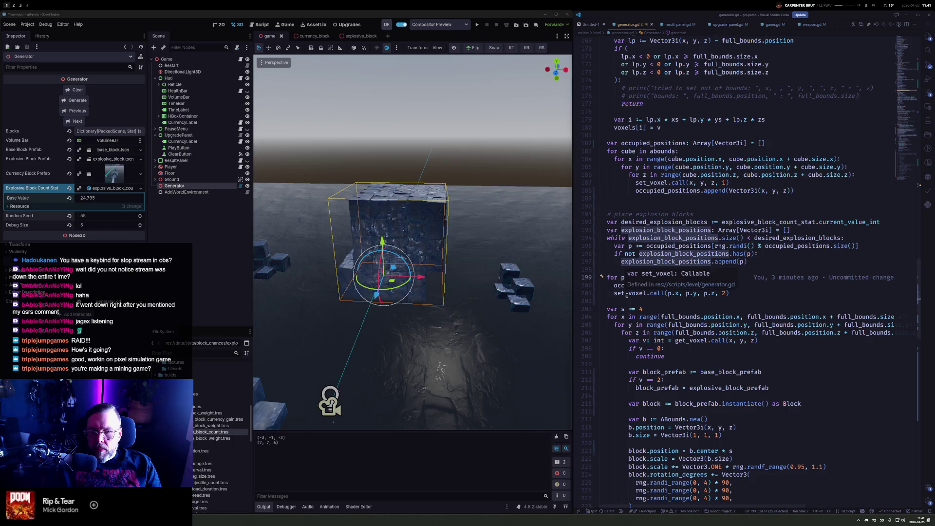
double_click(628, 293)
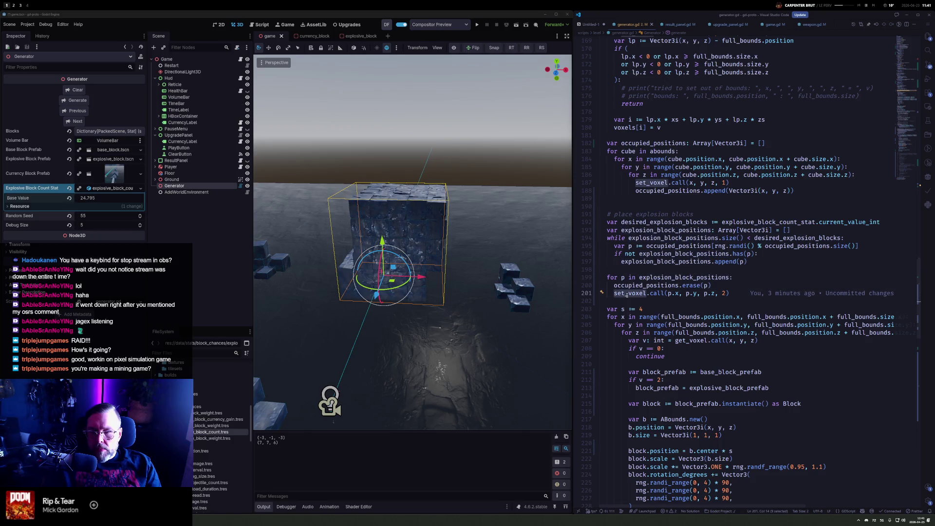
mouse_move(627, 294)
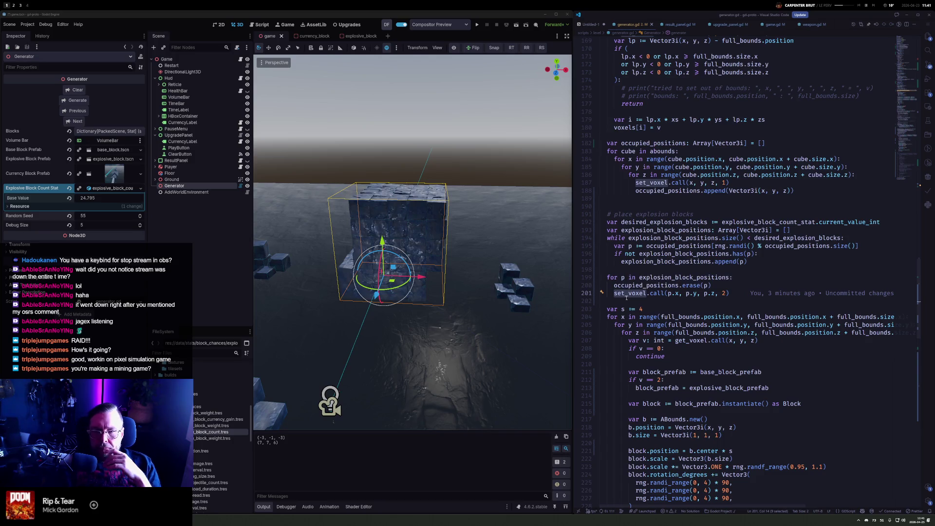
Add print(p) after the set_voxel call in the explosion loop and regenerate the cube
double_click(742, 262)
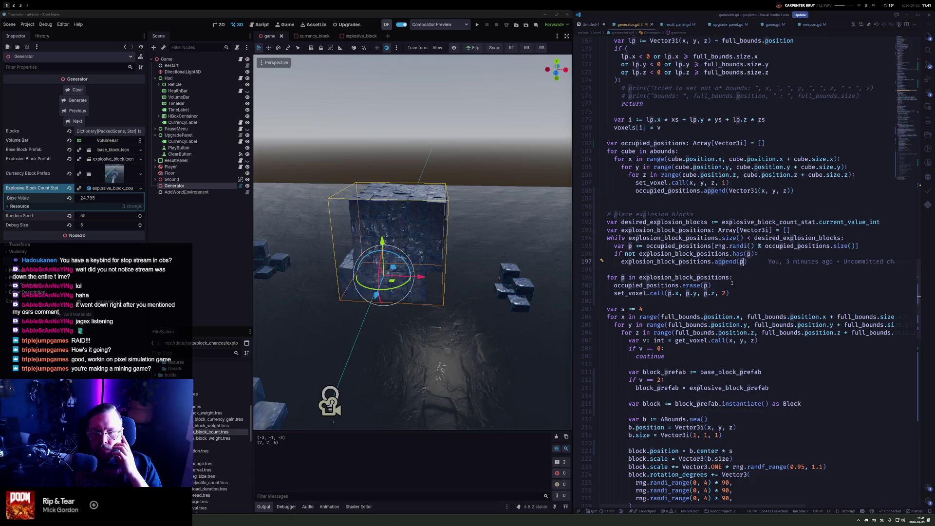
click(740, 292)
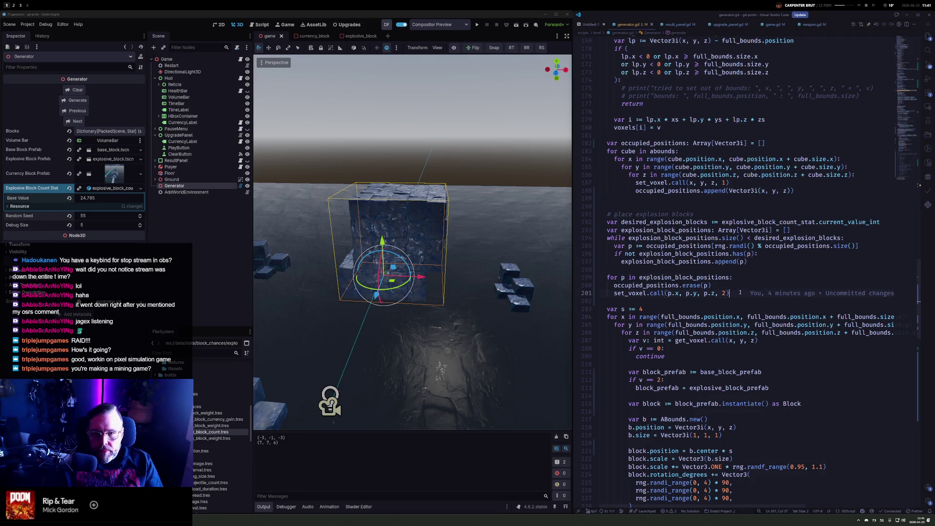
key(Return)
text(print(p)
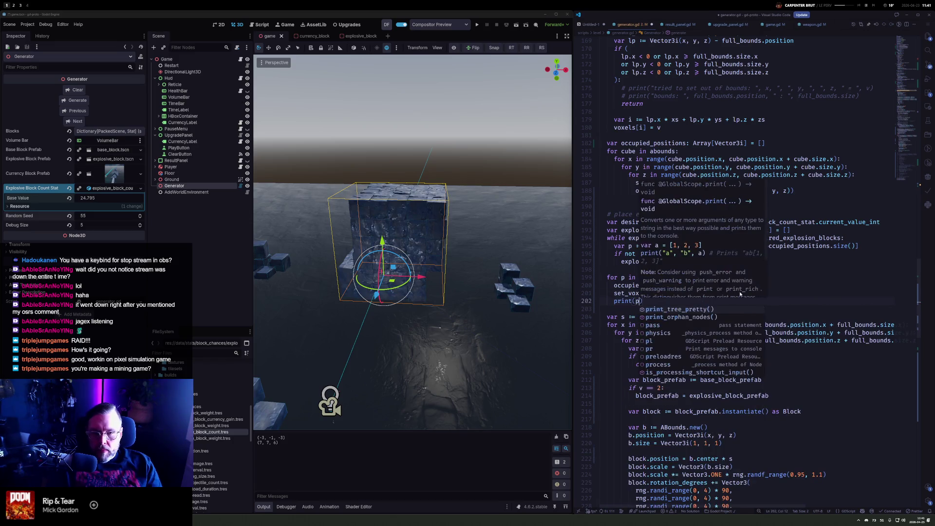
click(83, 102)
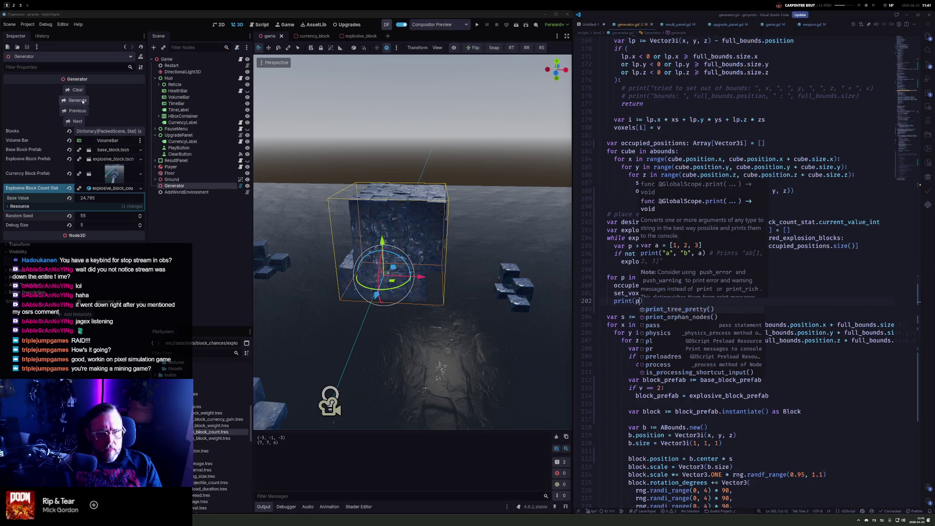
click(83, 101)
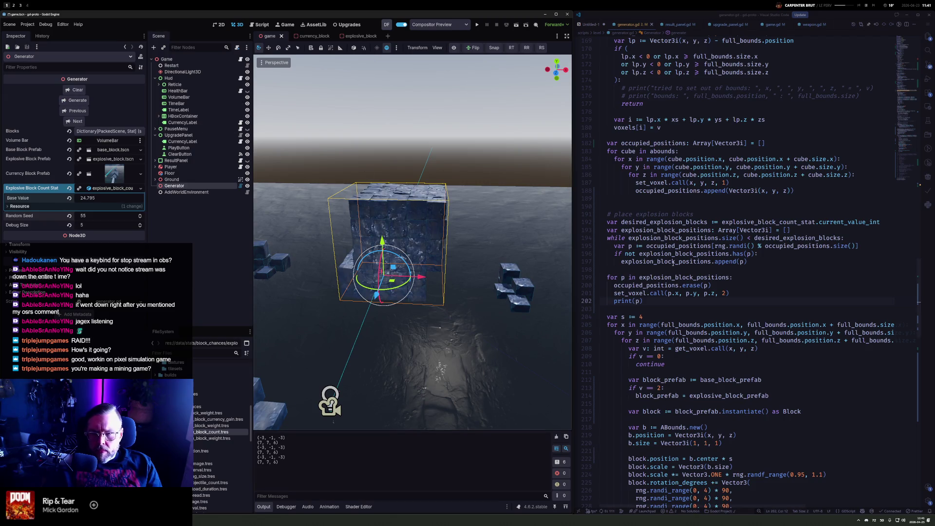
double_click(678, 277)
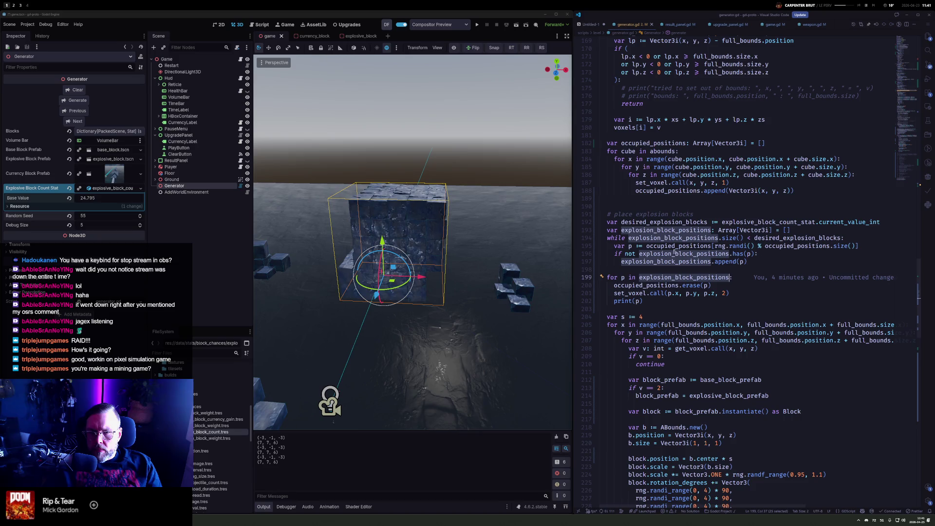
Review the desired explosion count and placement code, adding a new line under its comment
mouse_move(651, 254)
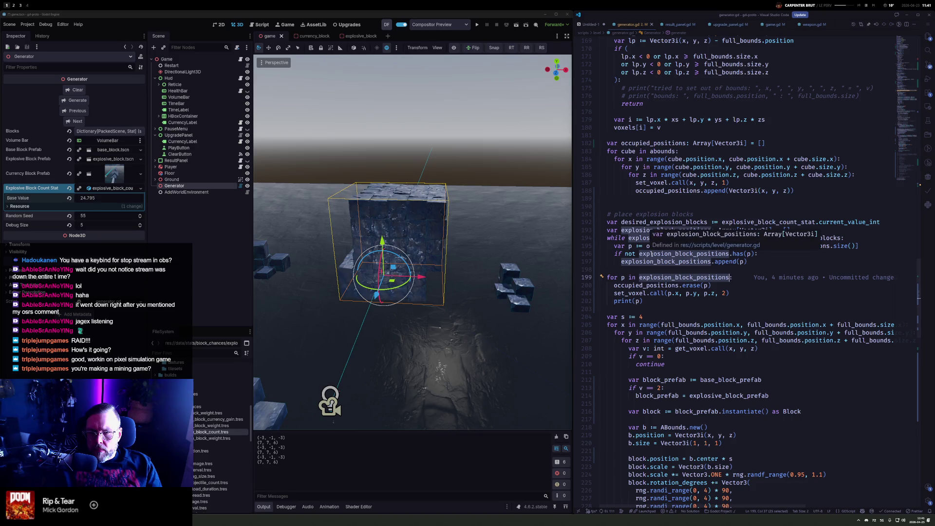
click(613, 253)
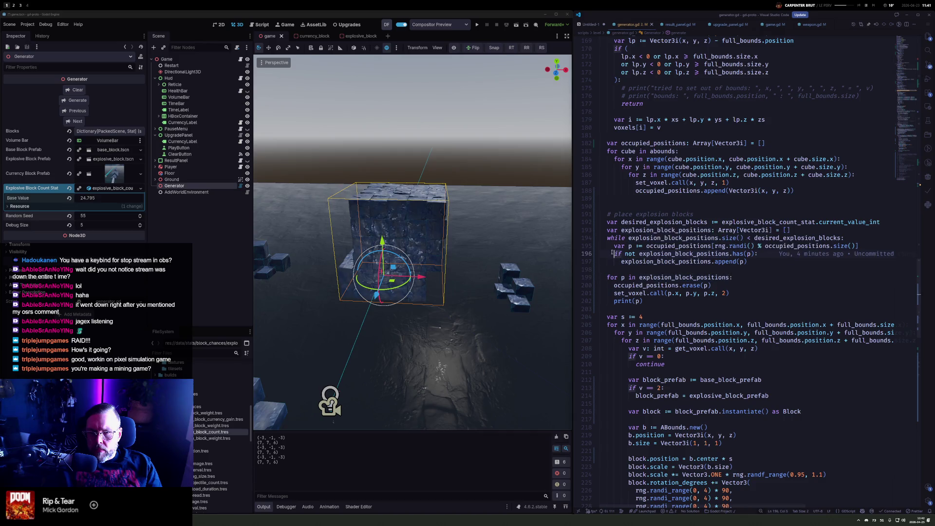
drag(842, 238, 639, 238)
double_click(681, 215)
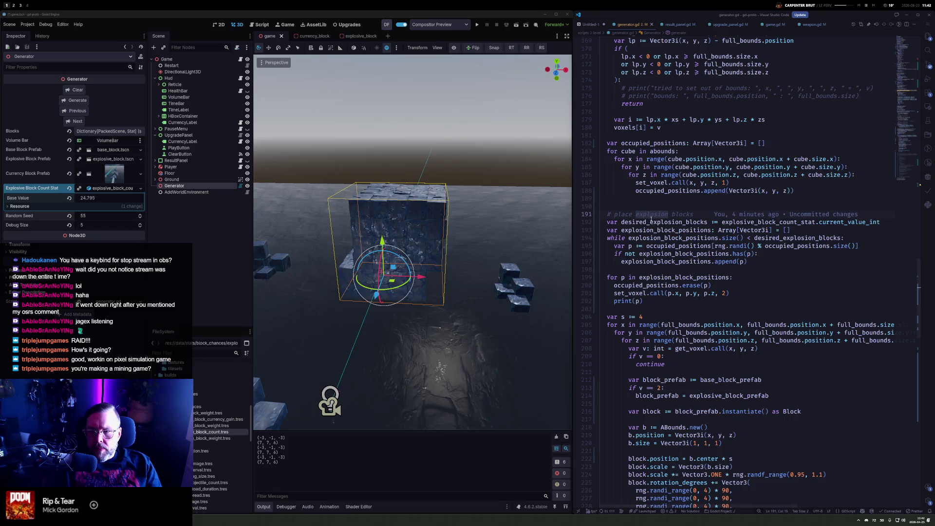
key(ctrl+Return)
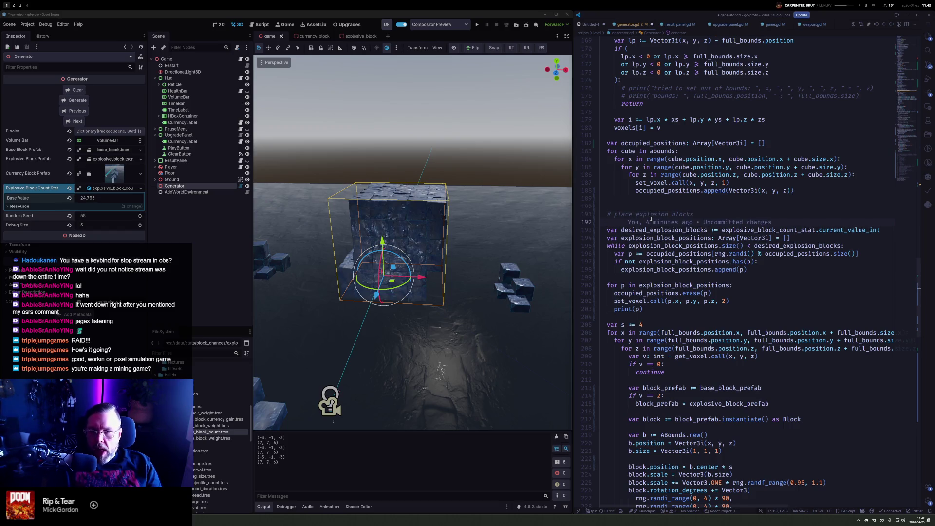
Call explosive_block_count_stat.initialize() before reading the desired explosion block count
text(explosi)
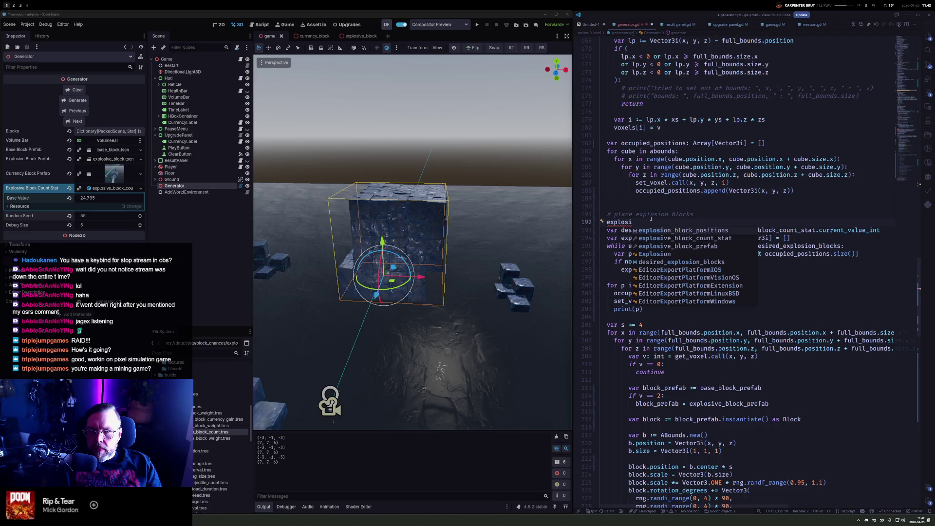
text(ve)
key(Return)
text(.ini)
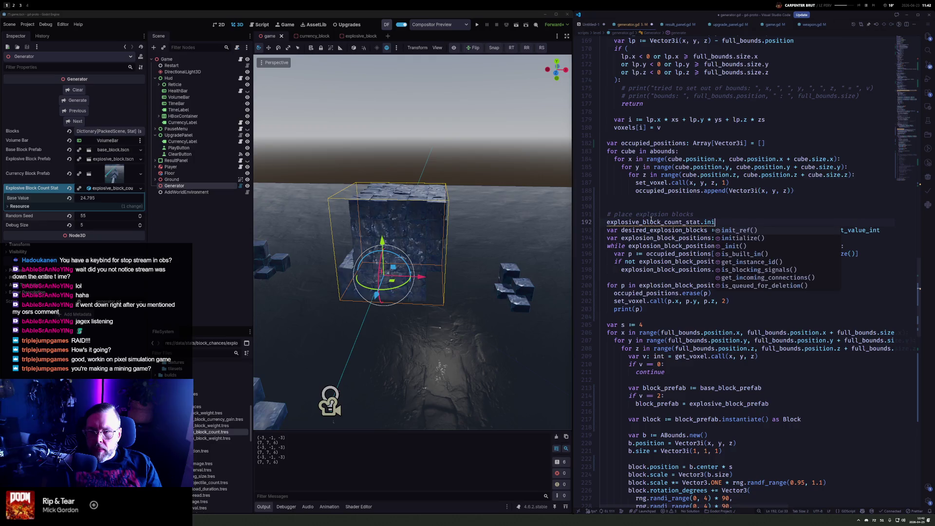
key(Down)
key(Return)
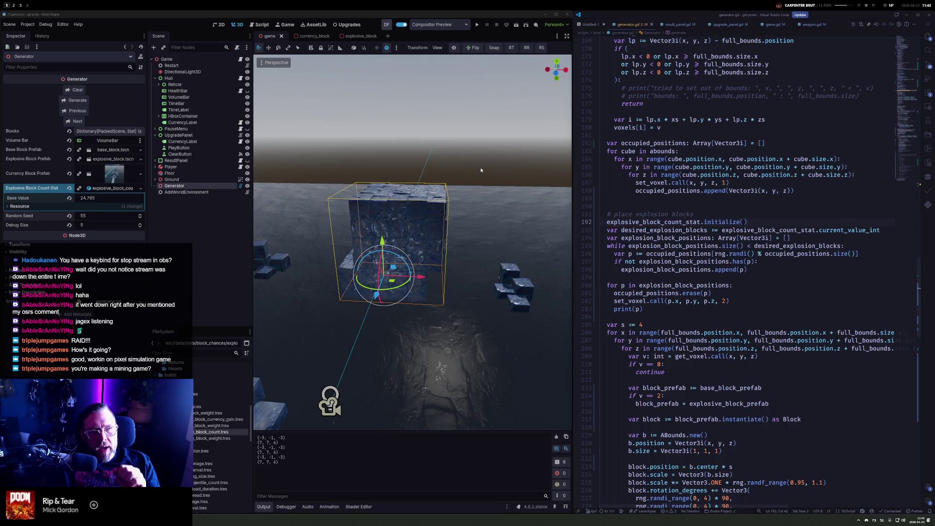
Regenerate the cube, set the explosive count Base Value to 5, and regenerate again
click(77, 101)
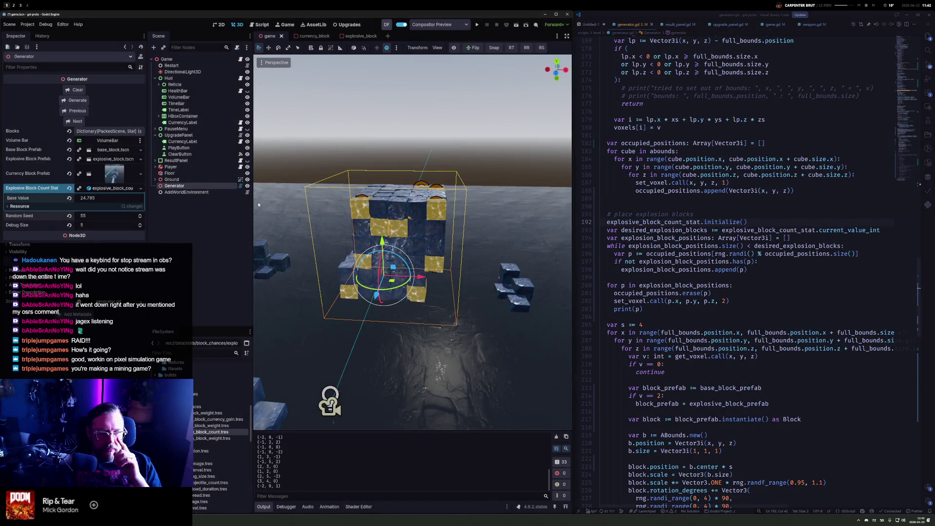
click(88, 197)
text(5)
key(Tab)
click(78, 100)
mouse_move(509, 218)
mouse_down()
mouse_move(360, 268)
mouse_move(487, 243)
mouse_up()
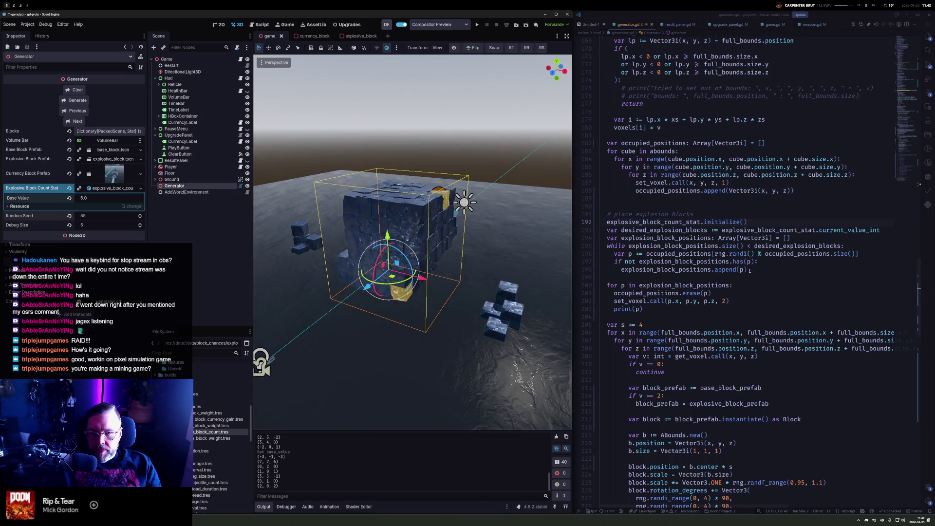
Delete the print(p) debug line and review the initialize call on line 192
drag(643, 308, 730, 301)
key(BackSpace)
scroll(686, 287, down, 6)
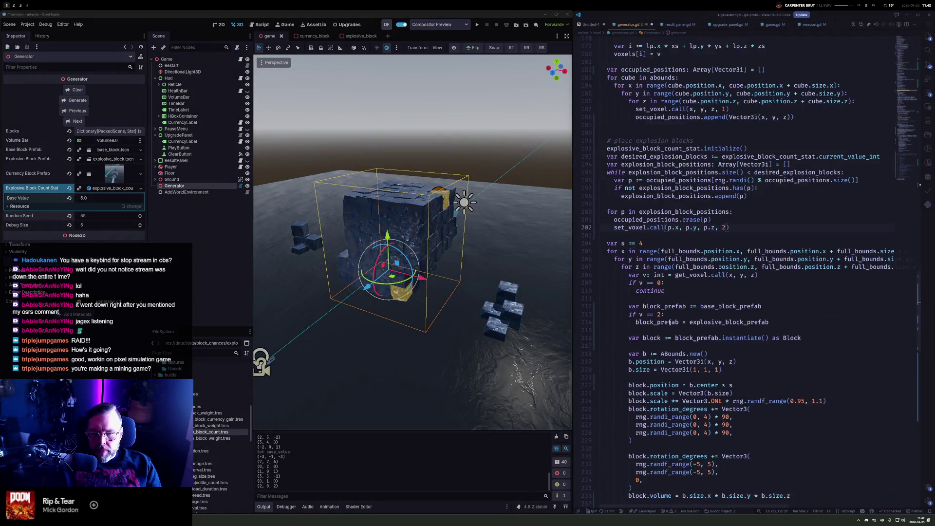
scroll(687, 288, up, 4)
double_click(722, 161)
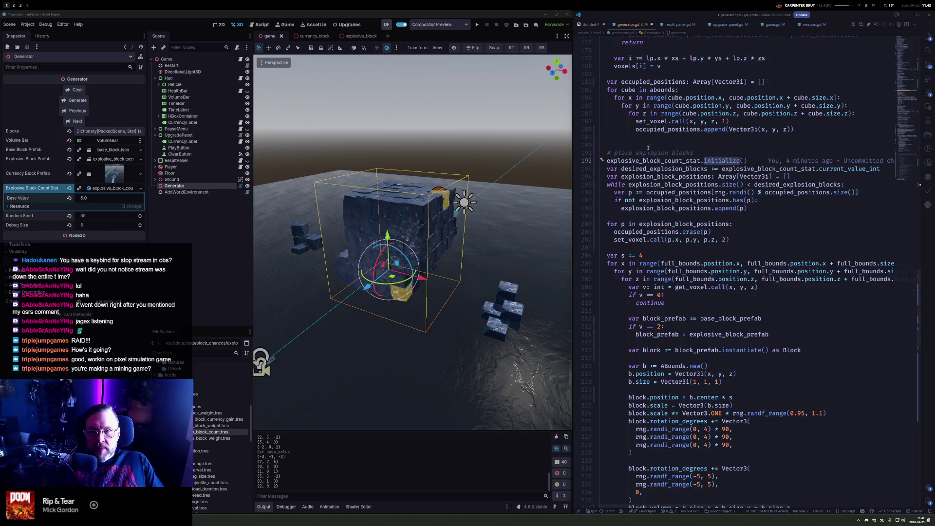
scroll(680, 221, up, 15)
scroll(626, 178, up, 8)
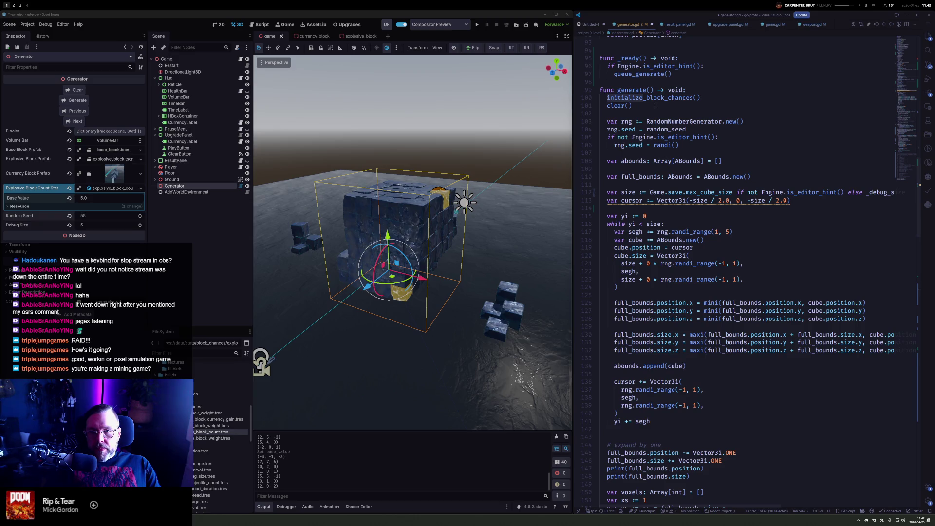
Look up the data.gd script through quick open, then close it again
click(647, 106)
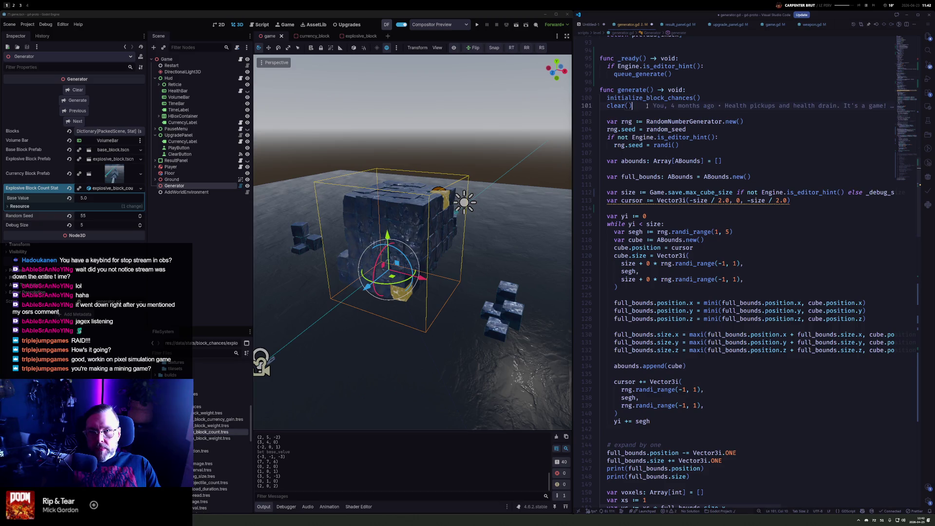
key(ctrl+p)
text(data)
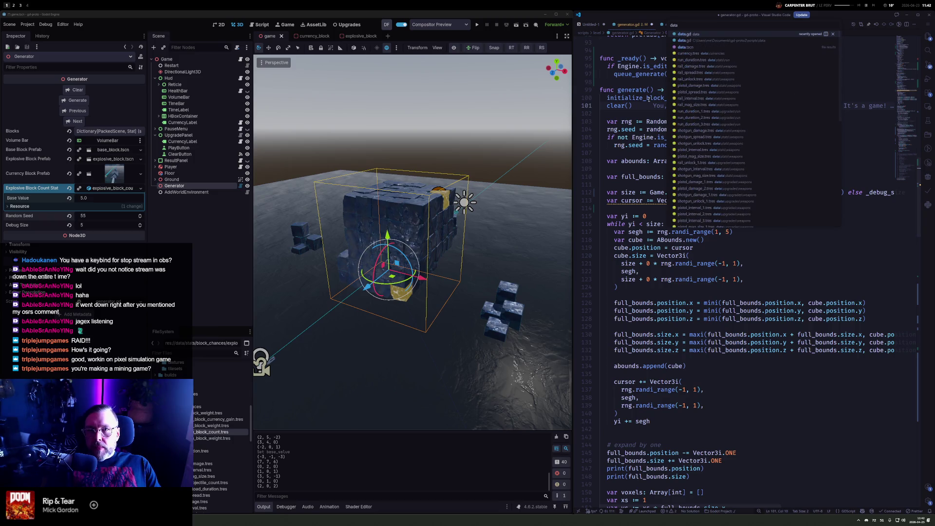
key(Return)
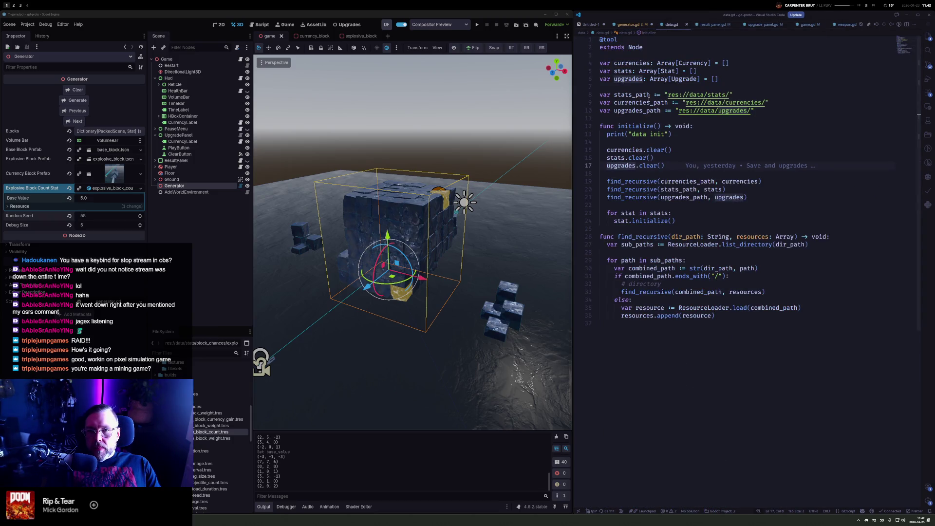
key(ctrl+w)
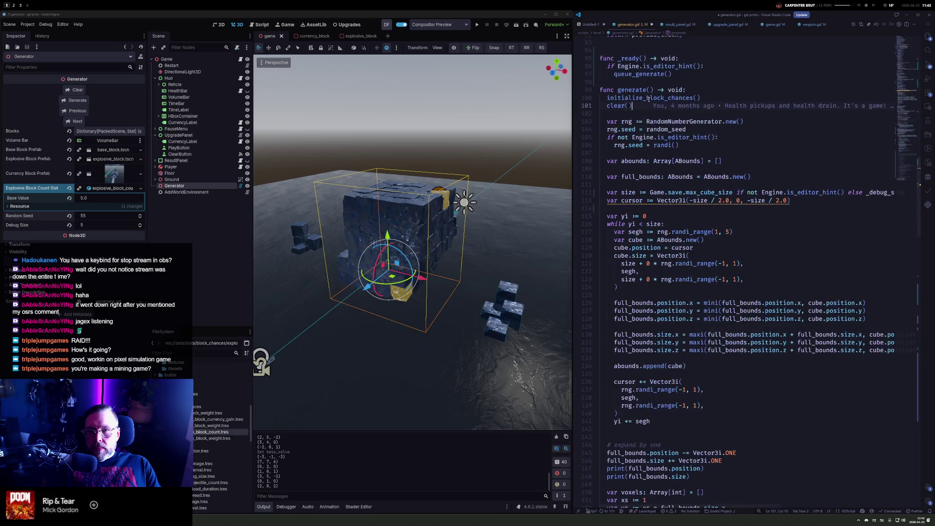
Try adding a Data.ini call above the block chance setup, then remove it
key(Up)
key(ctrl+shift+Return)
text(Data.ini)
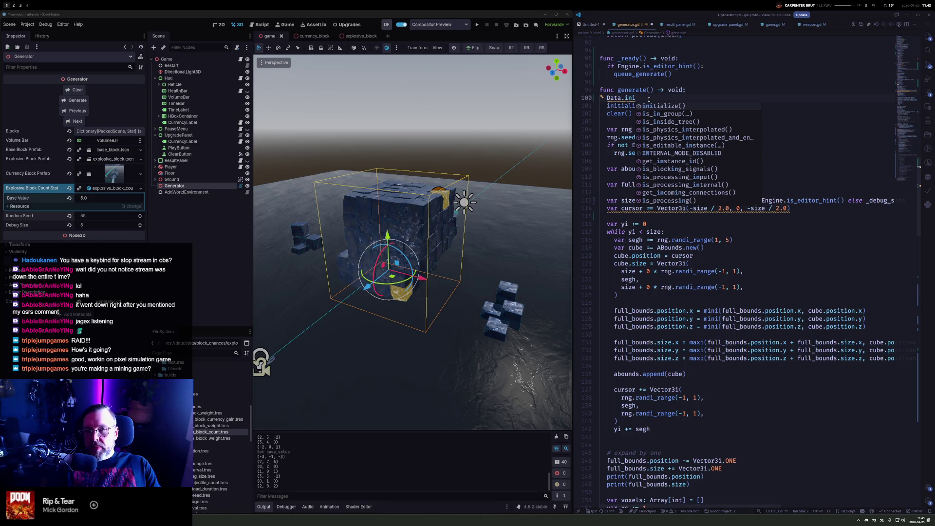
key(BackSpace)
key(BackSpace)
key(BackSpace)
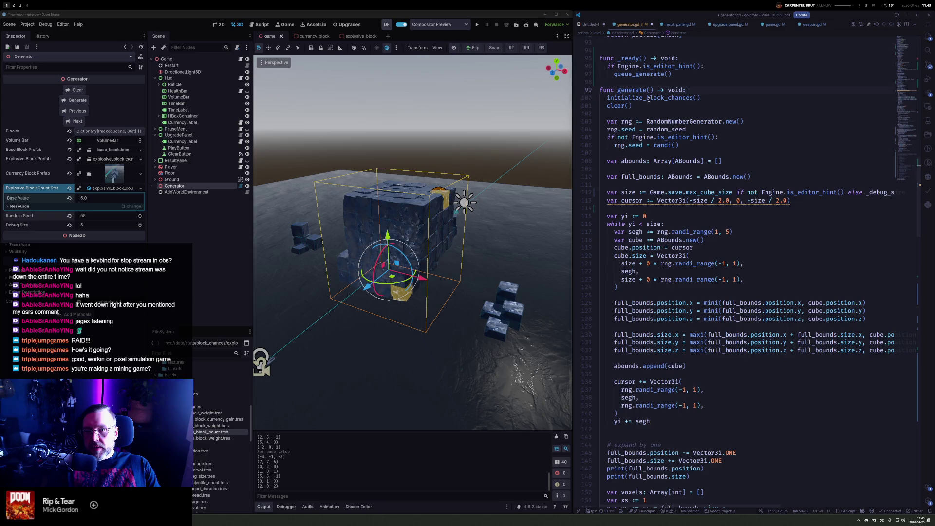
Scroll through generator.gd and run the project in Godot
scroll(662, 225, down, 15)
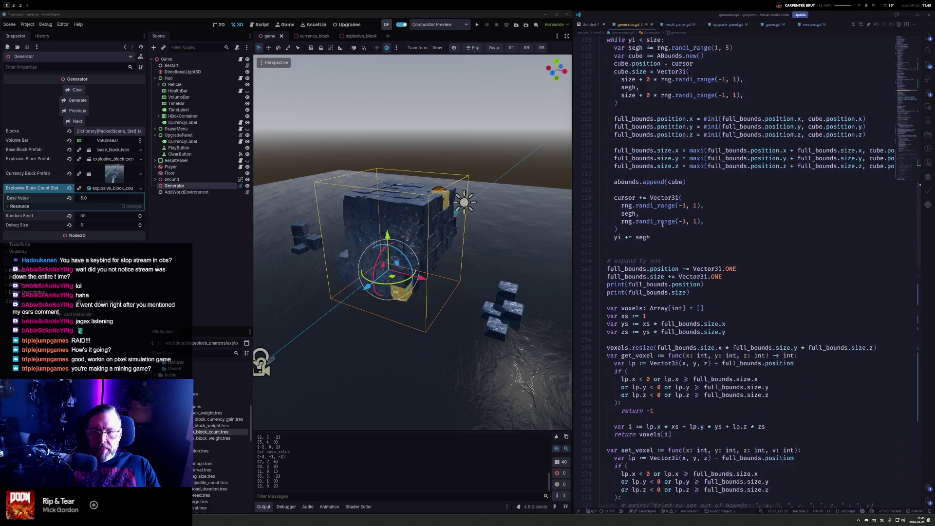
scroll(662, 221, down, 3)
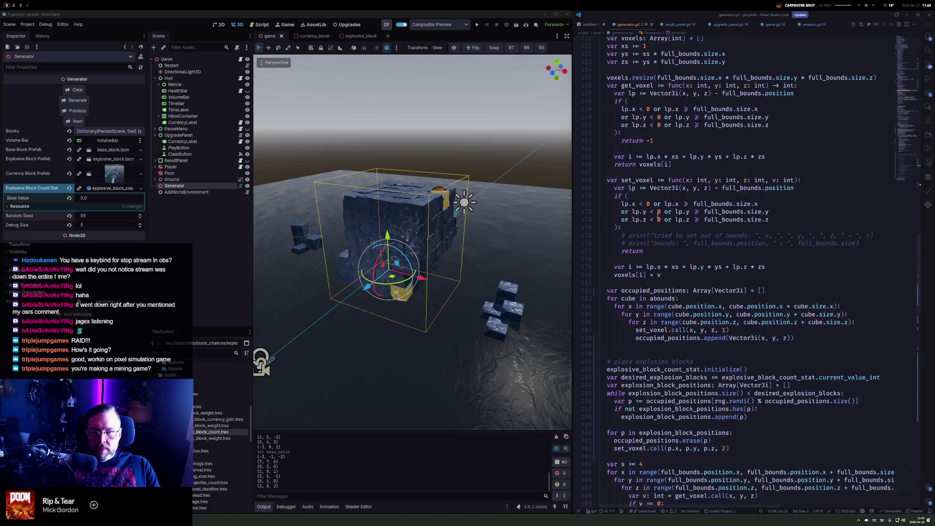
click(477, 24)
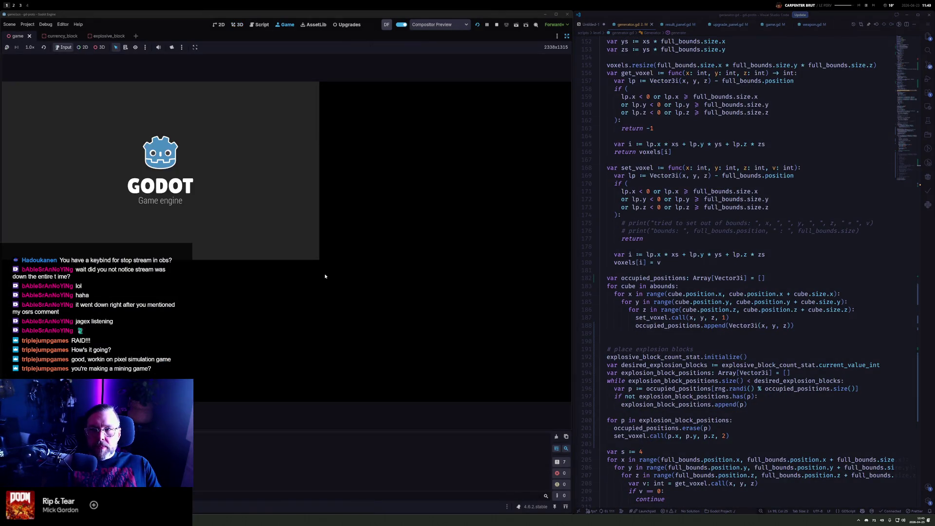
Play a round shooting the blocks and lava explosive block until Currency +0 results, then quit
click(304, 390)
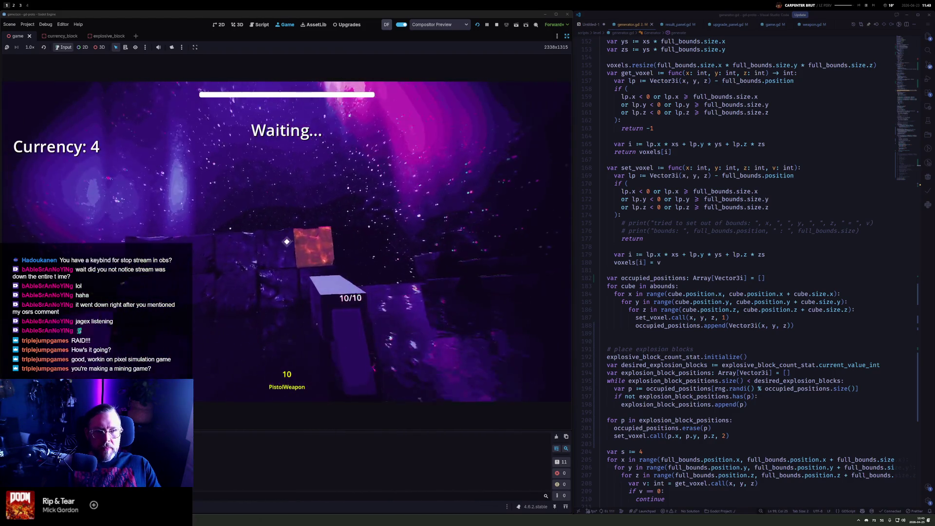
click(286, 242)
click(286, 242)
click(287, 242)
click(287, 242)
click(286, 242)
click(287, 241)
click(287, 241)
click(286, 242)
click(287, 241)
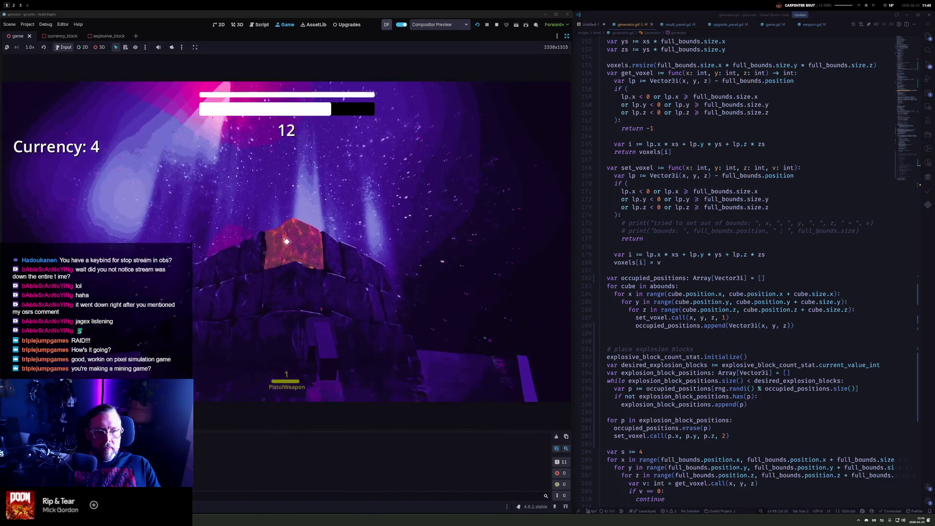
click(287, 241)
click(286, 242)
click(287, 242)
click(287, 242)
click(287, 241)
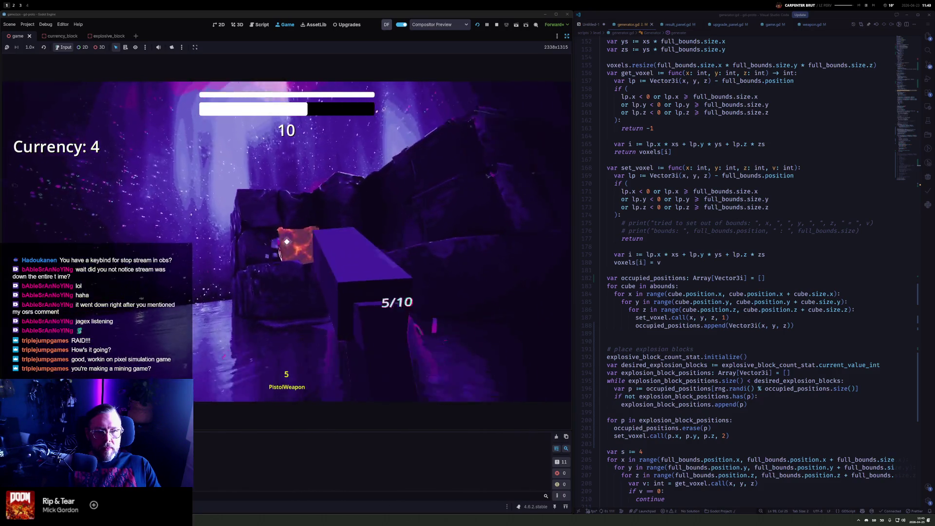
click(287, 241)
click(286, 241)
click(287, 242)
click(287, 242)
click(286, 242)
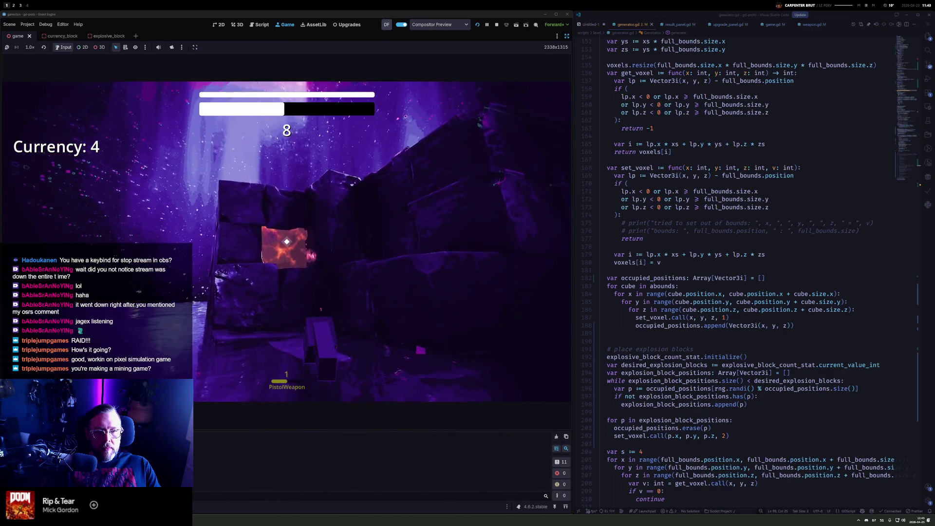
click(287, 241)
click(287, 242)
click(287, 241)
click(286, 241)
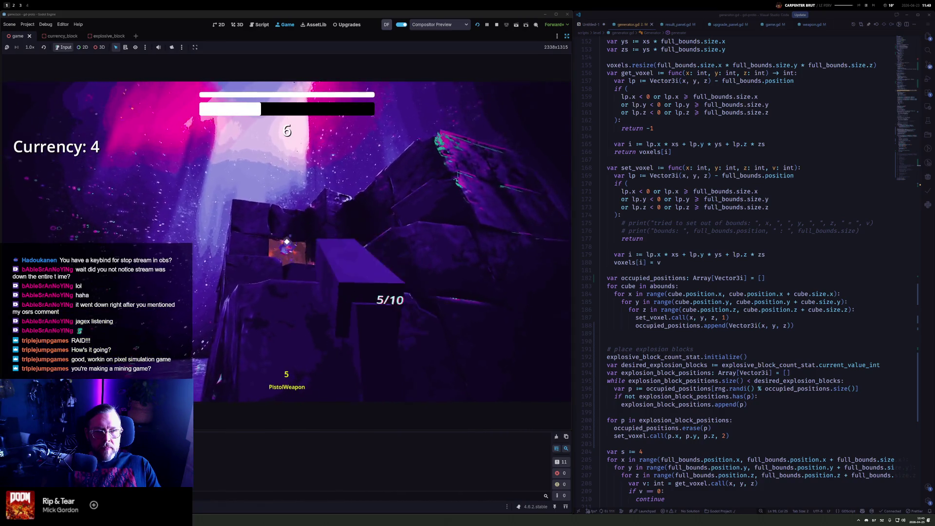
click(287, 242)
click(287, 242)
click(286, 242)
click(287, 241)
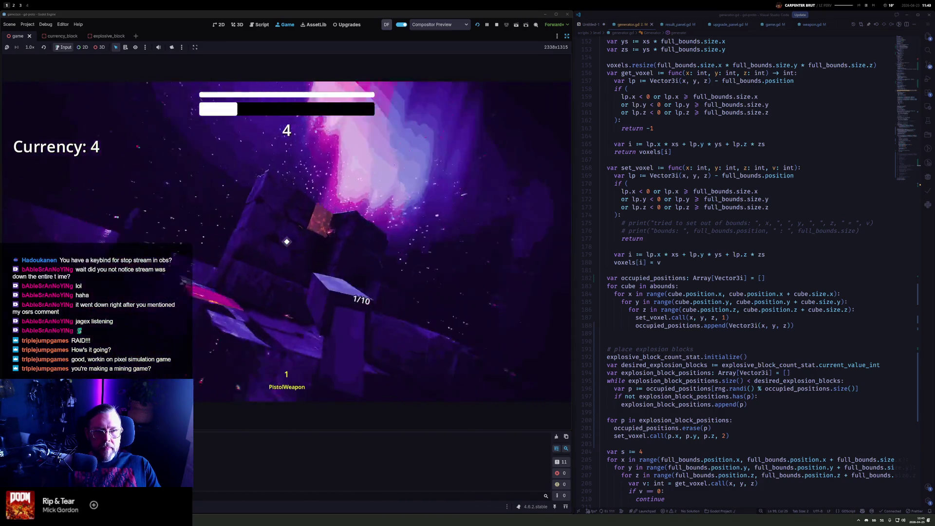
click(287, 242)
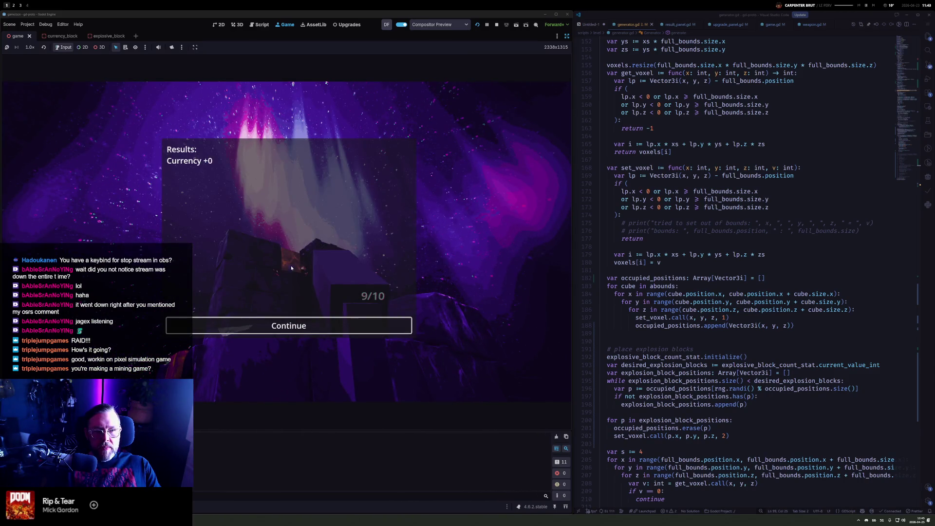
click(496, 25)
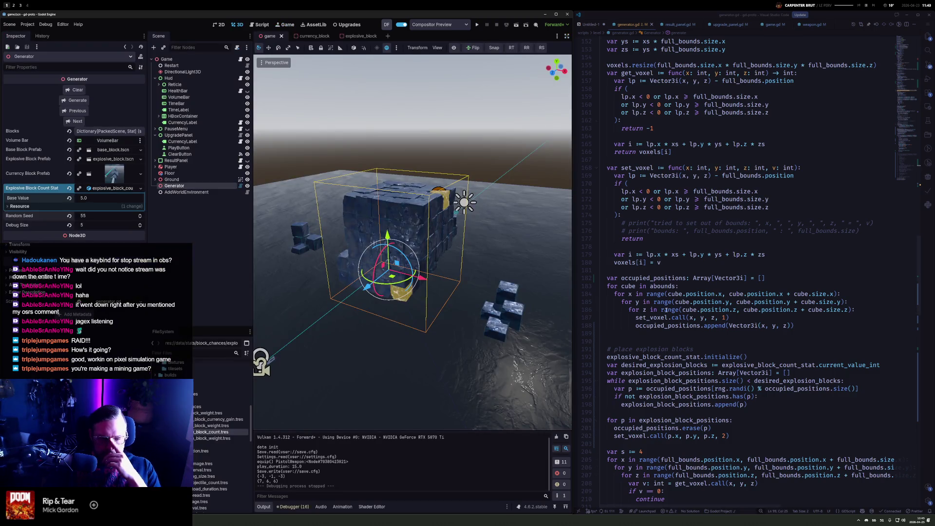
Delete the two print(full_bounds...) debug lines at 147–148 in generator.gd
click(668, 214)
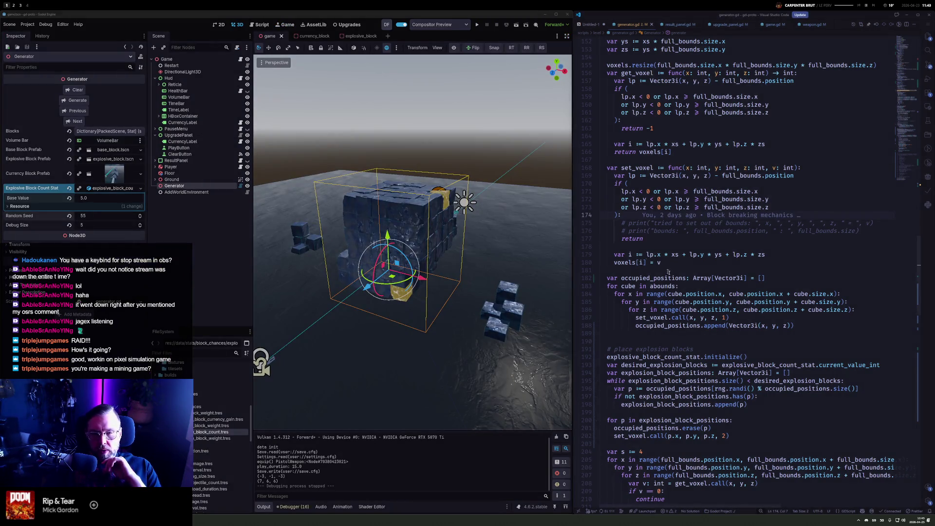
scroll(668, 273, down, 4)
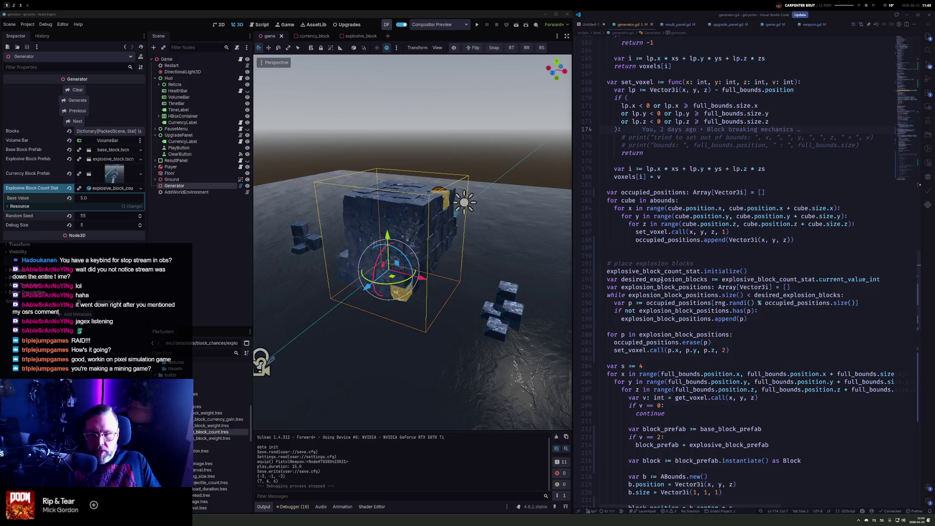
scroll(690, 345, down, 8)
scroll(690, 345, up, 15)
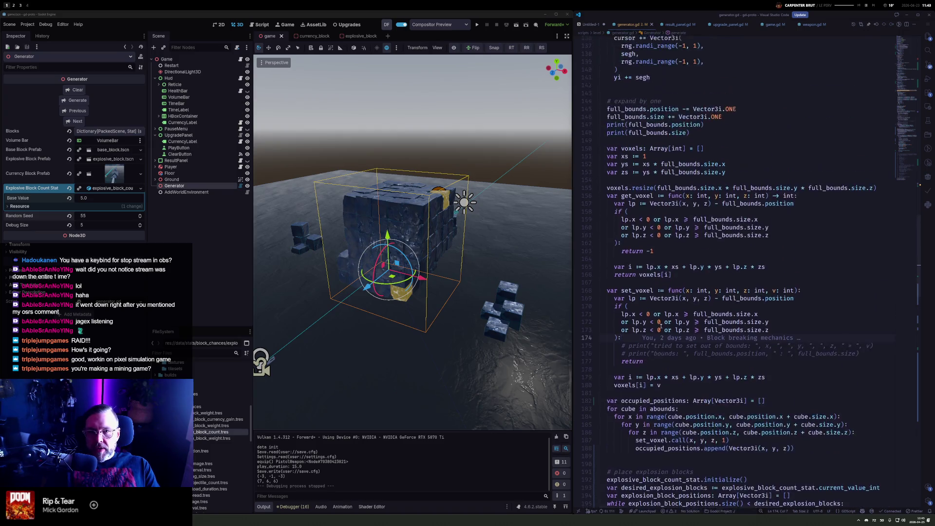
scroll(661, 326, up, 2)
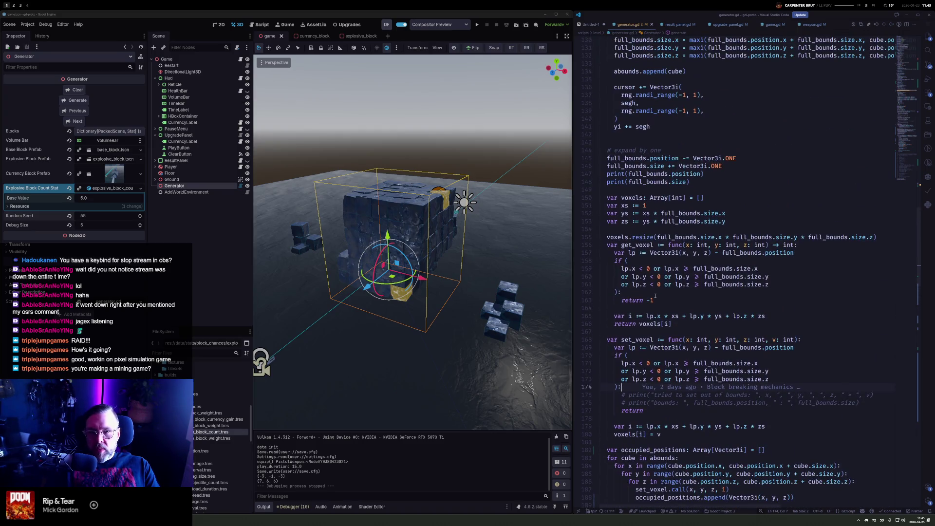
click(726, 221)
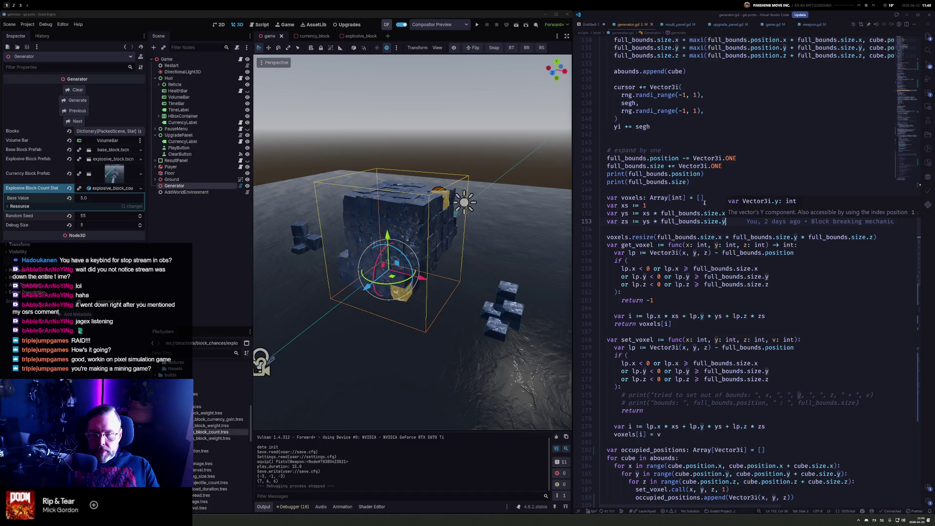
click(730, 184)
key(shift+Up)
key(shift+Up)
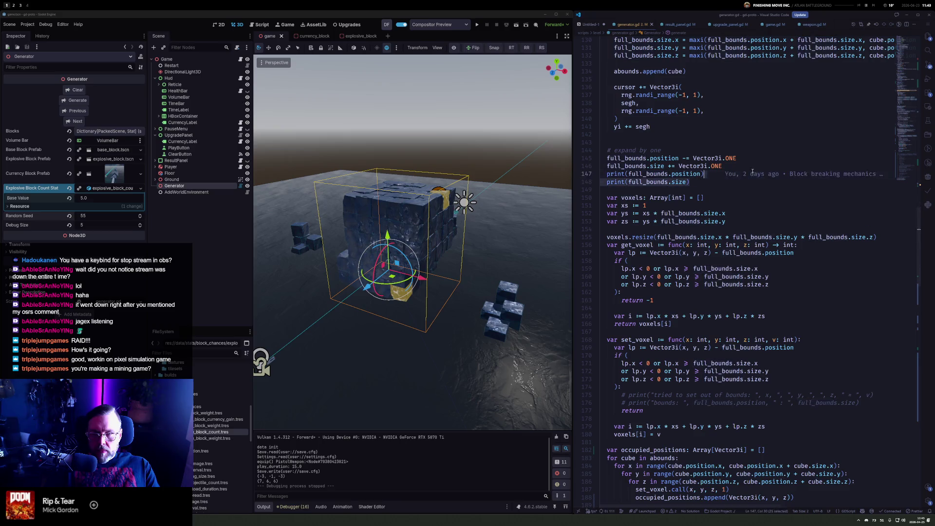
key(BackSpace)
Move the caret to the end of the explosion block placement loop
scroll(653, 297, down, 8)
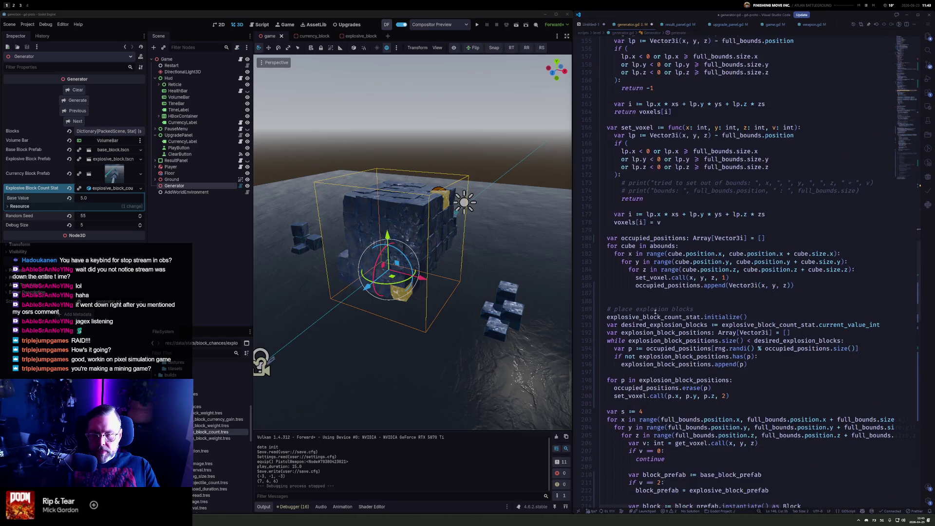
click(653, 297)
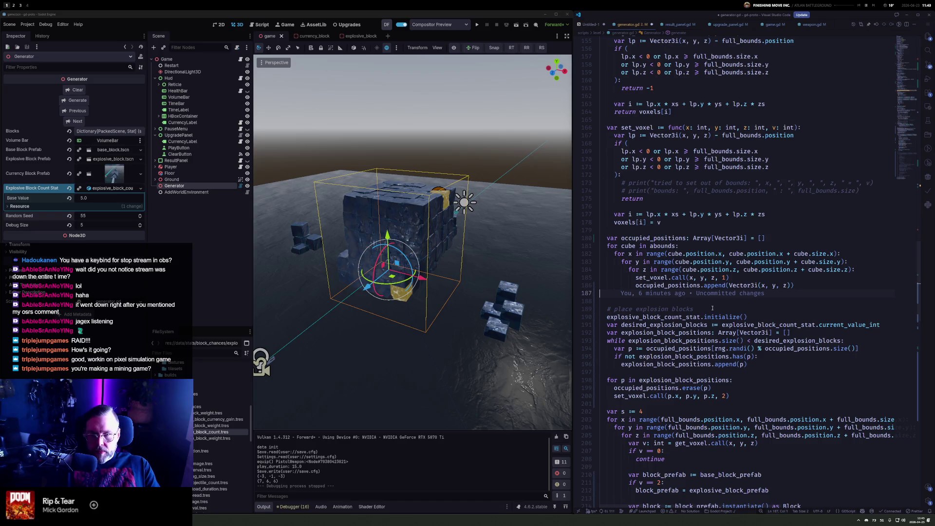
key(Up)
key(Up)
key(Up)
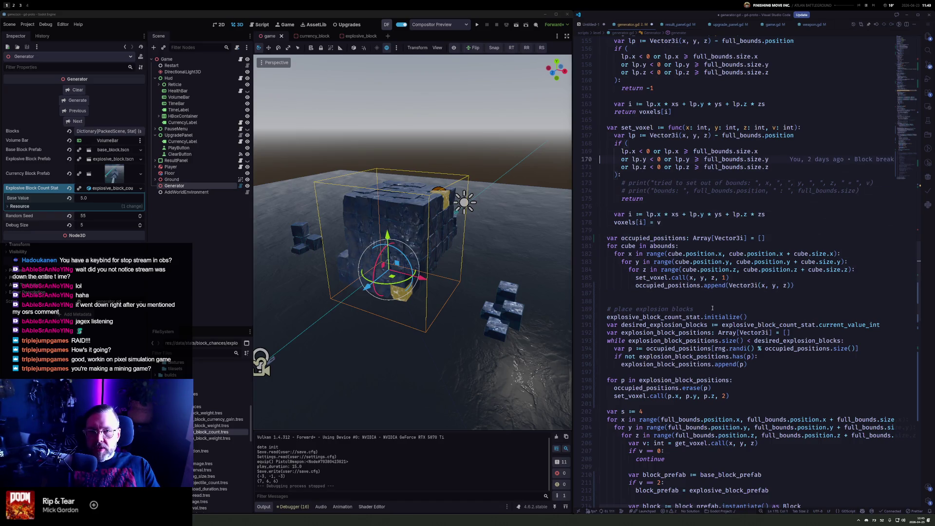
scroll(711, 300, up, 6)
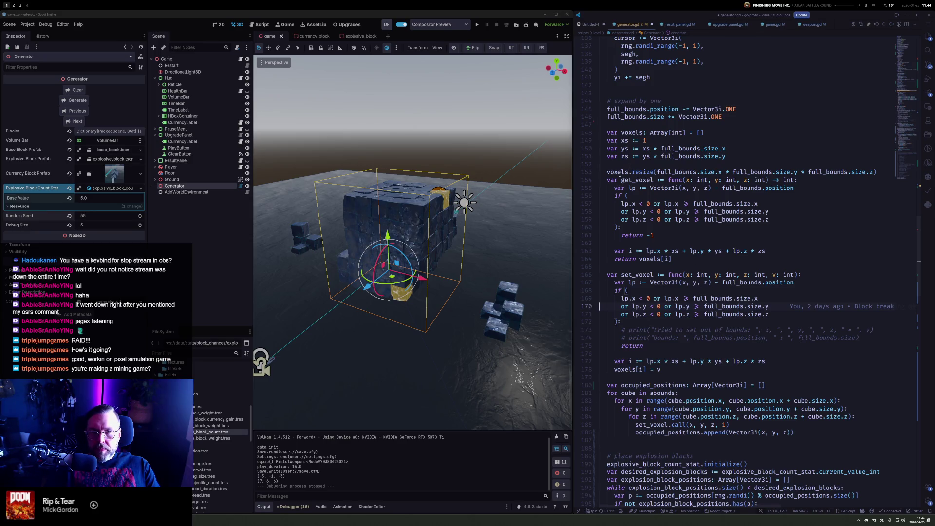
mouse_move(619, 173)
scroll(644, 275, down, 13)
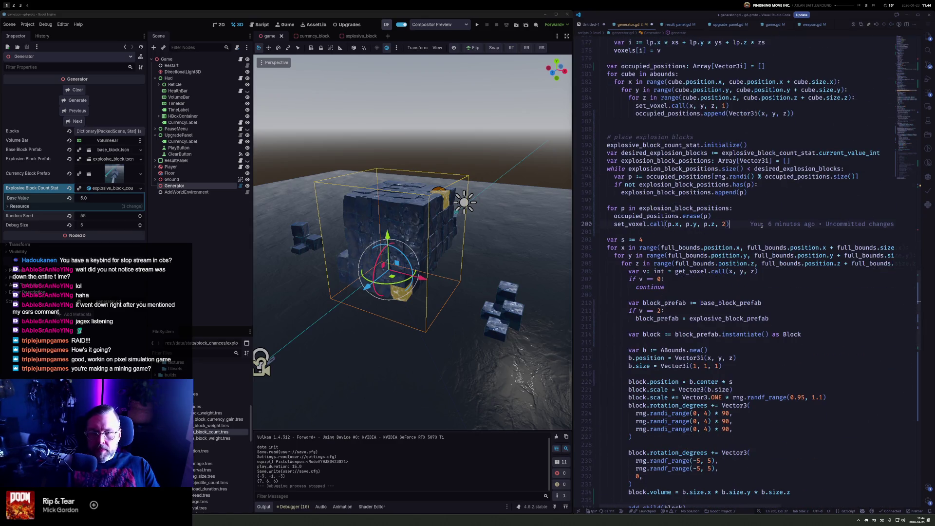
click(761, 225)
Add a '# place currency blocks' comment and declare desired_currency_amount := 5
key(Return)
key(Return)
key(Return)
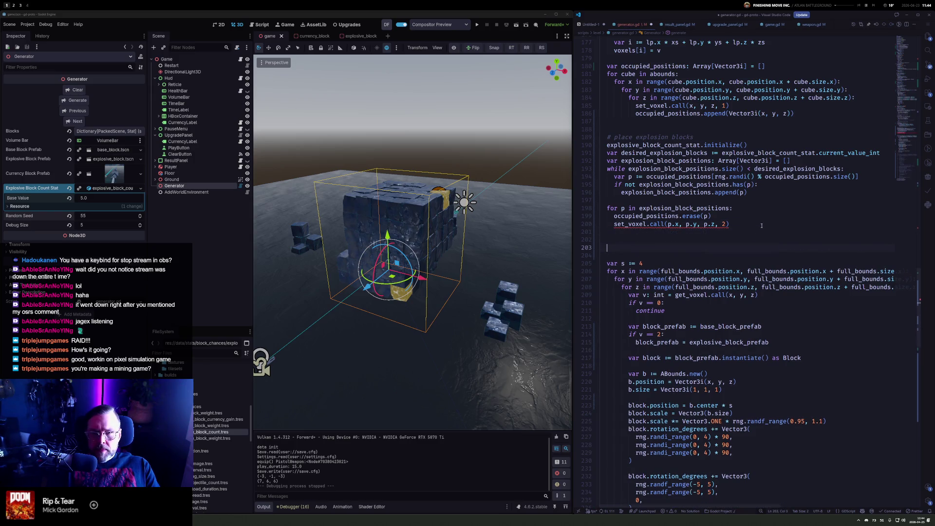
text(#place currency b)
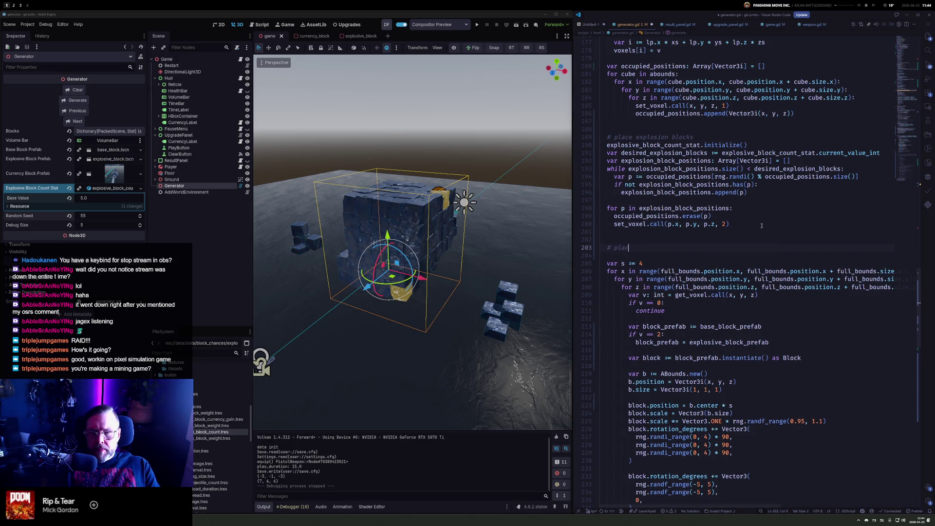
text(locks)
key(Return)
text(var )
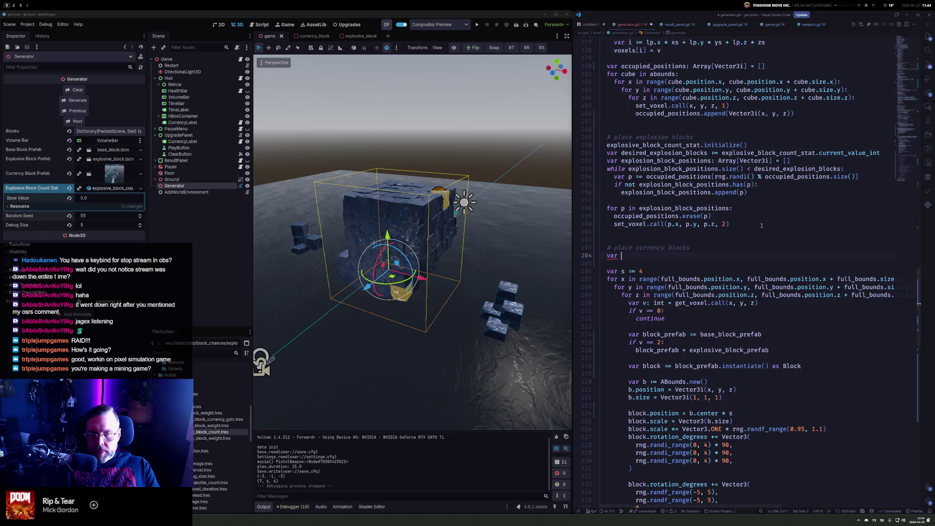
text(total)
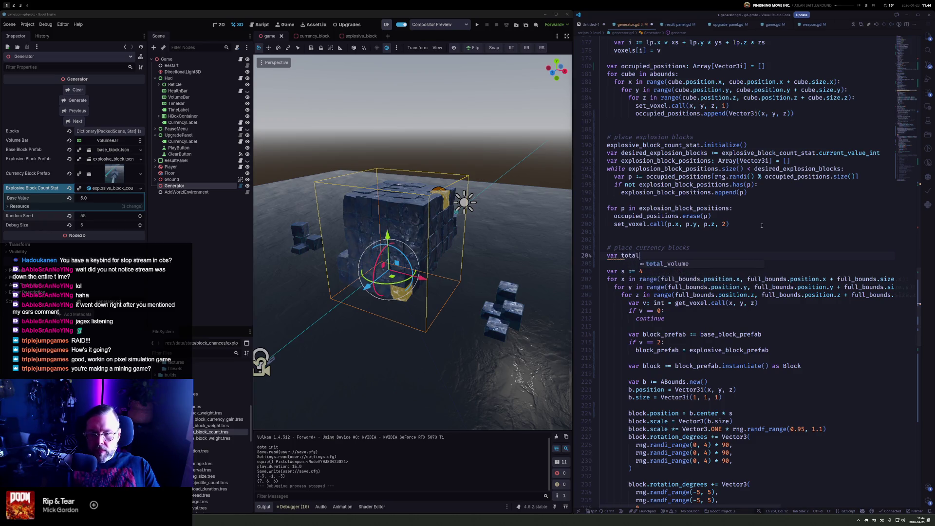
key(BackSpace)
key(BackSpace)
key(BackSpace)
key(BackSpace)
key(BackSpace)
text(d)
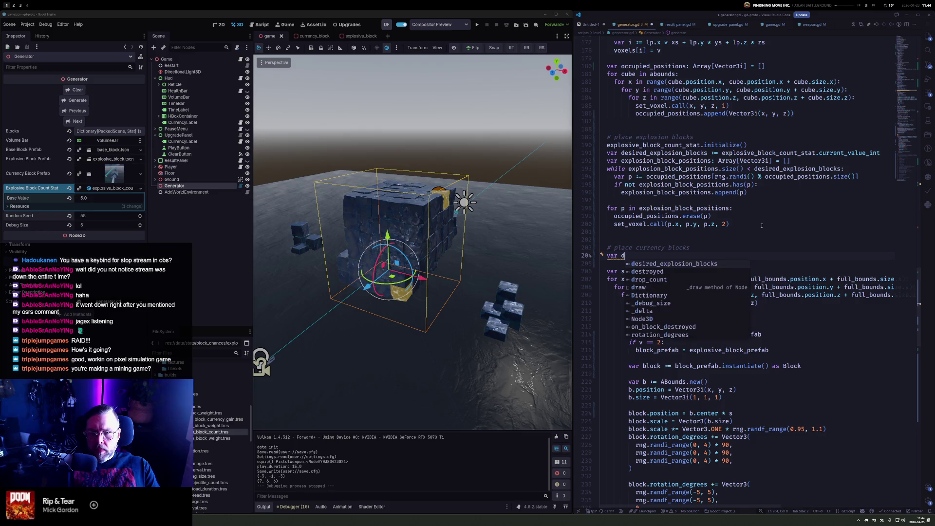
text(esired_c)
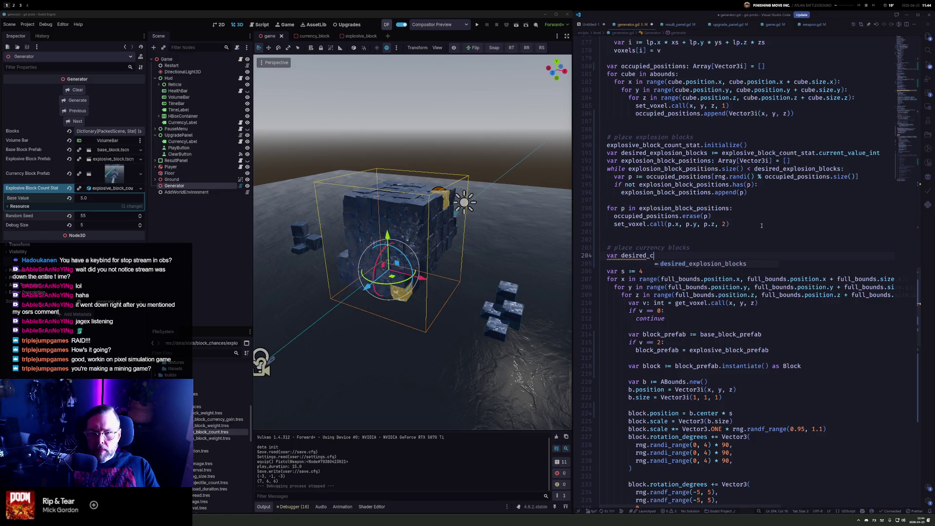
text(urrency_count)
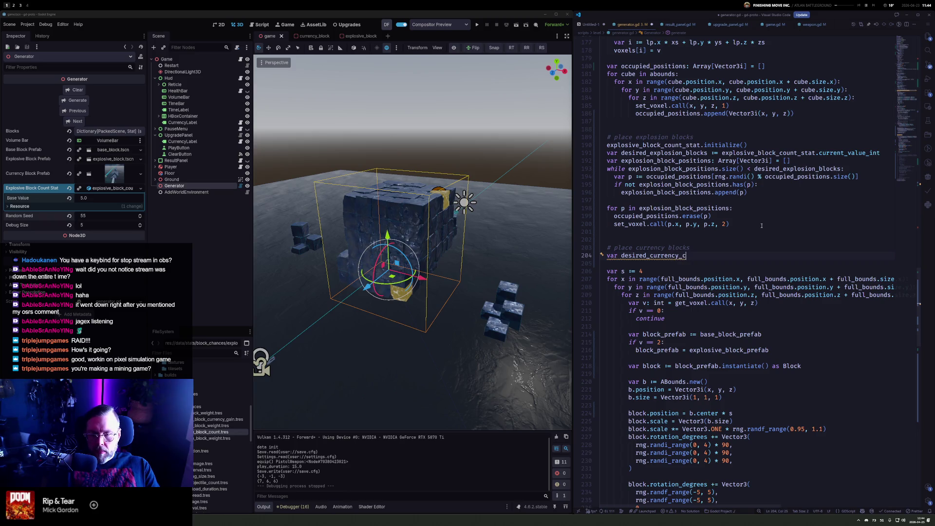
key(BackSpace)
key(BackSpace)
key(BackSpace)
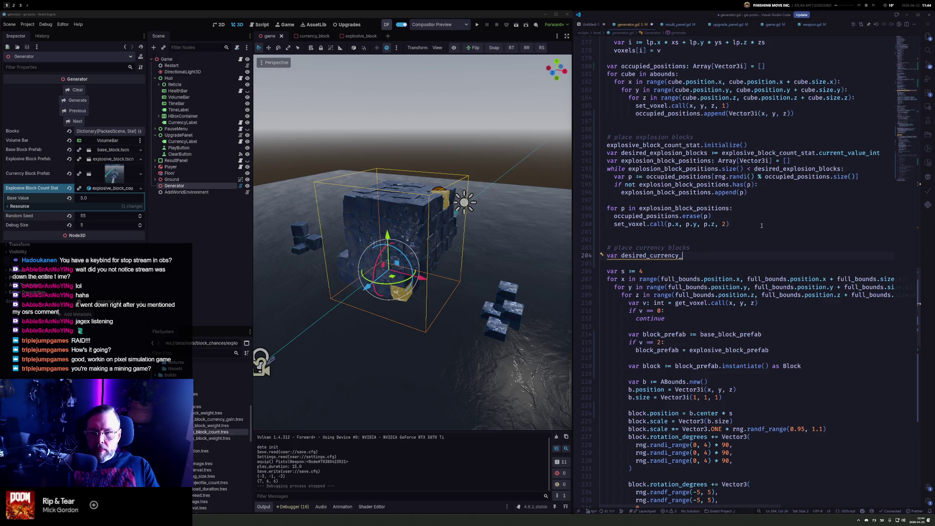
text(amount := )
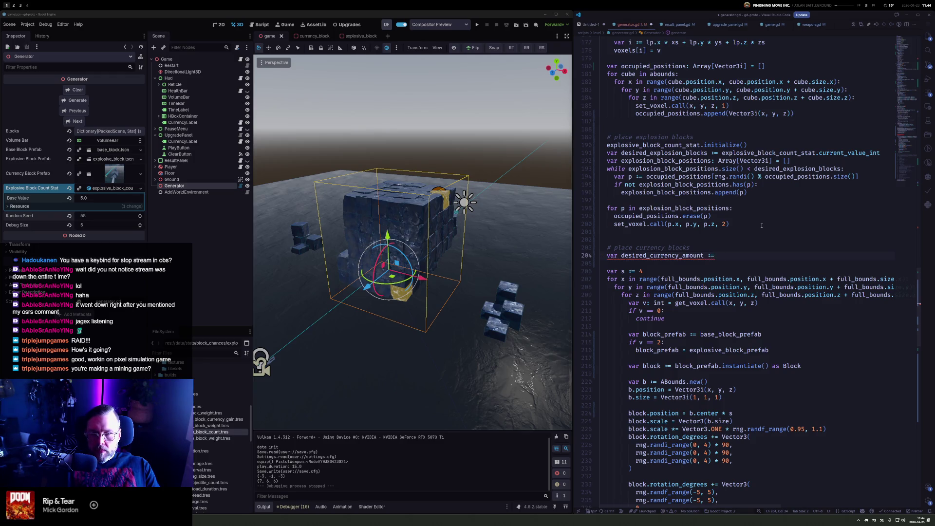
text(5)
Try values 20 and 256, add a blank line below, then set the amount to size
key(BackSpace)
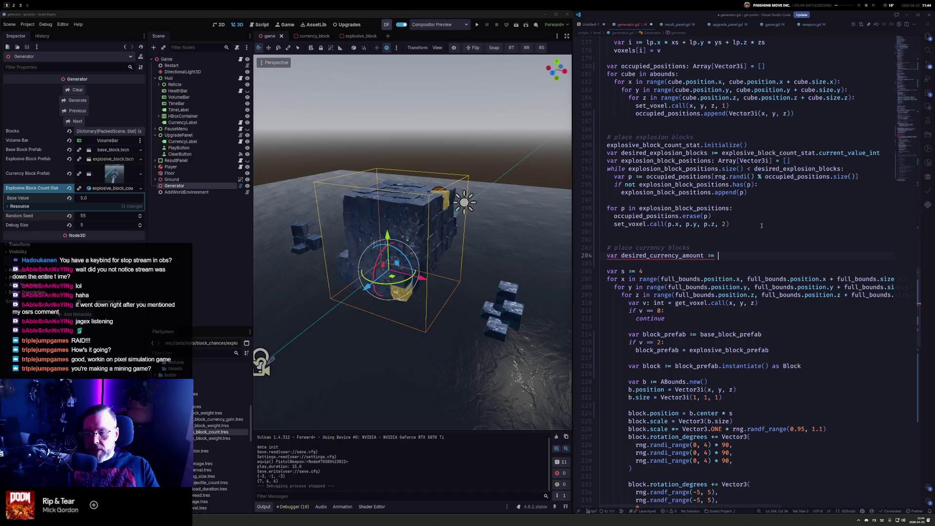
text(20)
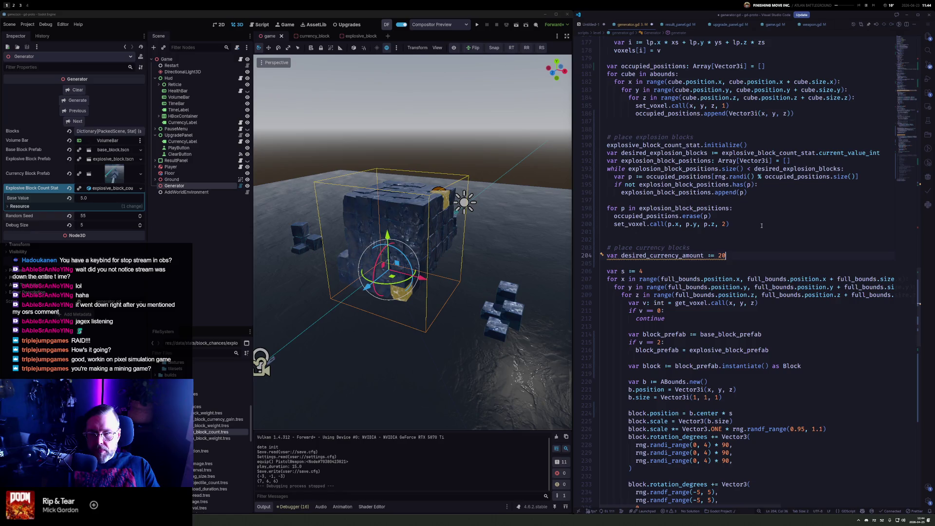
key(BackSpace)
key(BackSpace)
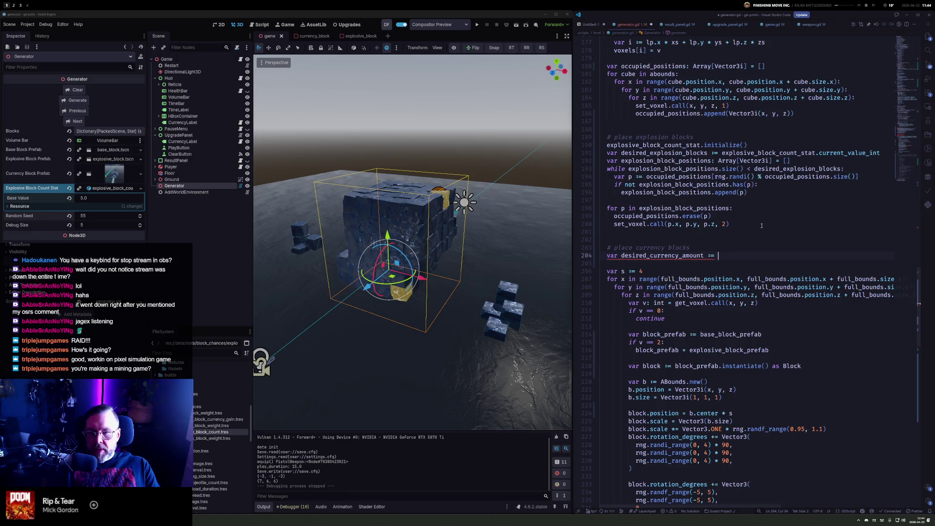
text(256)
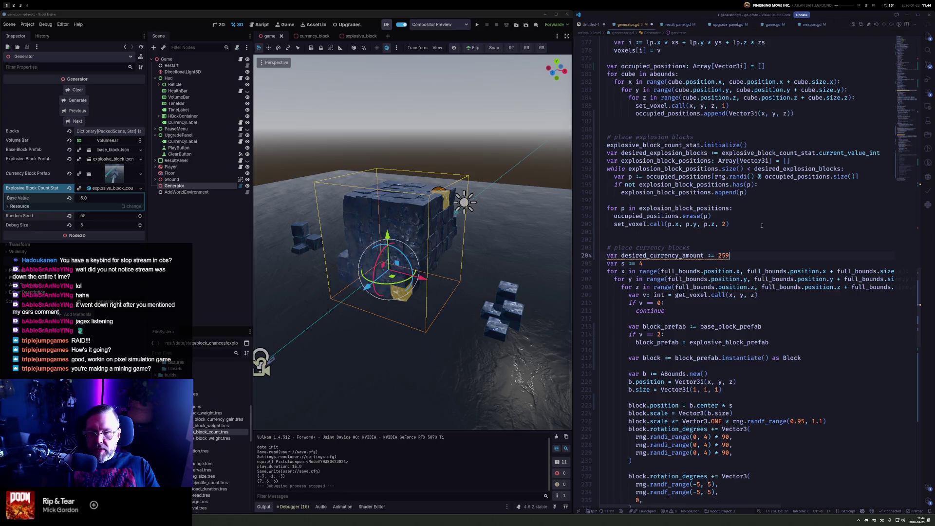
key(Down)
key(Return)
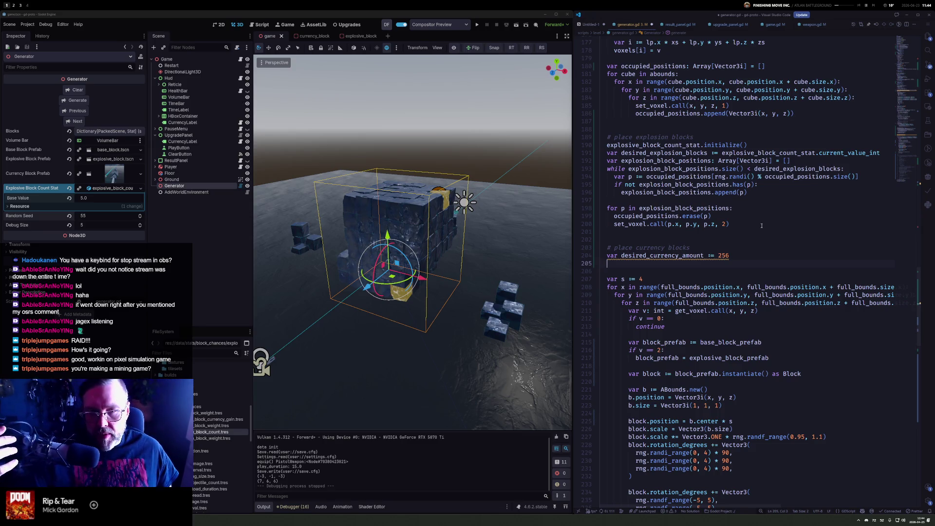
key(Up)
key(End)
key(BackSpace)
key(BackSpace)
key(BackSpace)
text(siz)
key(Tab)
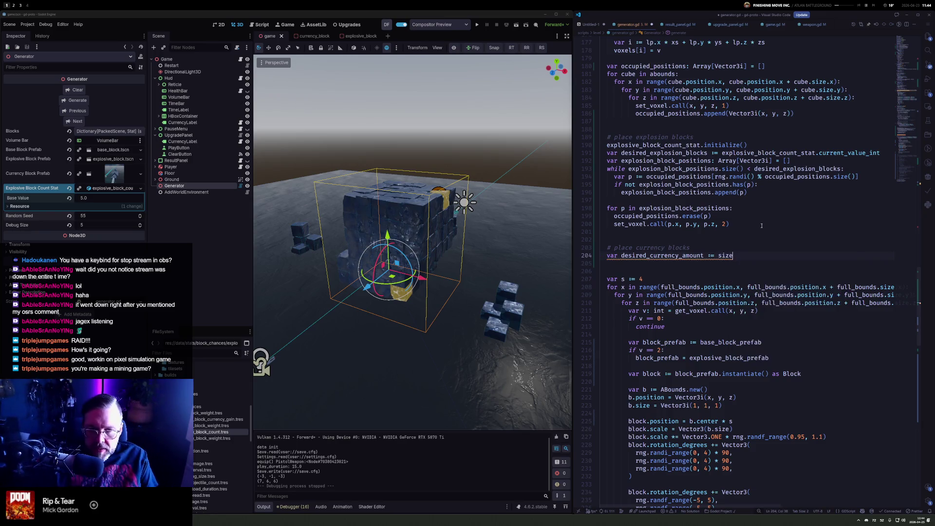
Extend desired_currency_amount to size * size * size, experimenting with * 5 and a currency multiplier
mouse_move(727, 255)
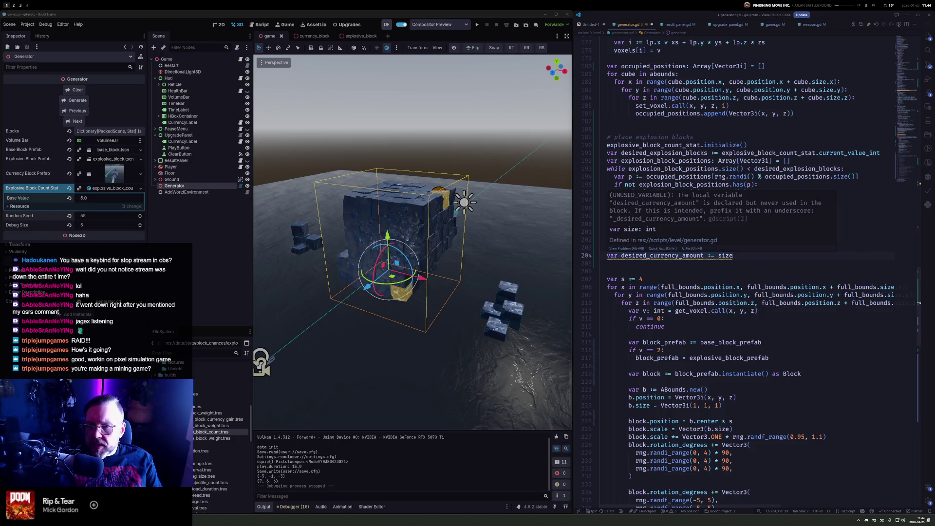
text(*)
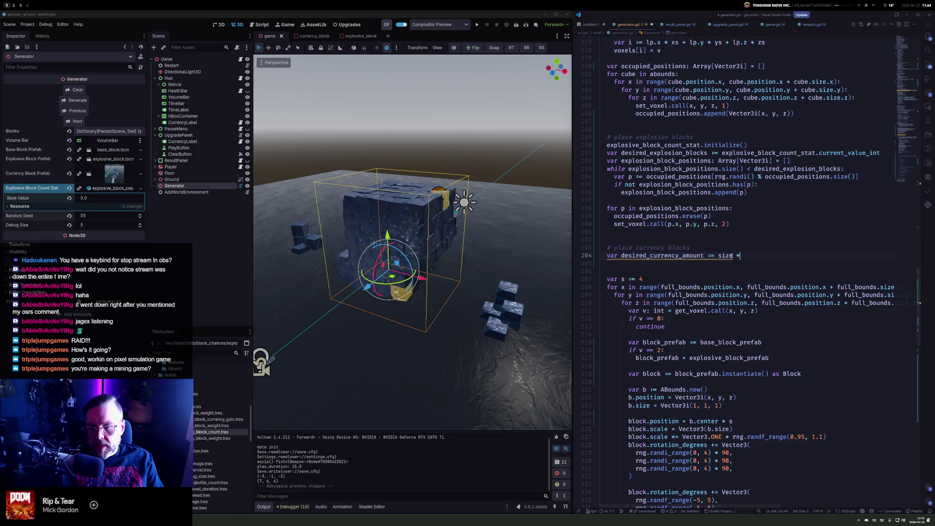
text( size * size)
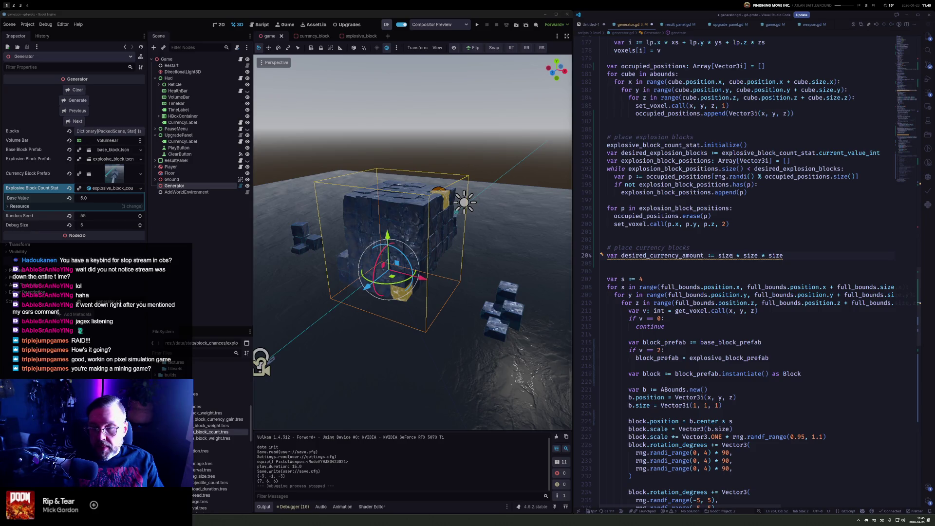
text(* 5)
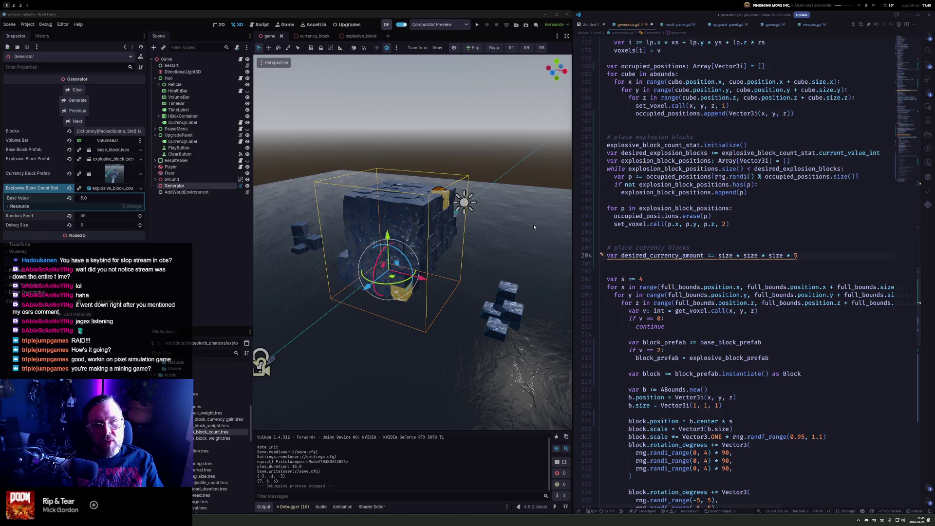
key(BackSpace)
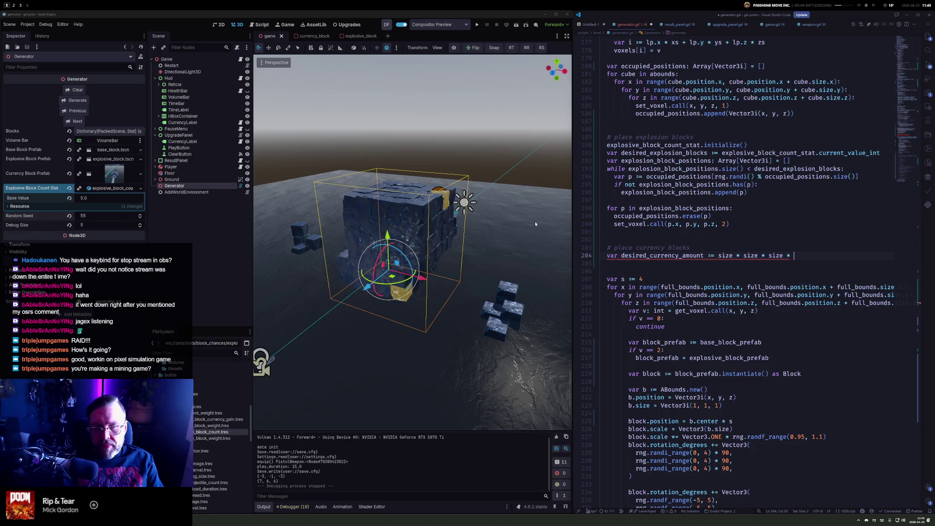
text(currency)
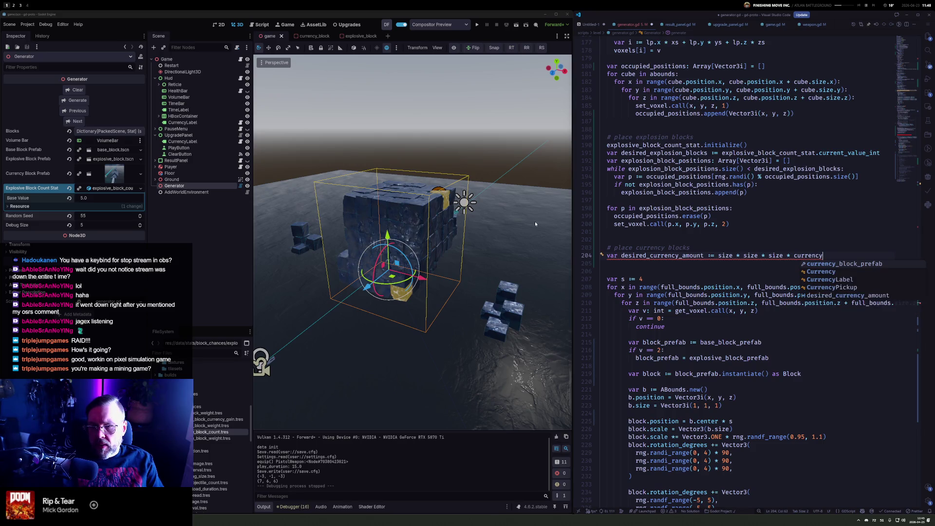
key(ctrl+BackSpace)
Duplicate the explosive_block_count_stat export as a new currency_block_gain_stat Stat
click(904, 47)
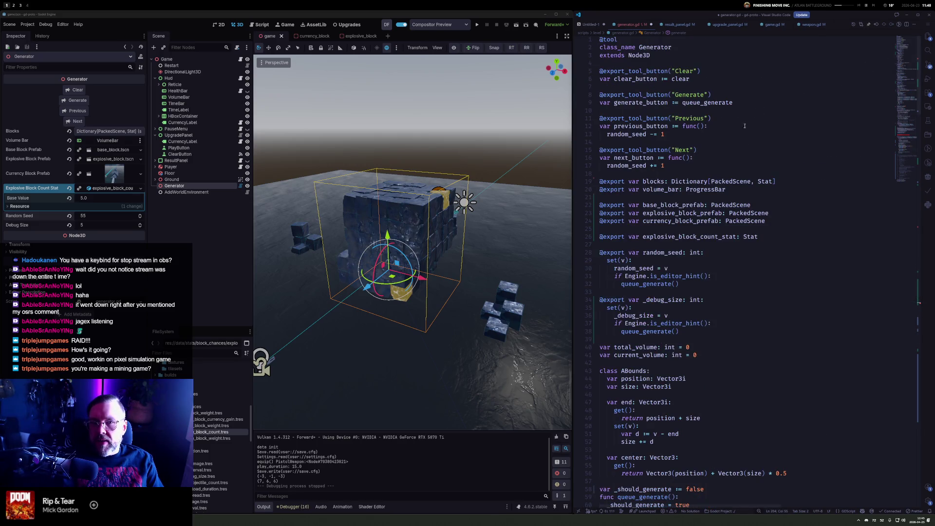
click(744, 236)
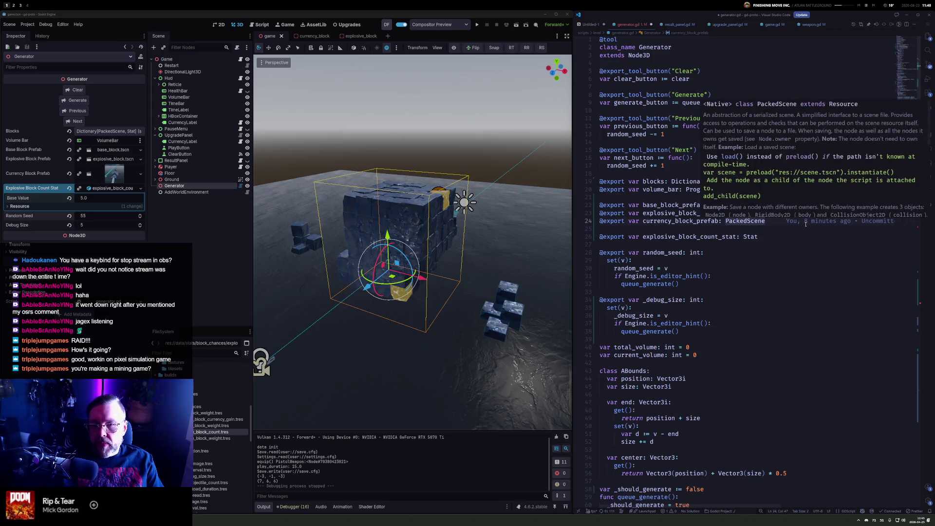
key(shift+alt+Down)
key(Left)
key(Left)
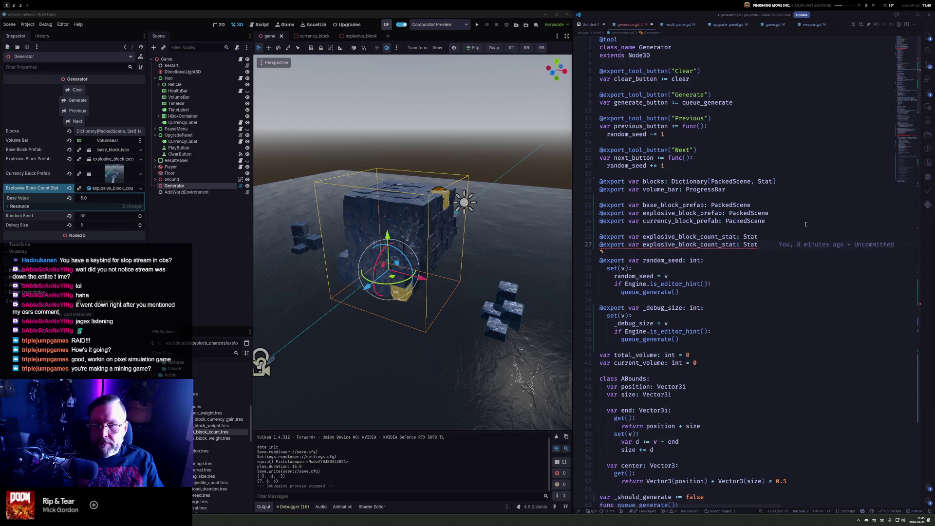
key(shift+Right)
key(shift+Right)
key(shift+Right)
key(shift+Right)
key(shift+Right)
key(shift+Right)
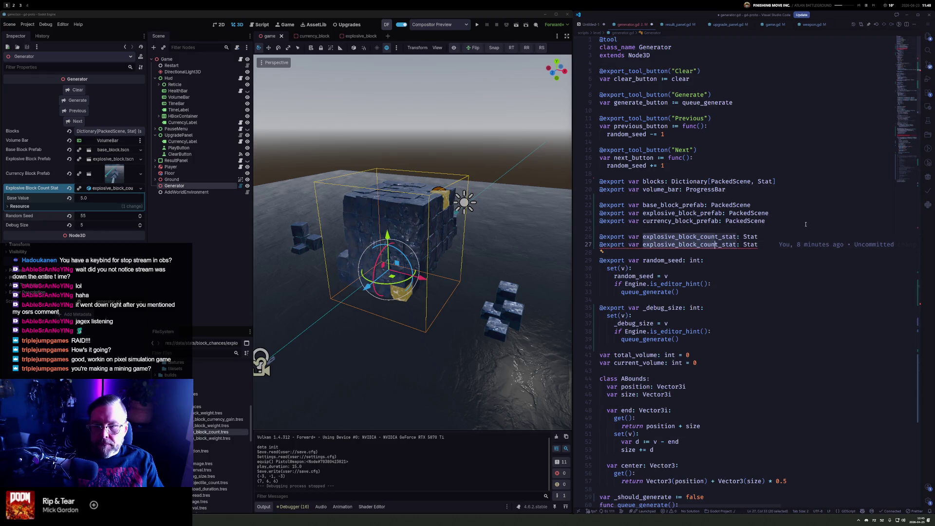
text(currency_block)
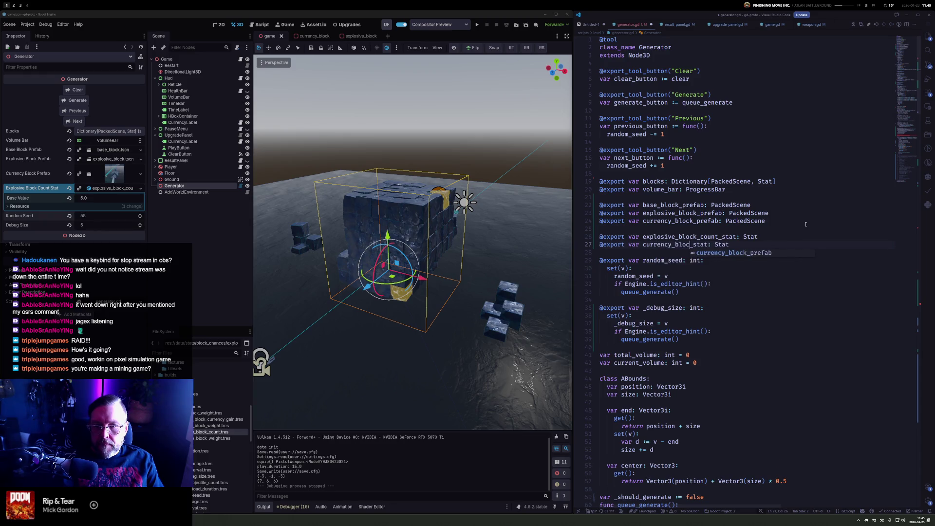
text(_gain)
Append currency_block_gain_stat as the final multiplier of desired_currency_amount
double_click(678, 246)
key(ctrl+c)
click(907, 141)
click(820, 220)
key(ctrl+v)
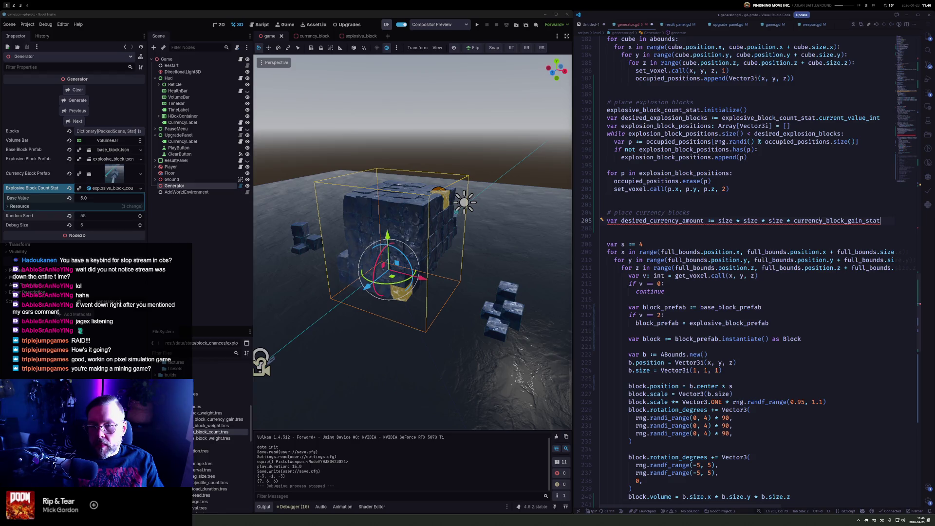
Dismiss the member suggestions and undo an accidental overwrite of the desired_currency_amount name
text(.)
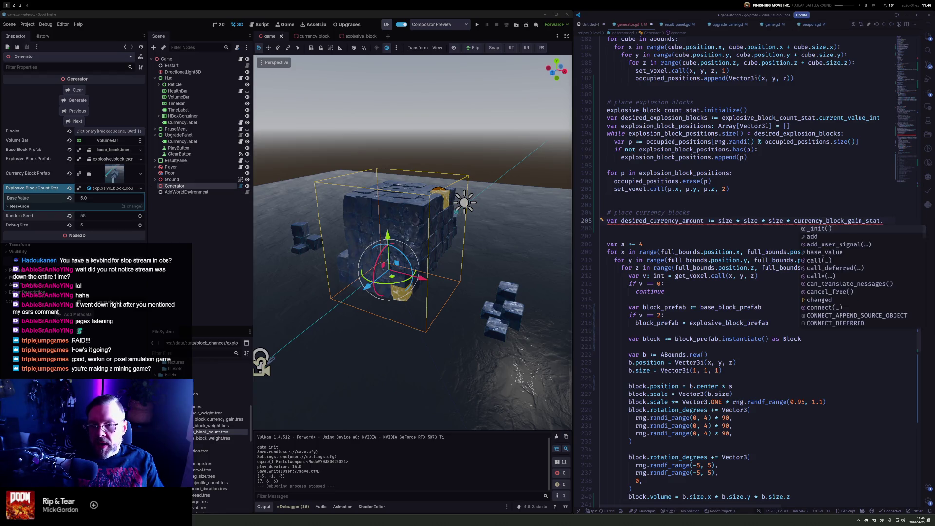
key(Escape)
key(Home)
key(ctrl+Right)
key(Right)
key(ctrl+shift+Right)
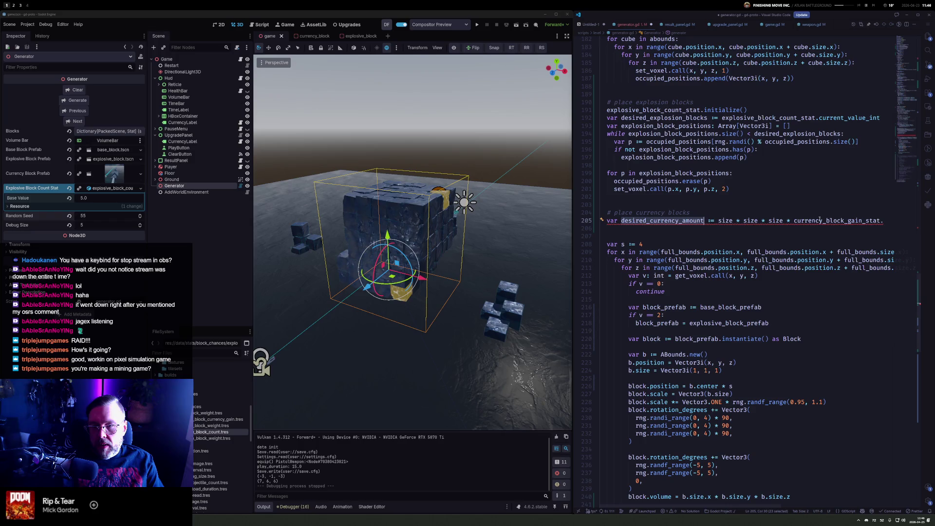
text(o)
key(ctrl+z)
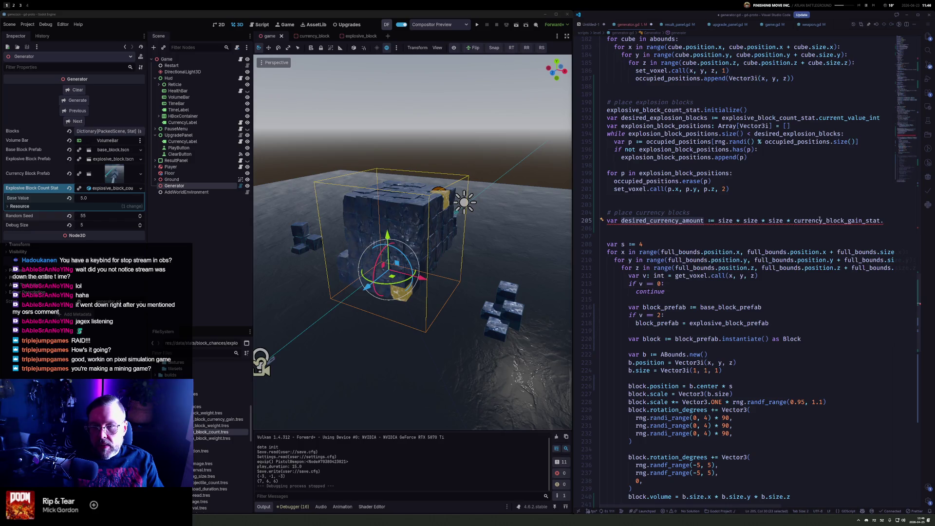
Rewrite the currency amount as (size-5) * currency_block_gain_stat
key(ctrl+Right)
key(ctrl+Right)
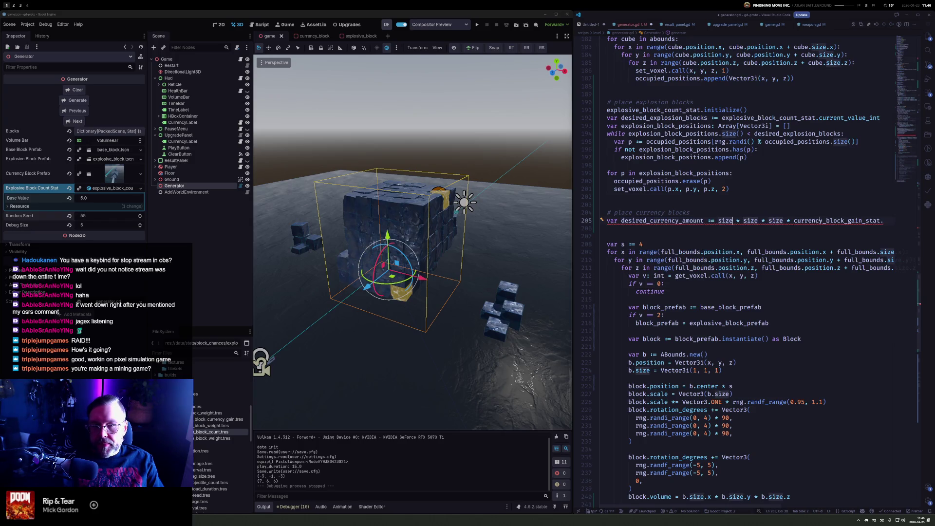
key(shift+End)
key(Delete)
key(ctrl+Left)
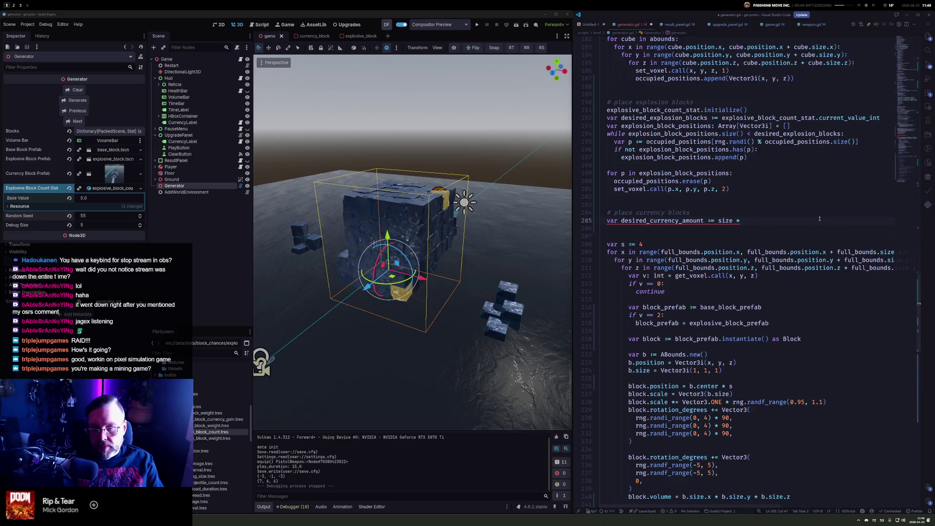
key(Left)
key(ctrl+shift+Left)
text(()
key(Right)
text(-4)
key(BackSpace)
text(5))
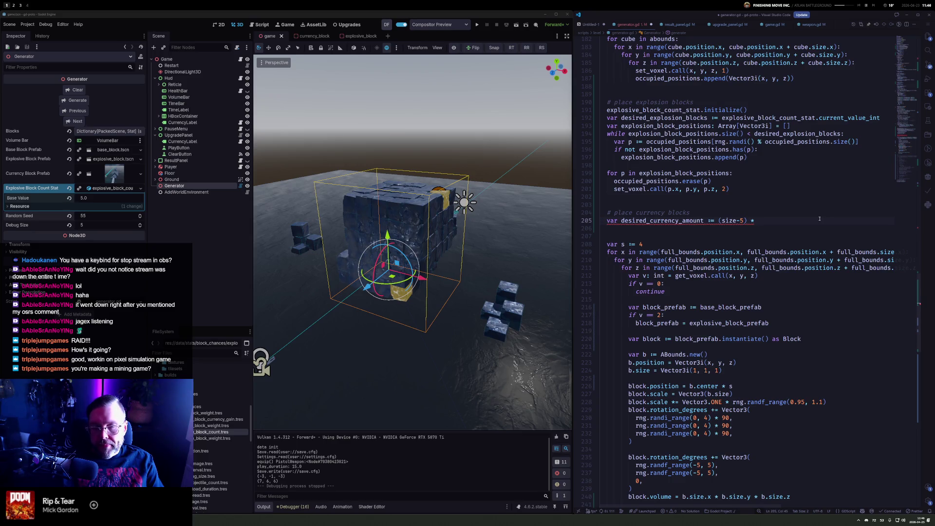
text( * currency_block_gain_stat)
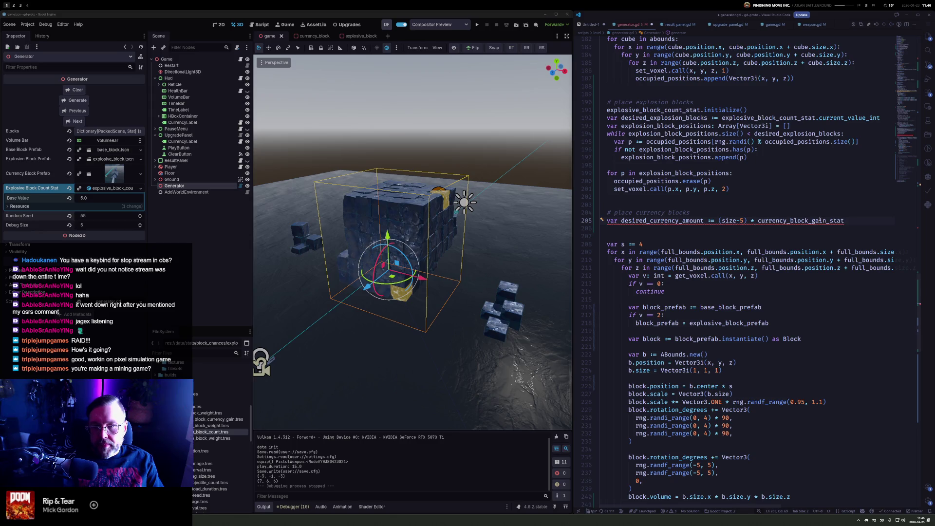
text(.)
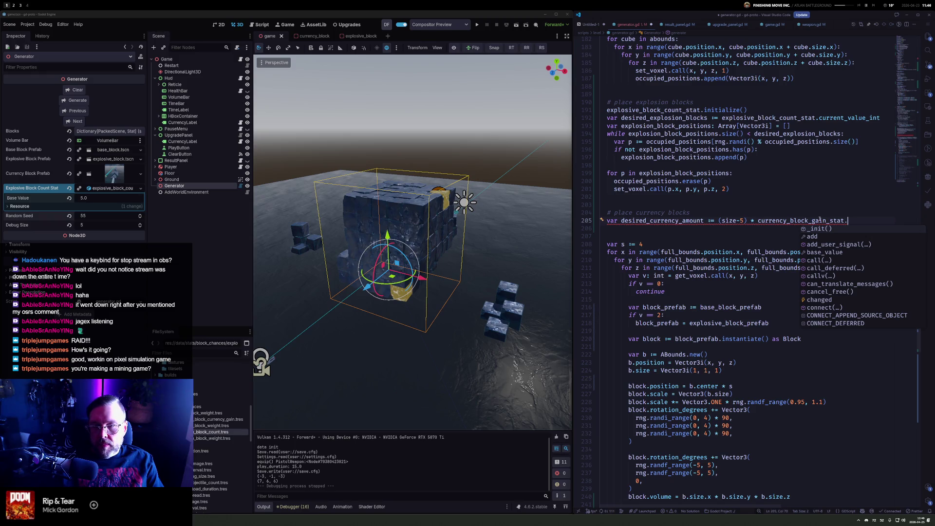
Set desired_currency_amount to a fixed 256 and declare var total_currency_placed := 0 below
key(Escape)
key(ctrl+Left)
key(ctrl+Left)
key(ctrl+Left)
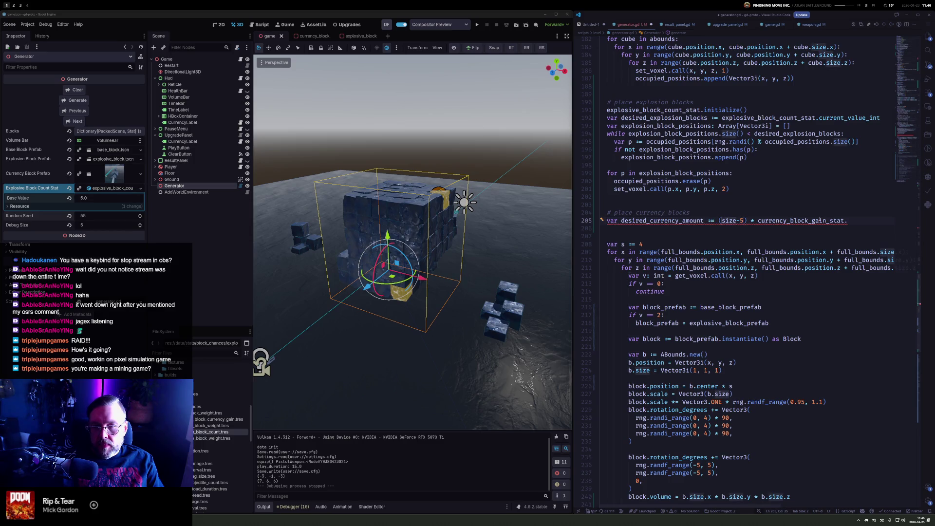
key(shift+End)
text(25)
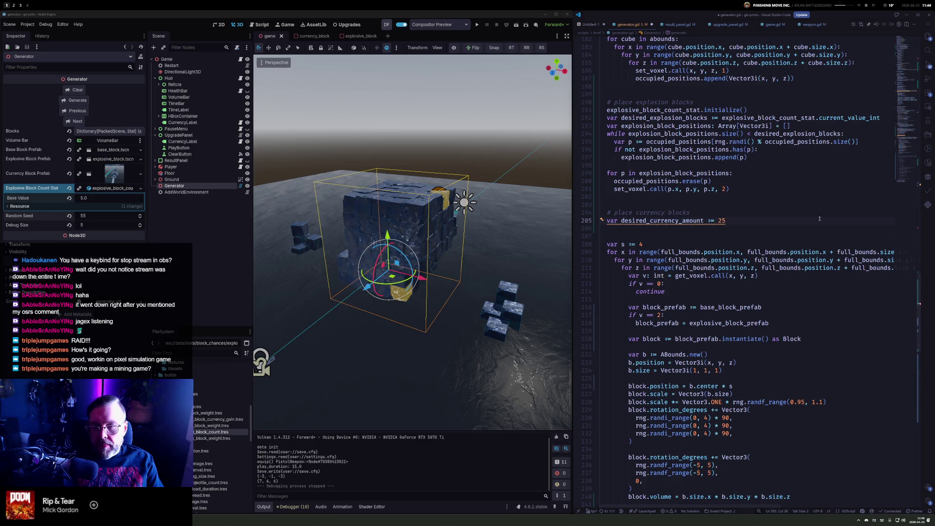
text(5)
key(Return)
key(Return)
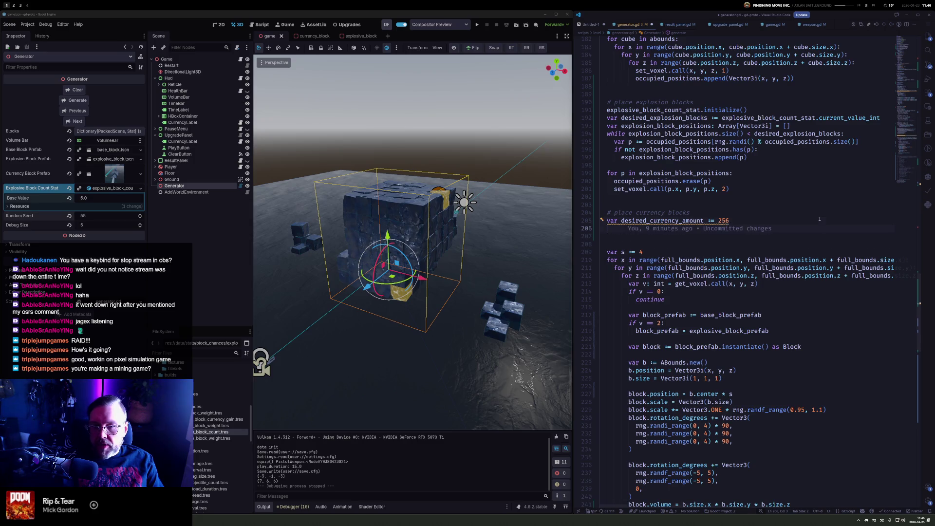
key(Up)
key(Up)
key(End)
key(shift+Left)
key(shift+Left)
key(shift+Left)
text(100)
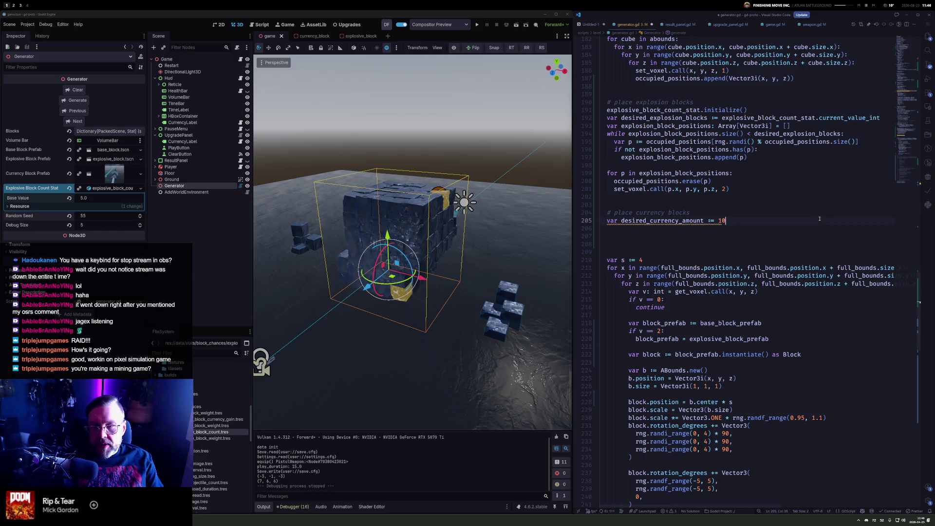
key(ctrl+z)
key(Down)
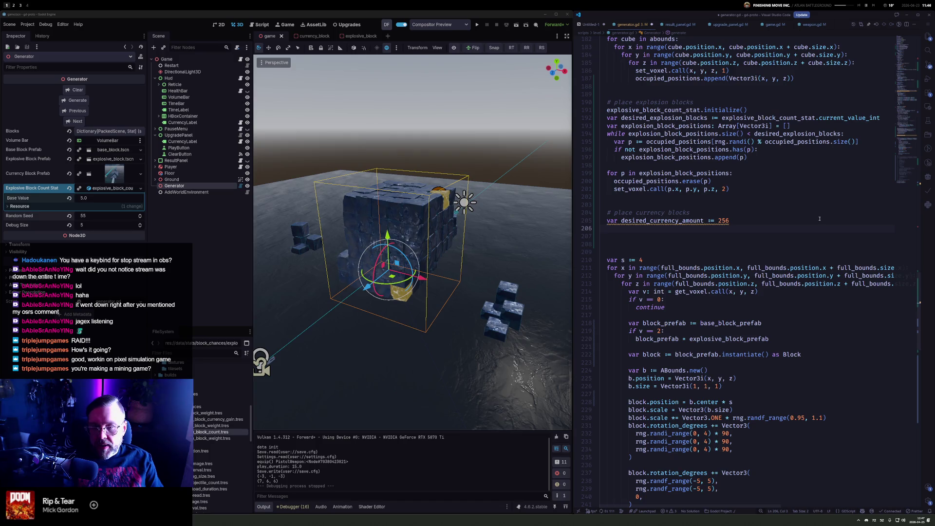
text(var p)
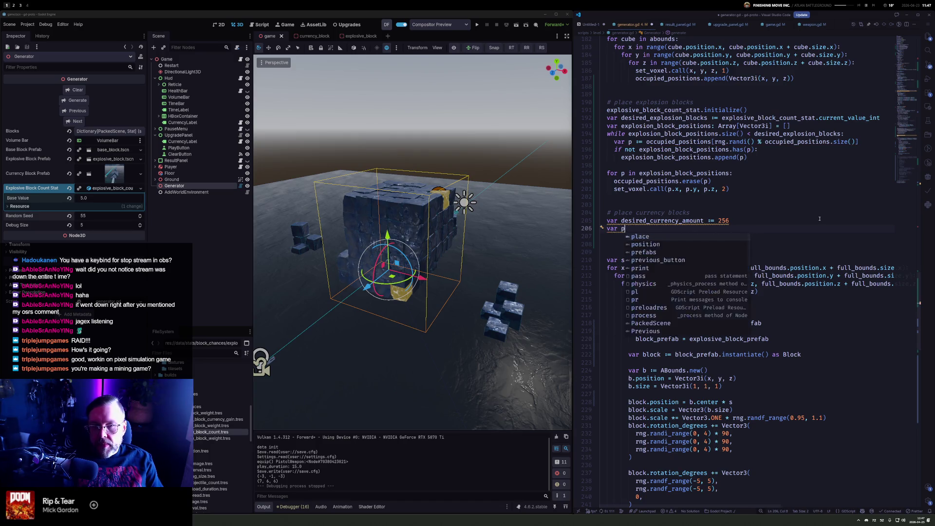
key(BackSpace)
text(total_curr)
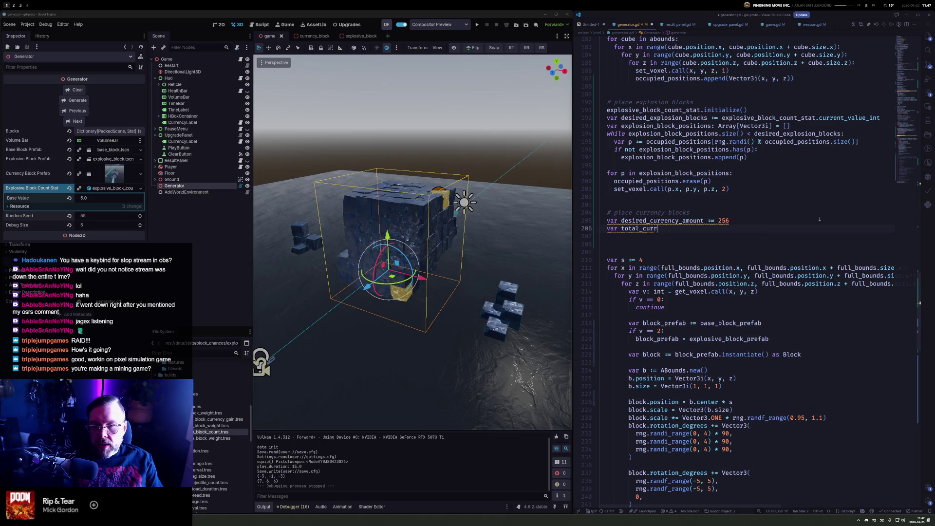
text(ency_pl)
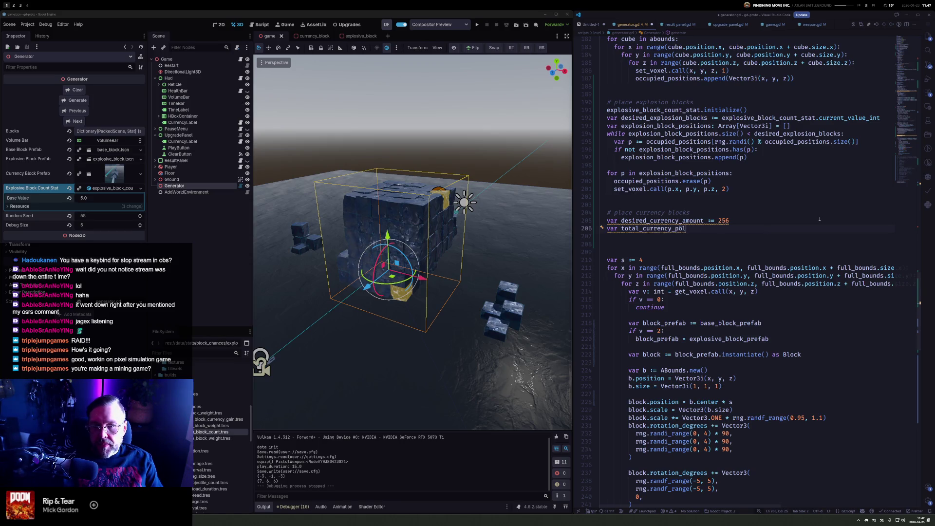
text(aced := 0)
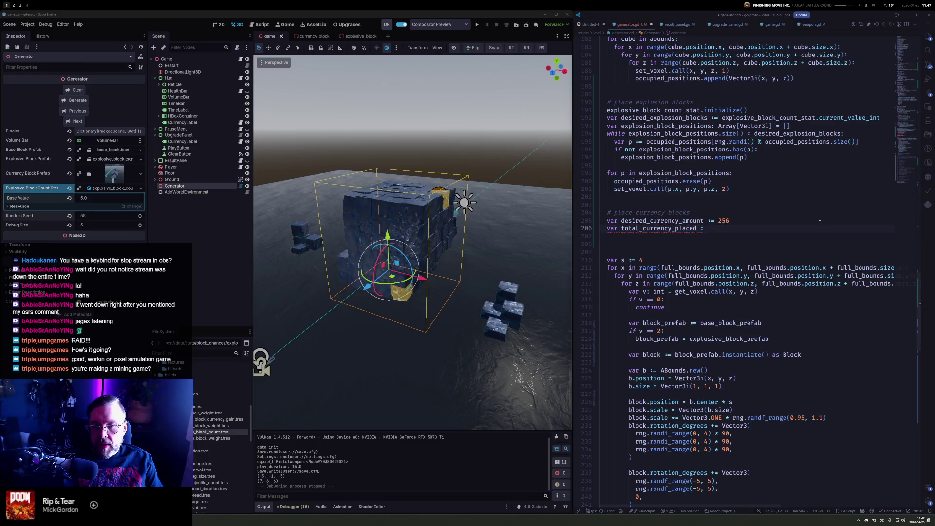
Declare 'var iterations := 0' below the placed-currency counter
key(Return)
key(Return)
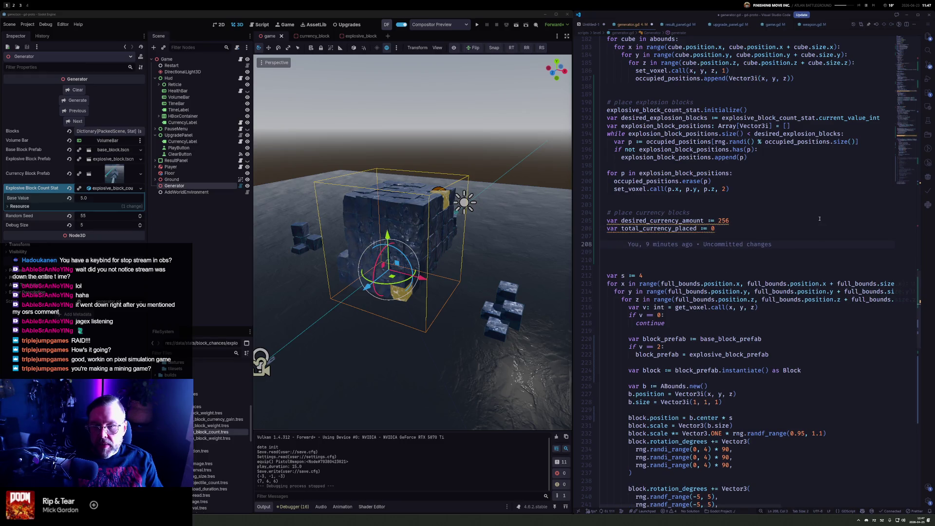
text(var iteratio)
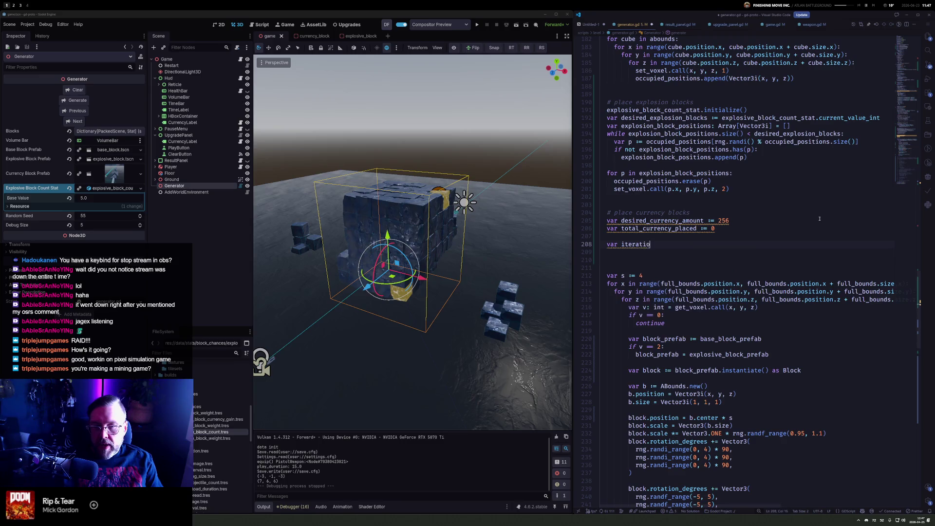
text(ns := )
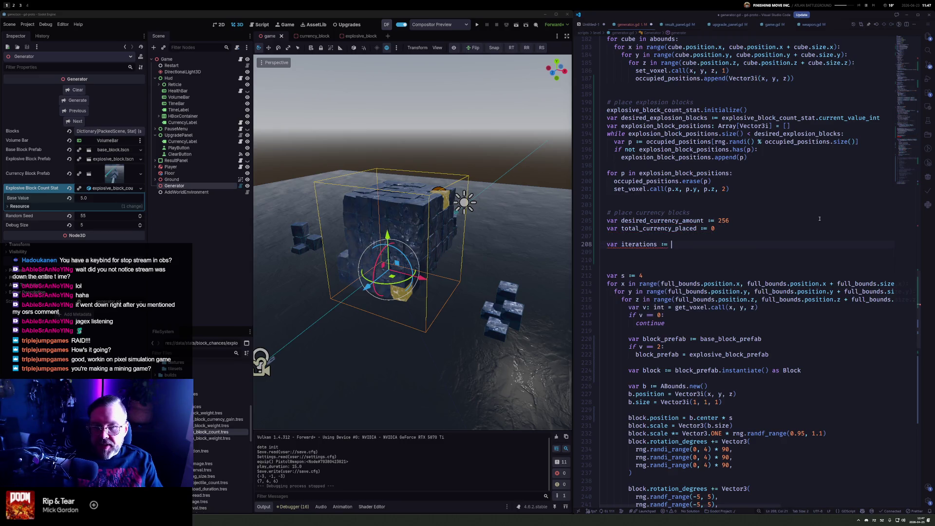
text(0)
key(Return)
key(Return)
Write the loop 'while total_currency_placed < desired_currency_amount and iterations < 10000:'
text(wh)
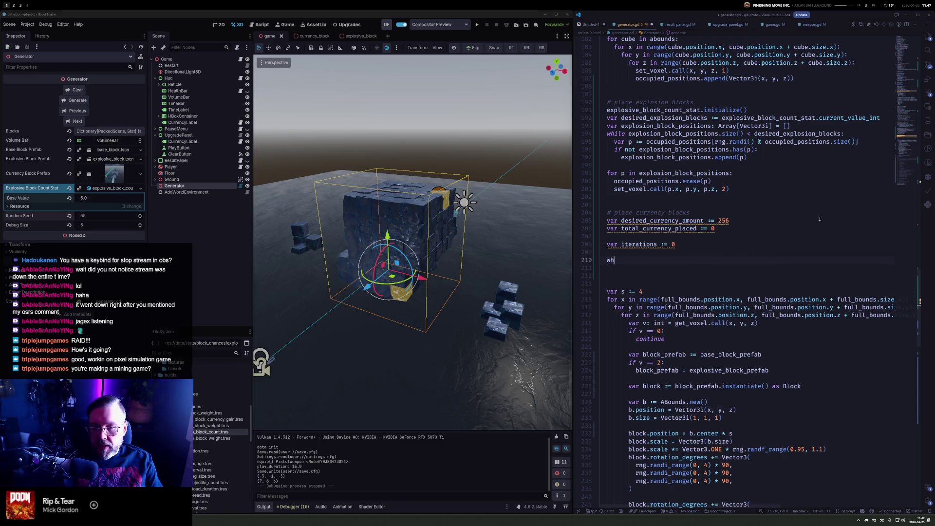
text(ile iterations)
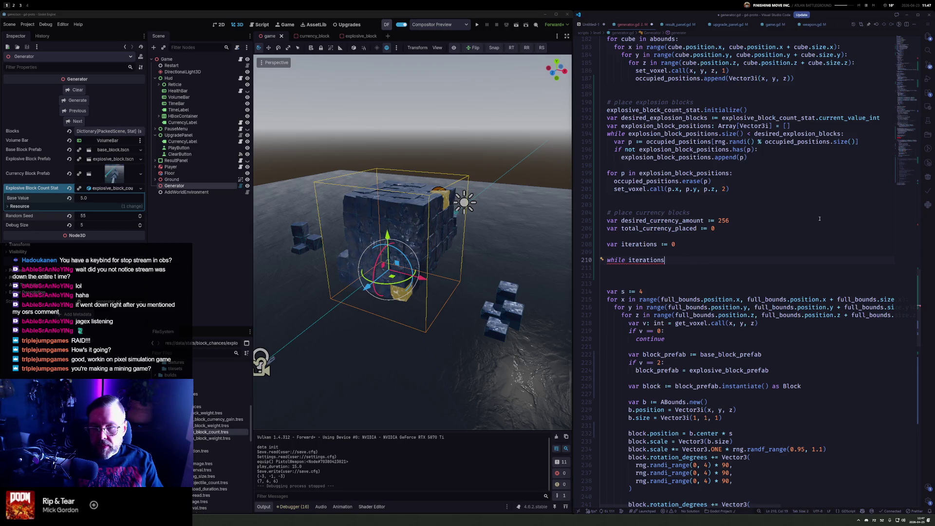
key(ctrl+BackSpace)
text(total)
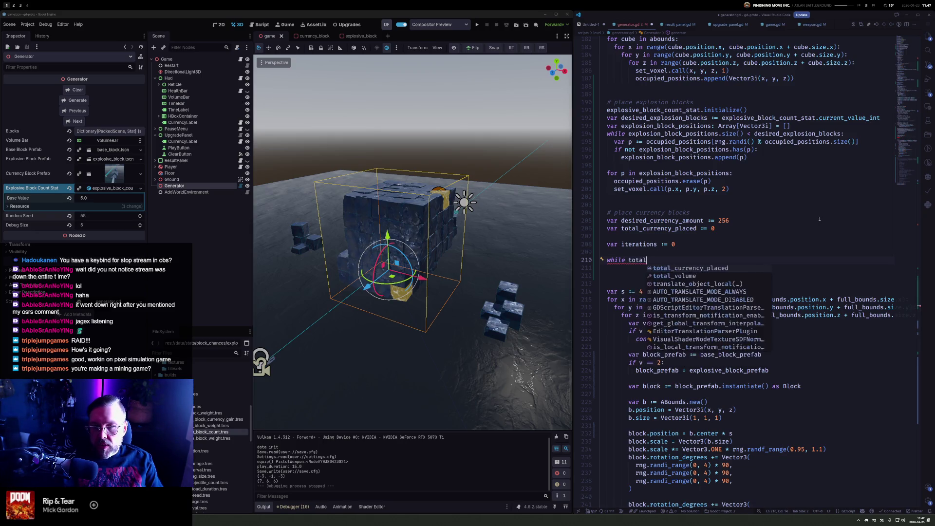
key(Tab)
text(< dces)
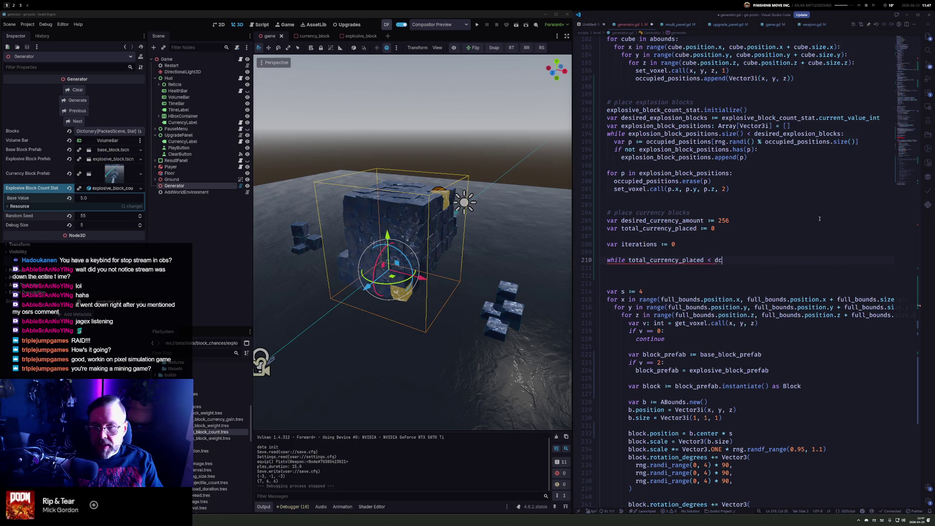
key(BackSpace)
key(BackSpace)
key(BackSpace)
text(esire)
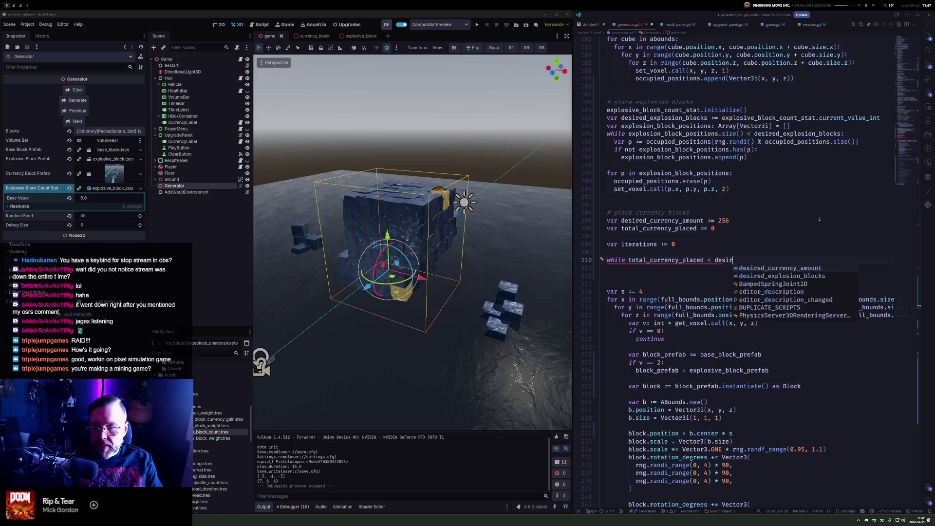
key(Tab)
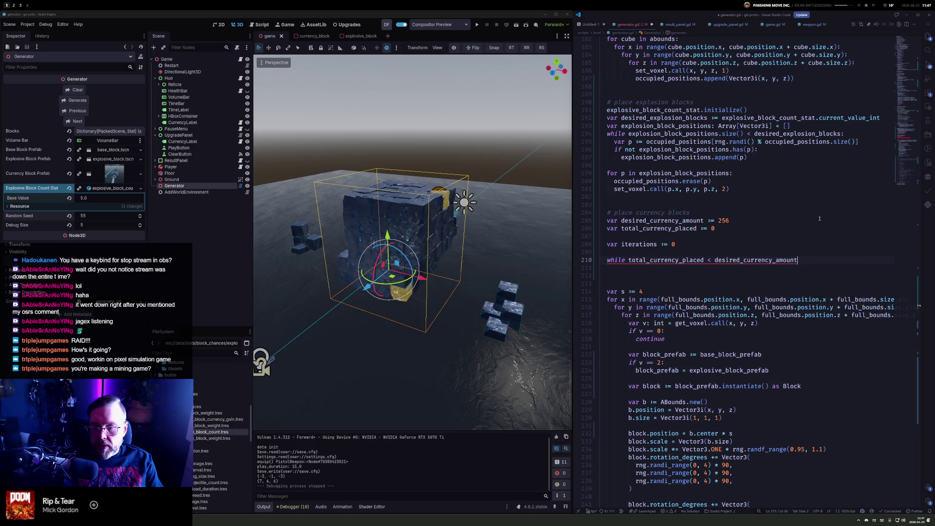
text( and iter)
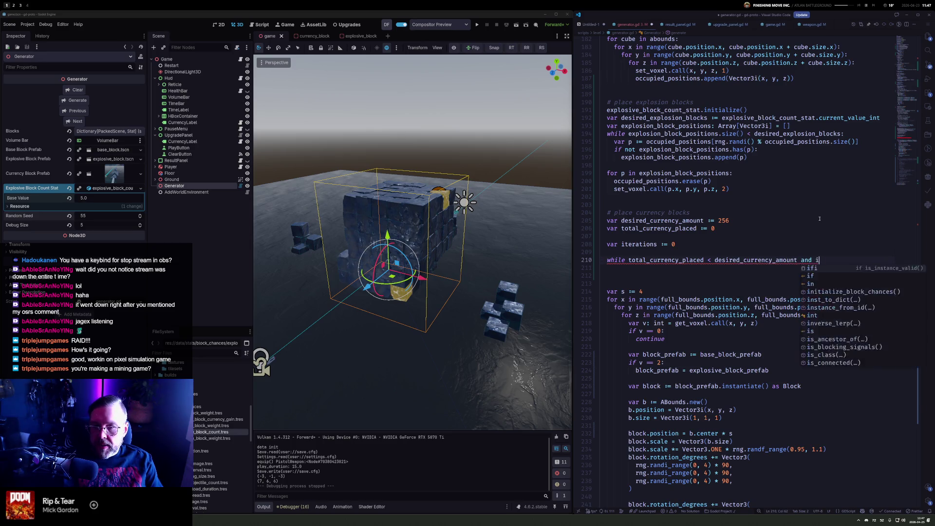
key(Tab)
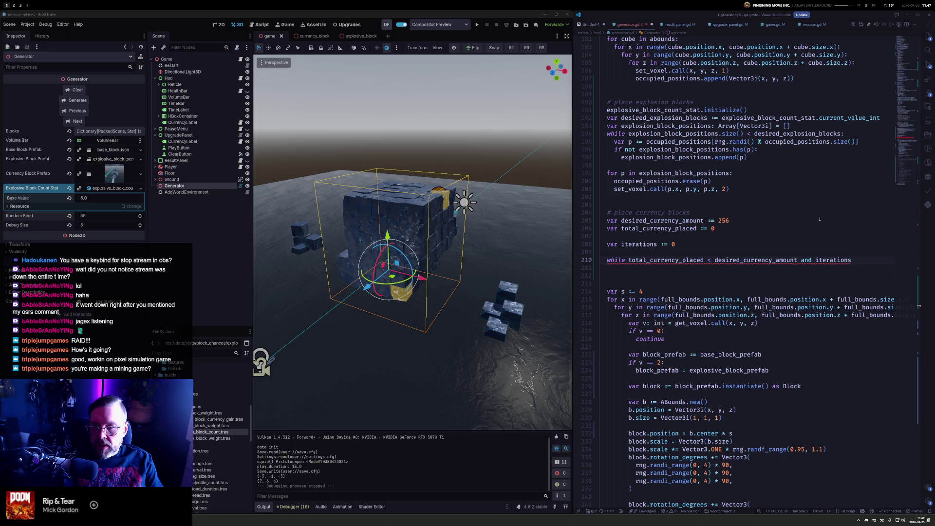
text(10000)
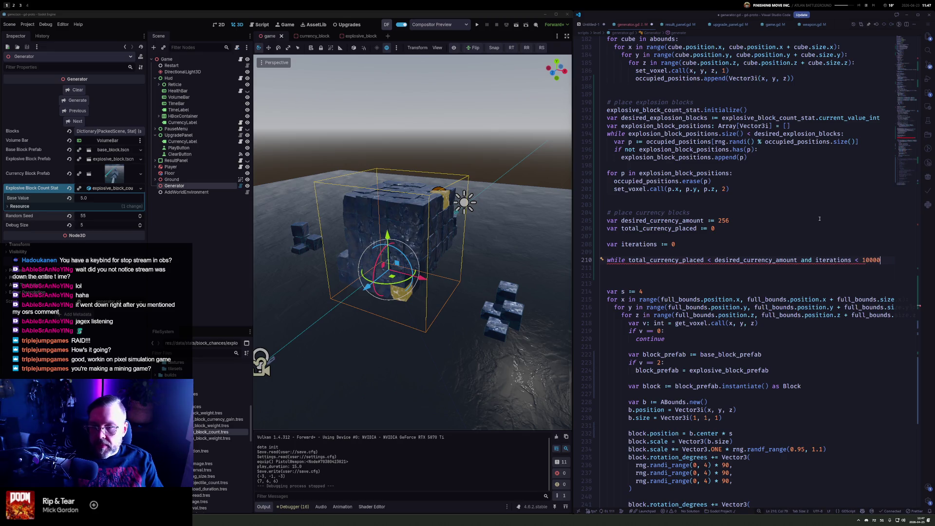
text(:)
key(Return)
Increment iterations by 1 in the loop body and open room above it
text(iter)
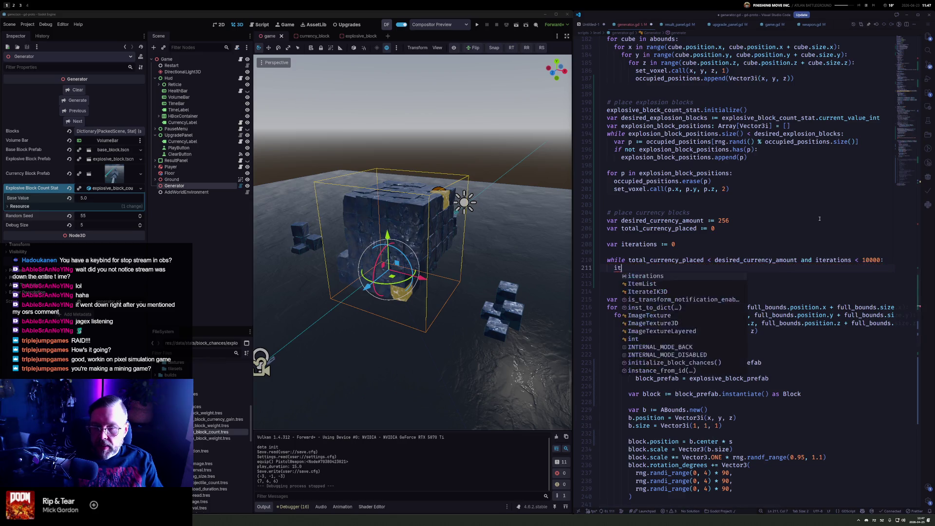
key(Tab)
text(+= 1)
key(Up)
key(End)
key(Return)
key(Return)
key(Return)
key(Up)
key(Up)
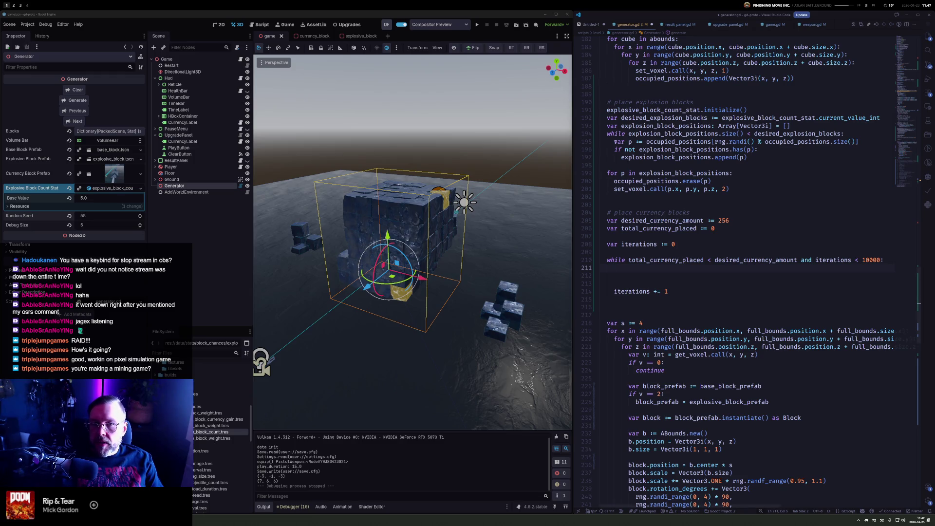
Copy the random occupied position line into the loop body
triple_click(615, 142)
key(ctrl+c)
click(635, 268)
key(ctrl+v)
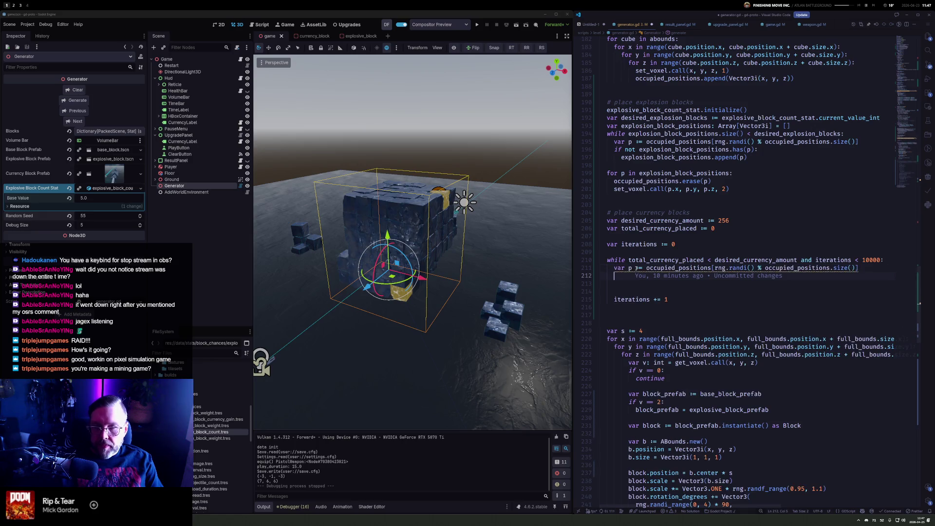
key(Up)
key(ctrl+Right)
key(ctrl+Right)
key(ctrl+Right)
key(End)
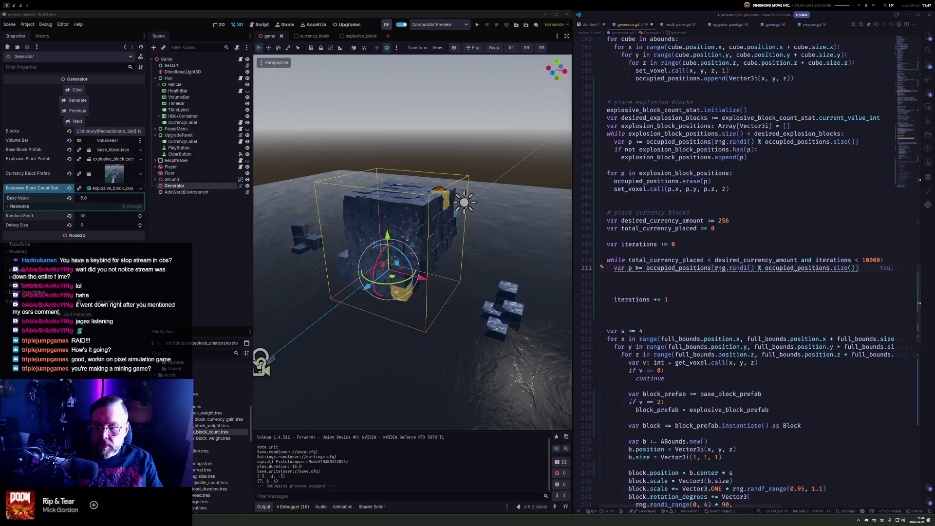
Look up the voxel there with 'var v := get_voxel(p.x, p.y, p.z)'
key(Return)
text(setv)
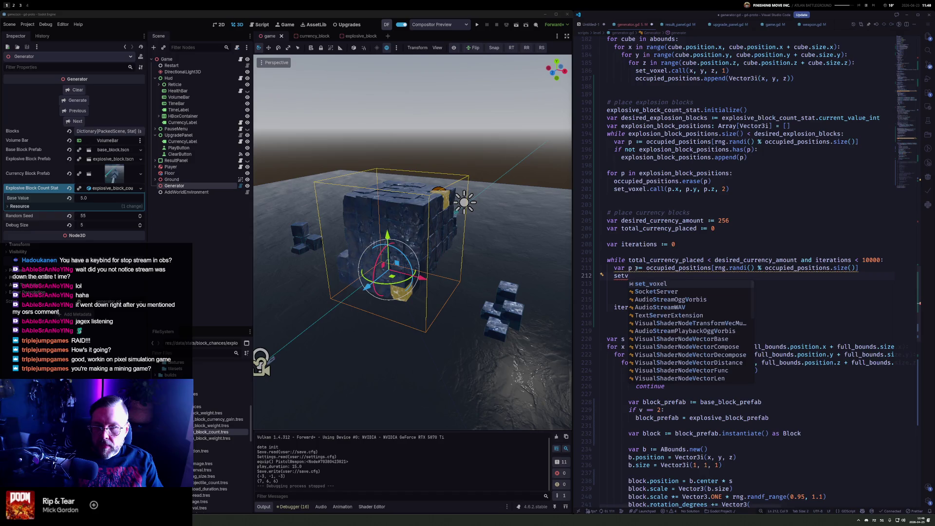
key(BackSpace)
key(BackSpace)
key(BackSpace)
text(getv)
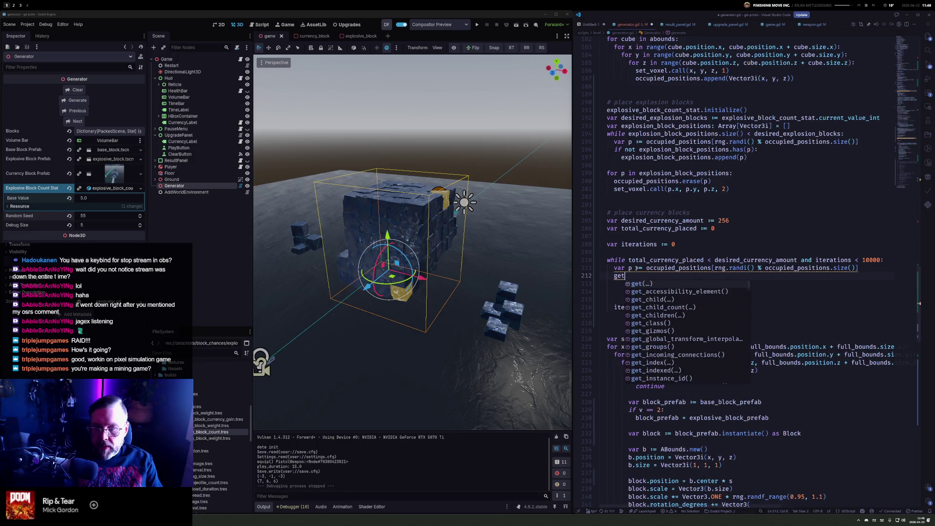
key(Down)
key(Return)
text((p.x, p.)
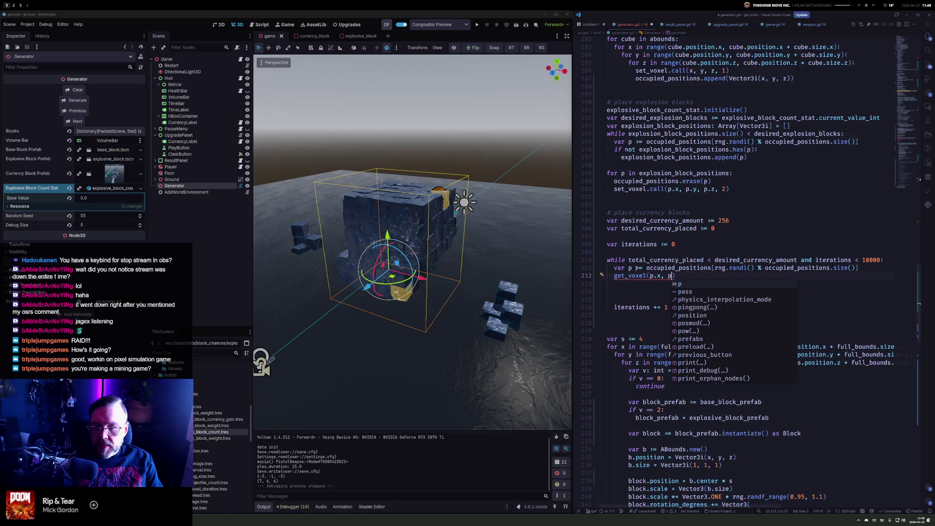
text(y, p.z)
key(Home)
text(var v :=)
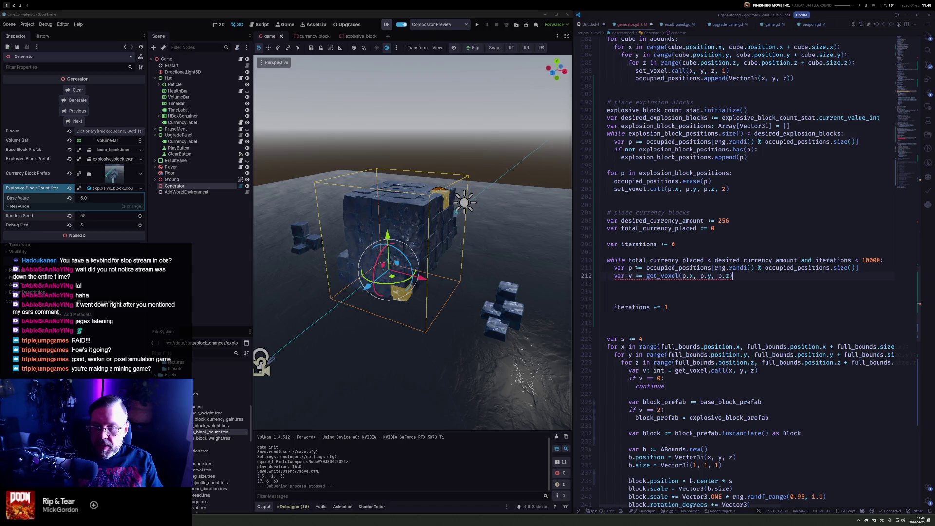
key(End)
key(Return)
Skip positions whose voxel isn't 1 with 'if v != 1: continue'
text(if !=)
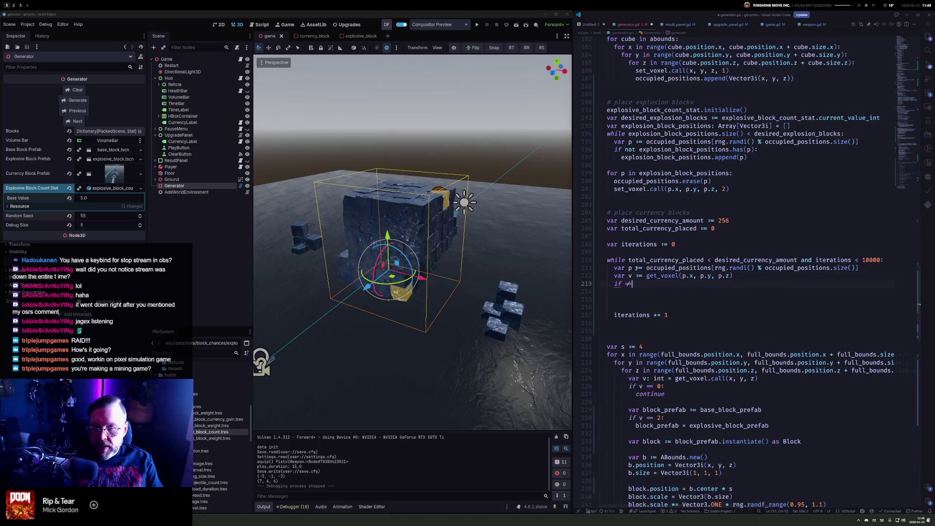
key(BackSpace)
key(BackSpace)
text(v !=)
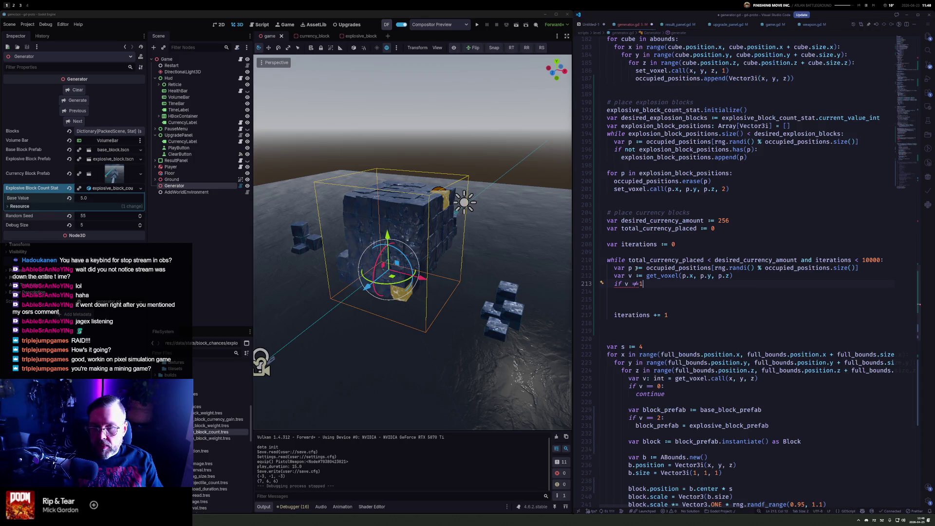
key(BackSpace)
text(1)
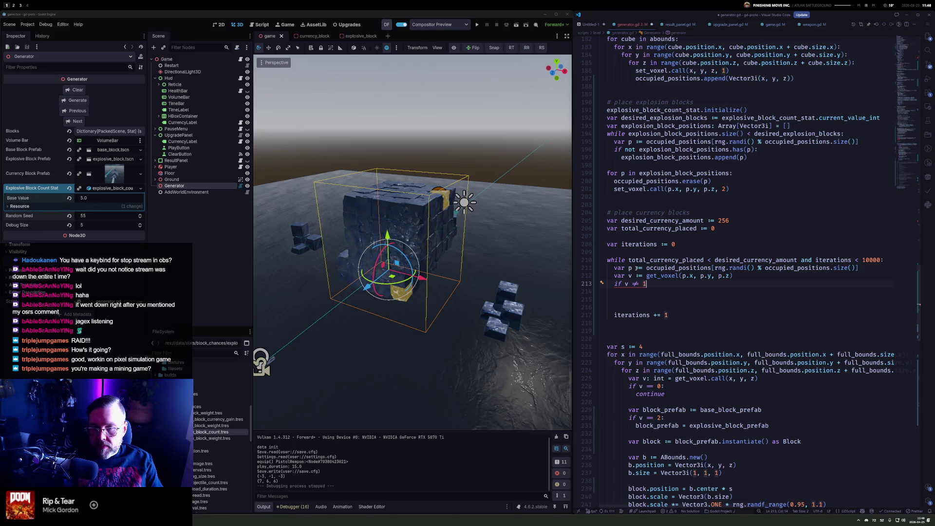
text(:)
key(Return)
text(cont)
key(Tab)
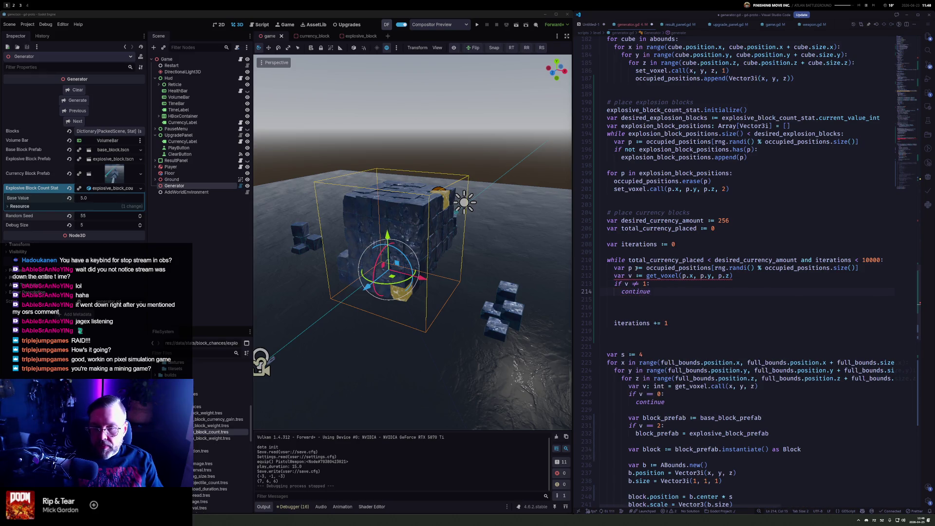
Change the lookup to 'get_voxel.call(p.x, p.y, p.z, -1)'
key(Up)
key(Up)
key(ctrl+Right)
text(.call)
key(Escape)
key(Down)
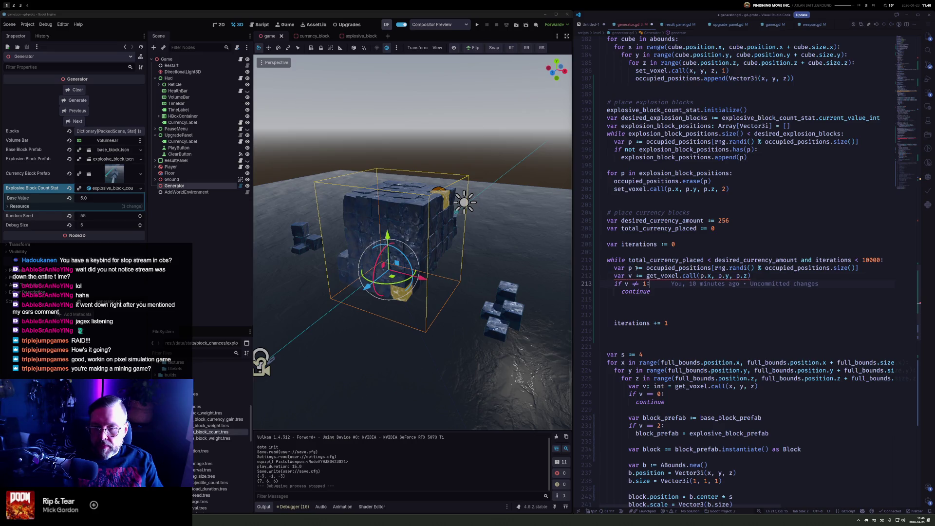
mouse_move(658, 277)
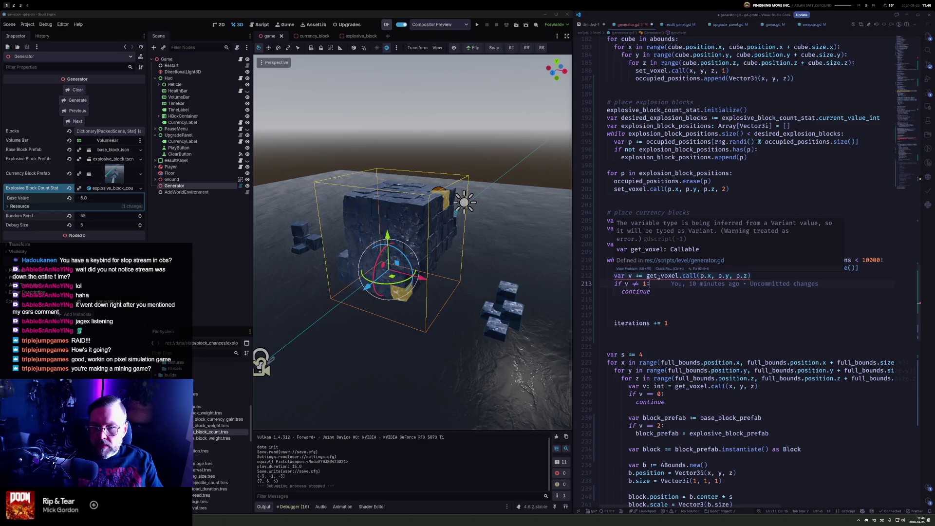
key(Up)
key(End)
key(Left)
text(, 1)
key(Left)
text(-)
key(Home)
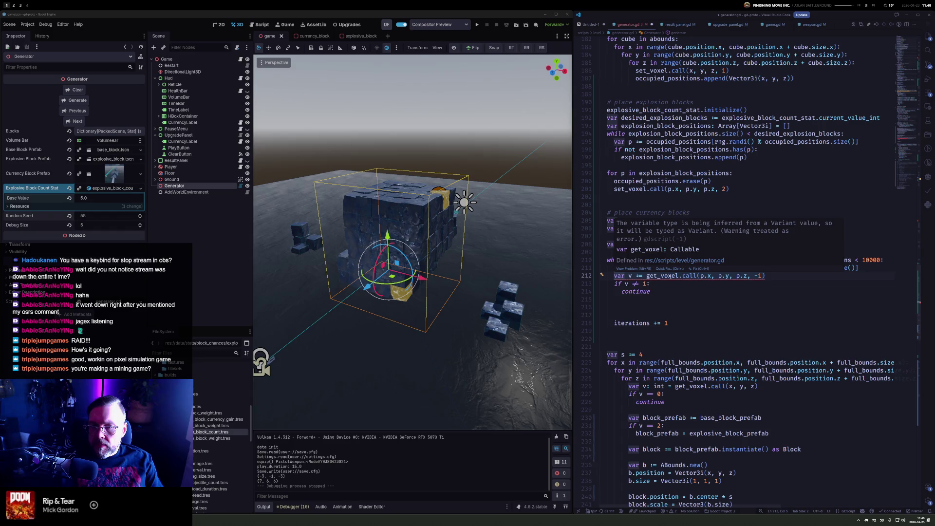
Jump from the lookup line to the get_voxel definition
click(671, 276)
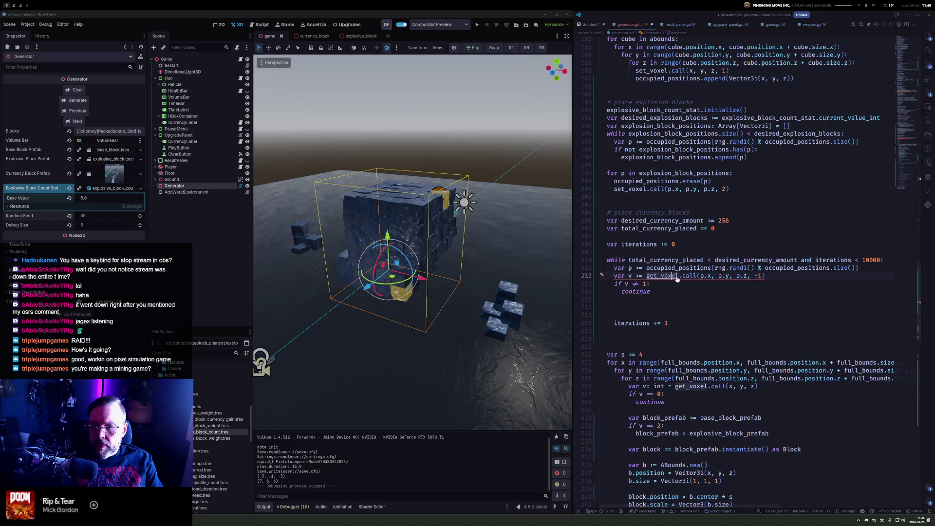
click(688, 275)
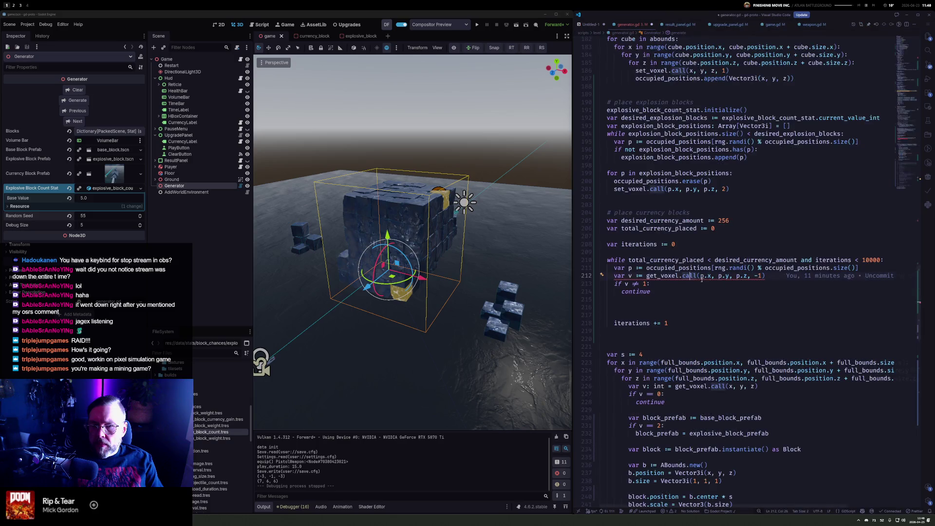
ctrl+click(656, 276)
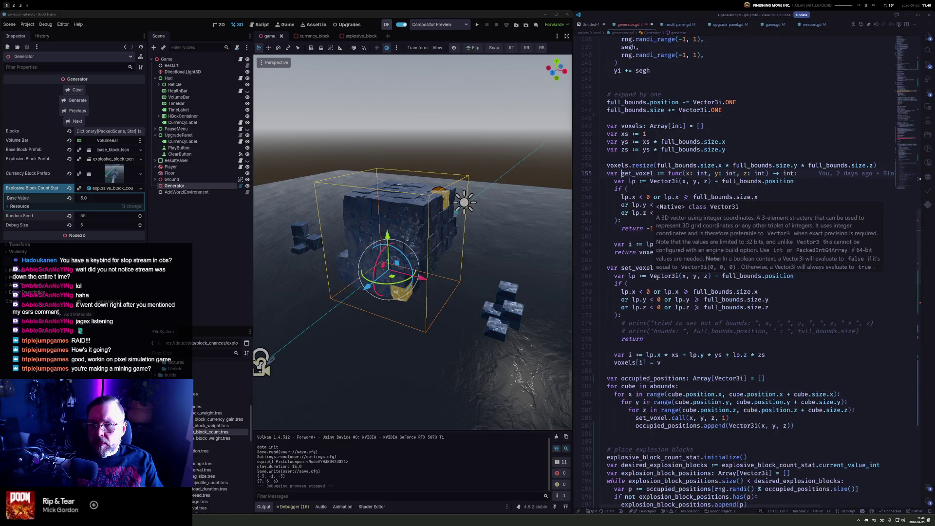
Back in the loop, drop the -1 argument and type v as int
key(alt+Left)
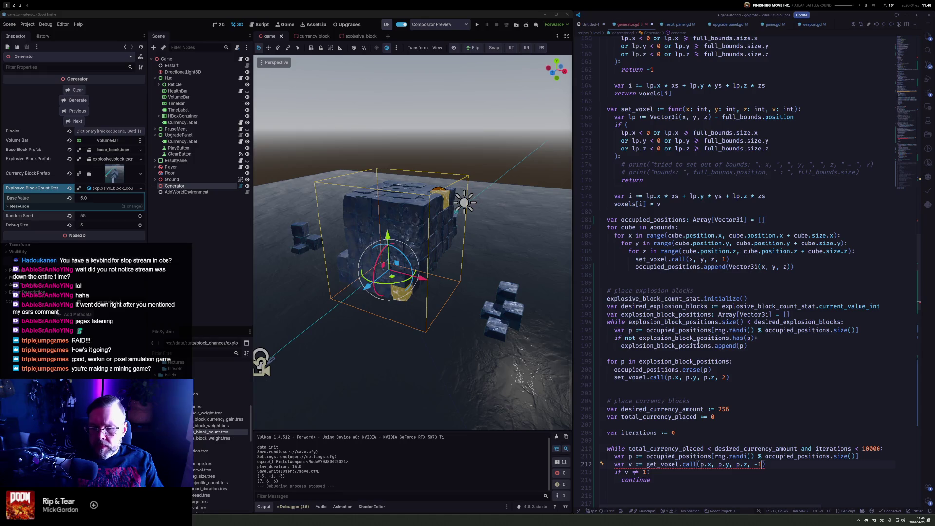
scroll(747, 242, down, 5)
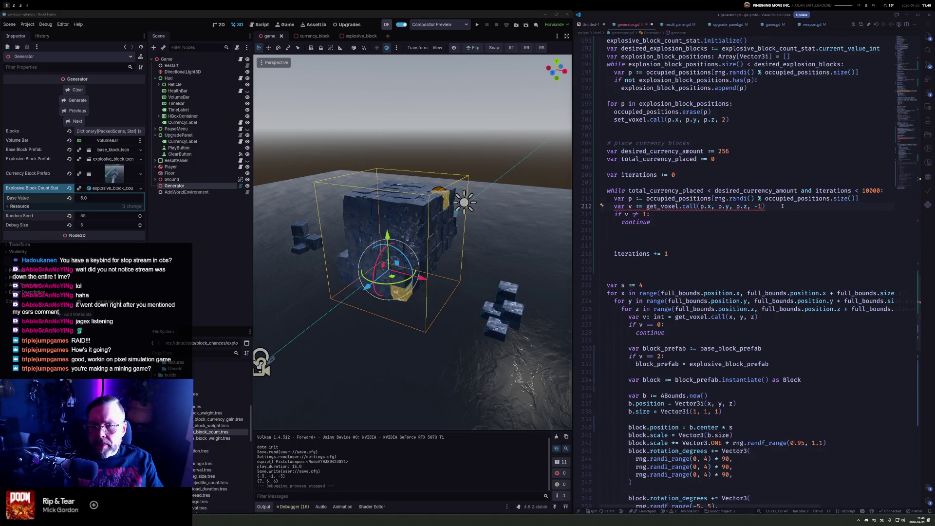
key(BackSpace)
key(BackSpace)
key(BackSpace)
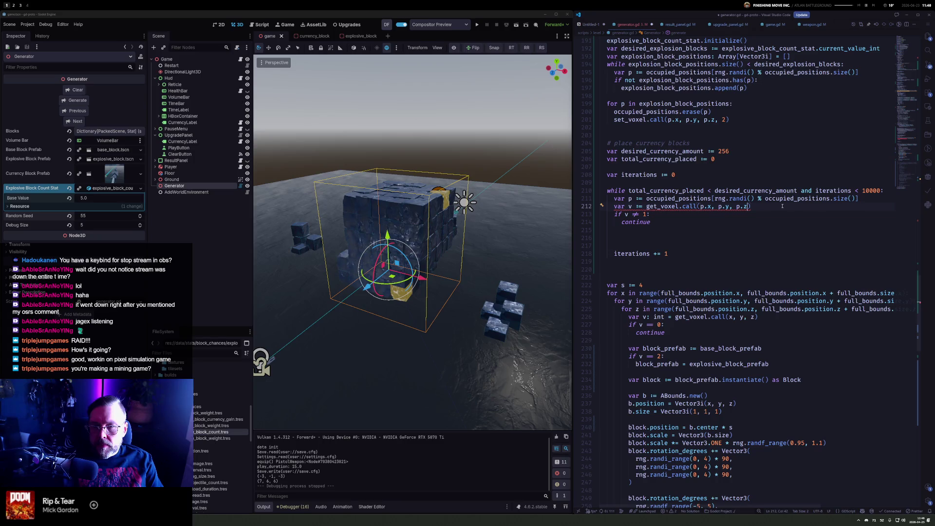
key(Home)
key(ctrl+Right)
key(ctrl+Right)
key(Right)
text(int)
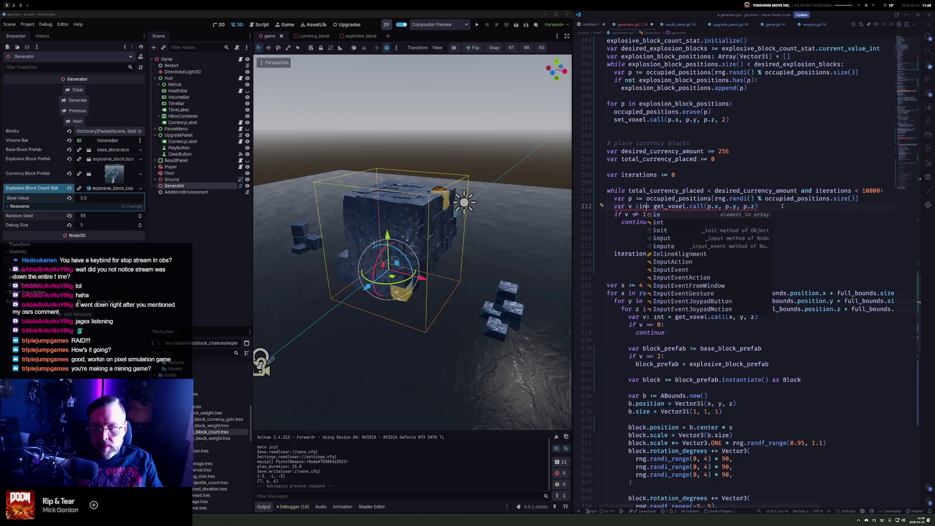
Add 'set_voxel.call(p.x, p.y, p.z, 2)' below the continue check
key(Down)
key(Down)
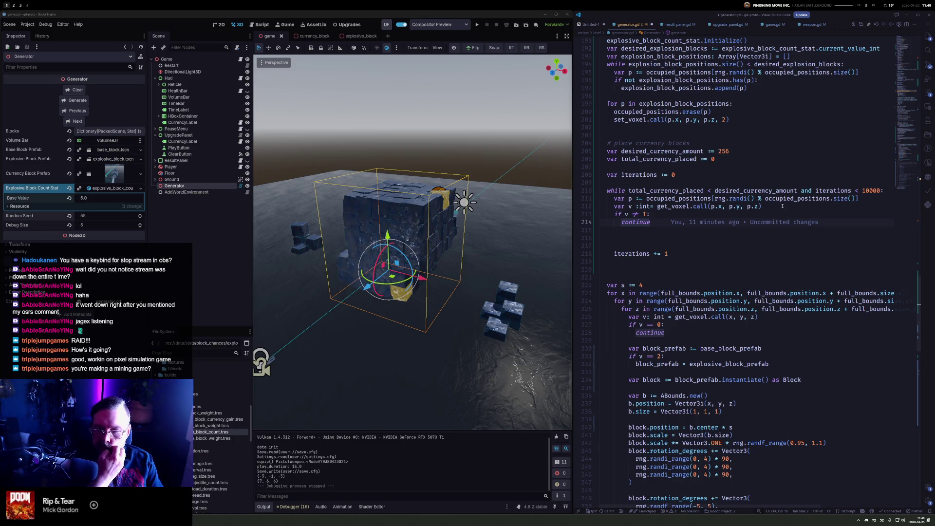
key(Down)
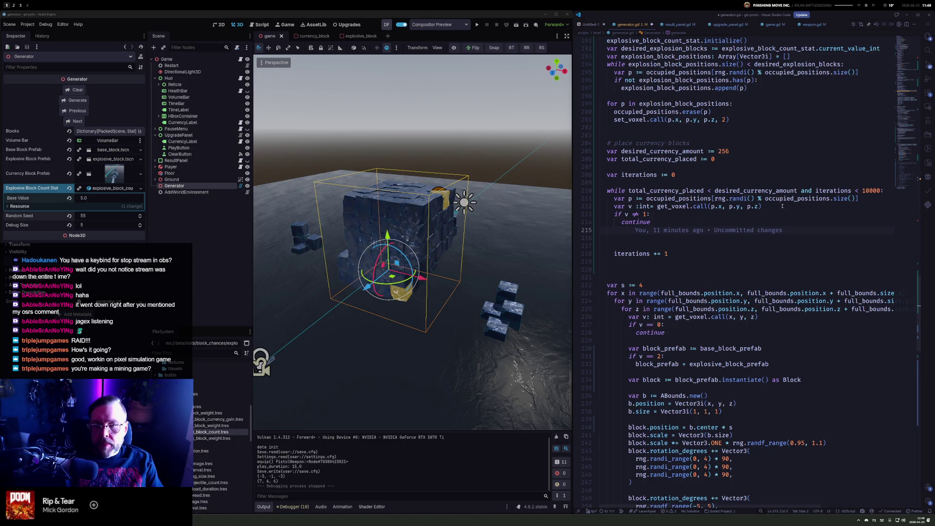
key(Return)
text(set_v)
key(Return)
text(p.x, p.y, p.z)
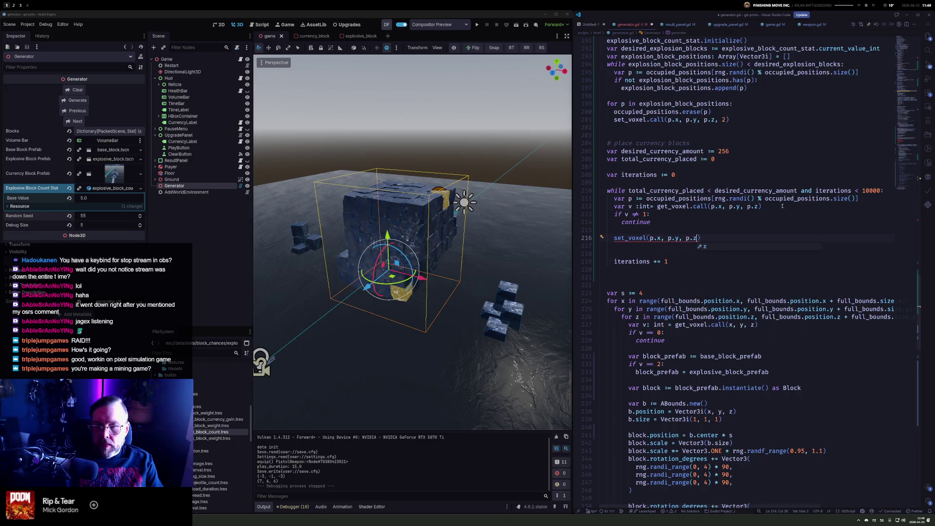
text(, )
text(2)
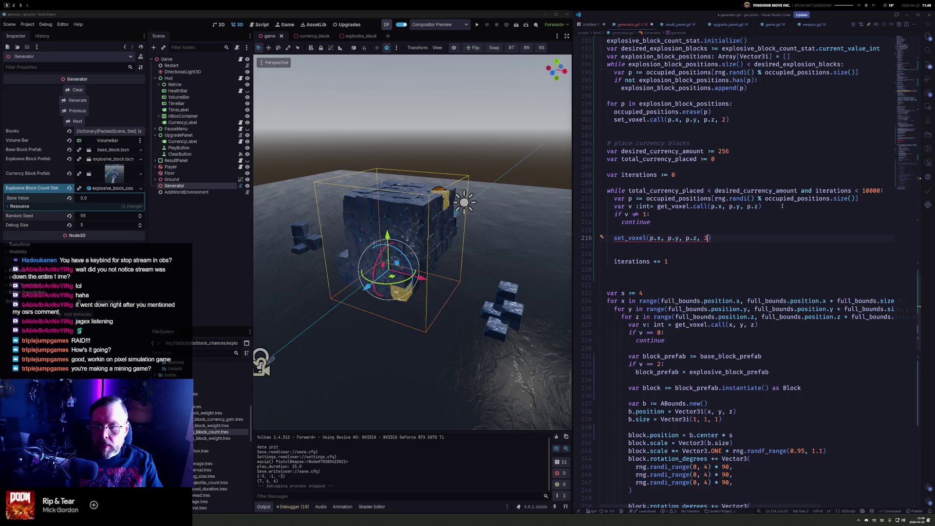
key(Left)
key(Left)
key(Left)
key(Left)
text(.call)
key(Home)
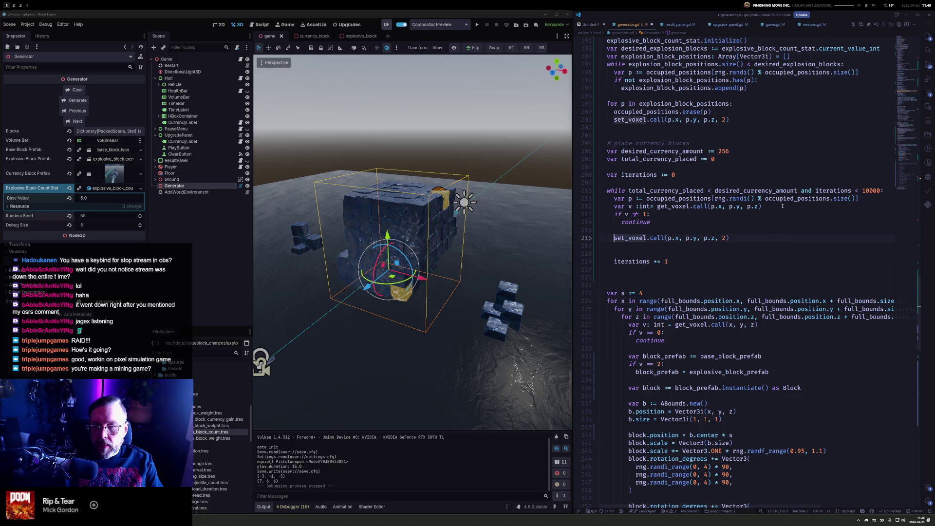
key(Down)
key(Delete)
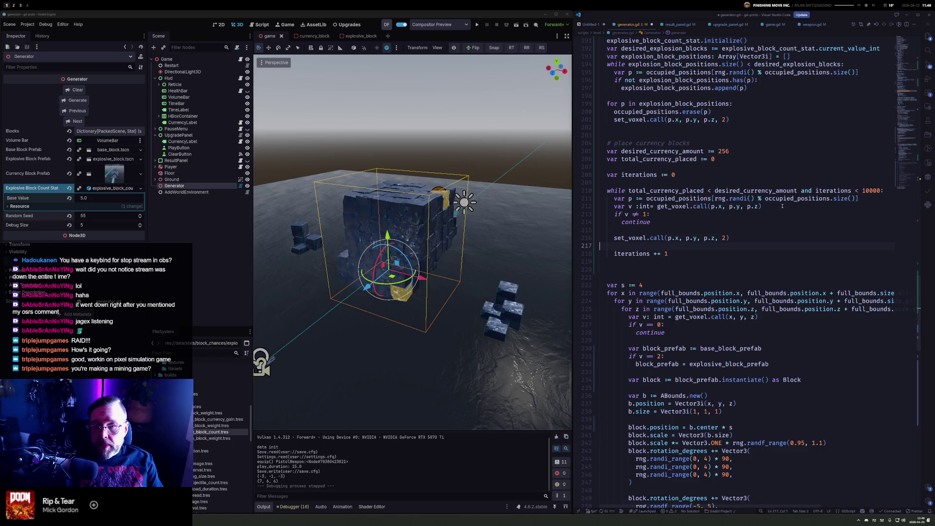
key(ctrl+z)
Add 'total_currency_placed += currency_block_gain_stat.current_value_int'
text(total_currency_placed )
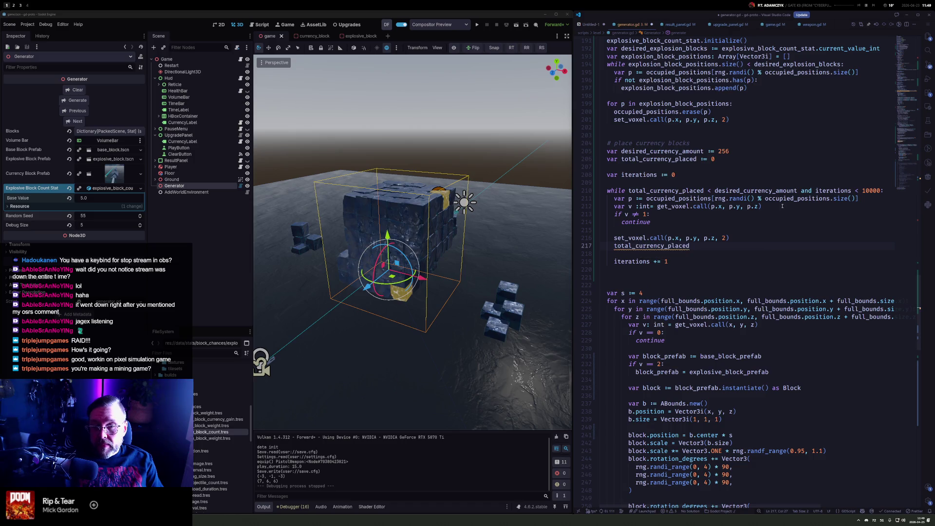
text(+=)
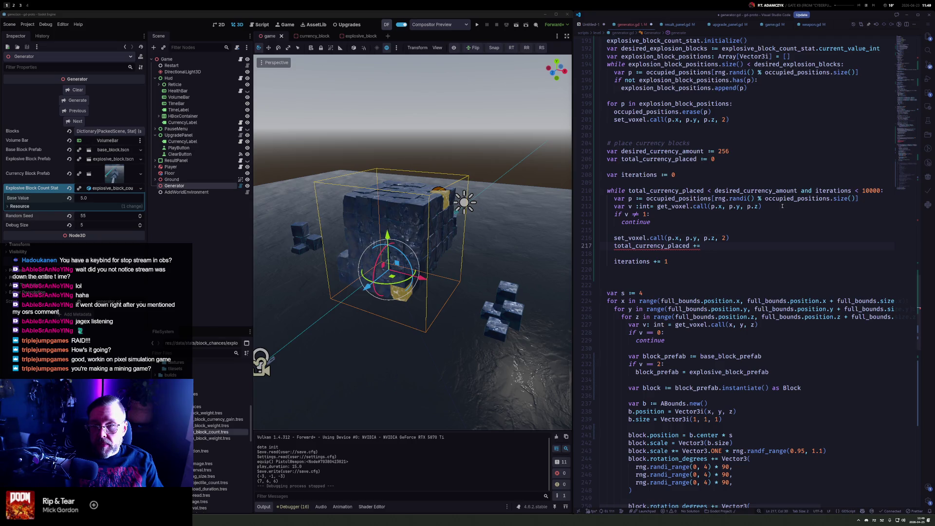
text(curren)
key(Tab)
text(.va)
key(Down)
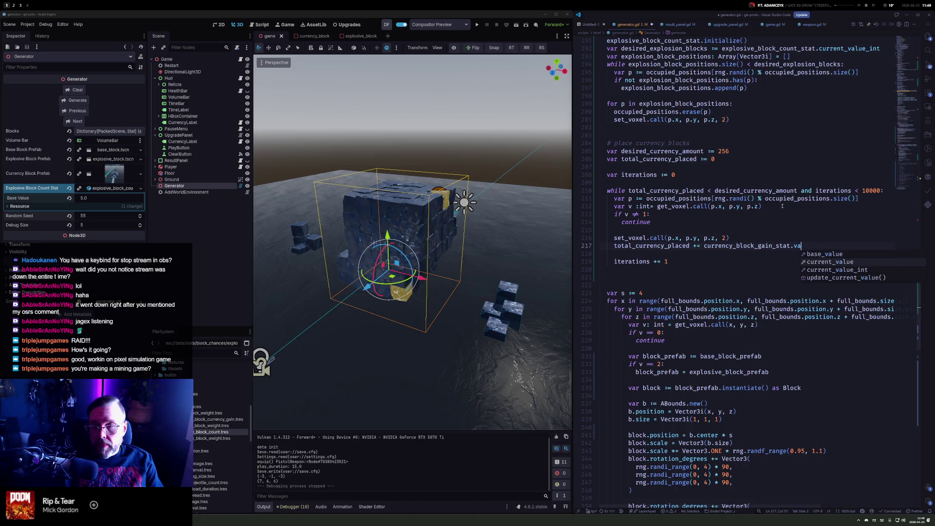
key(Down)
key(Tab)
Select the explosive block prefab check further down the script
key(Down)
key(Down)
key(Down)
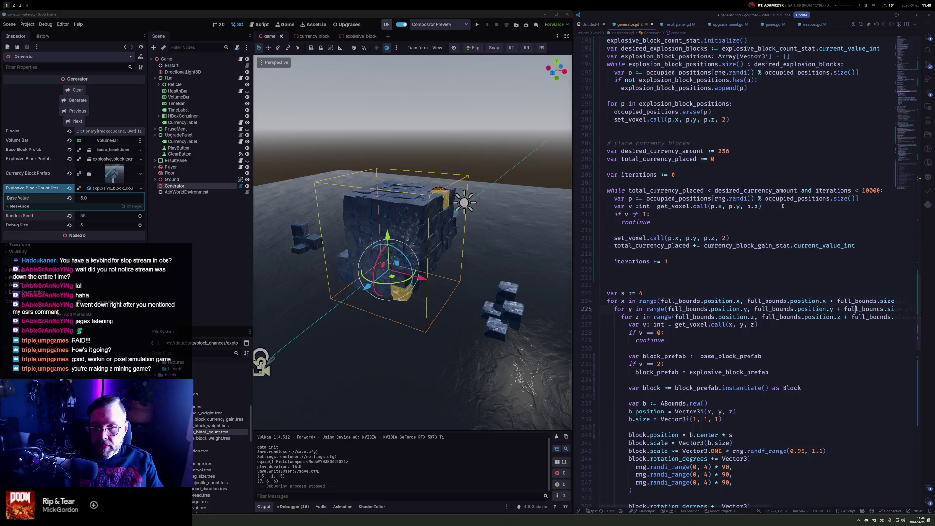
key(Down)
key(Down)
key(Down)
key(Up)
key(Up)
key(Up)
key(shift+Down)
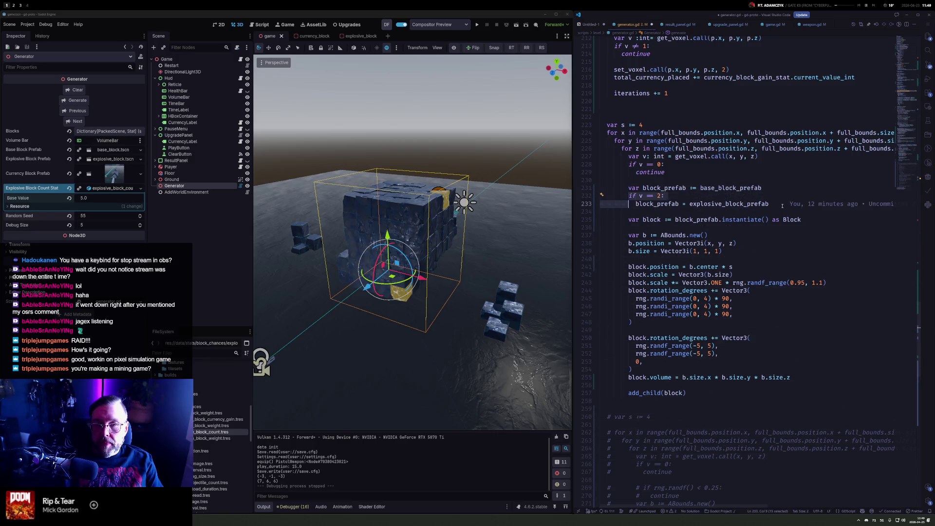
Duplicate the explosive check as an 'if v == 3' check and set chosen voxels to 3
key(shift+alt+Down)
key(Up)
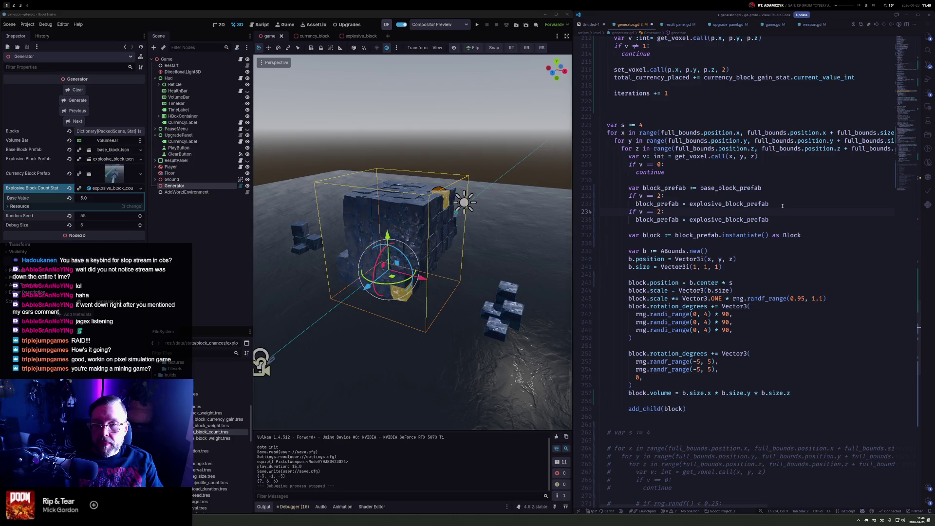
text(3)
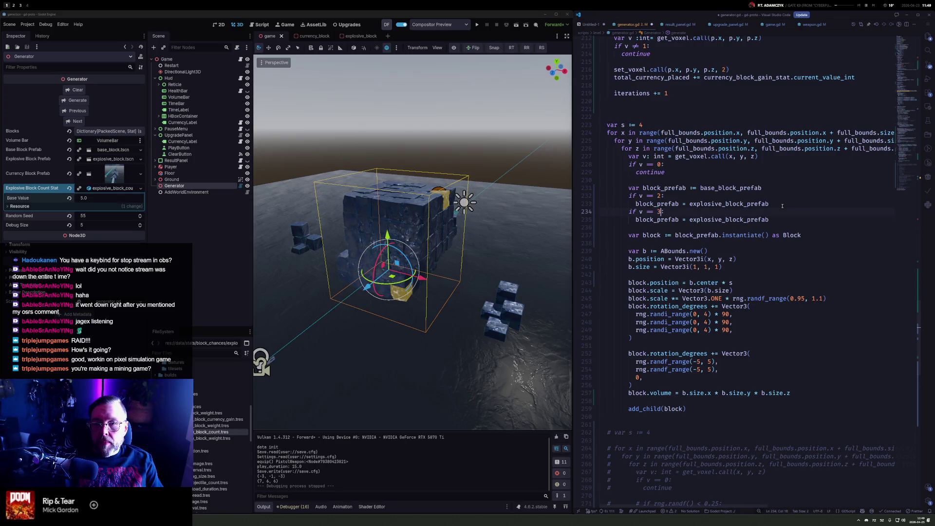
double_click(723, 69)
text(3)
Use currency_block_prefab in the value-3 check and save generator.gd
scroll(723, 119, up, 1)
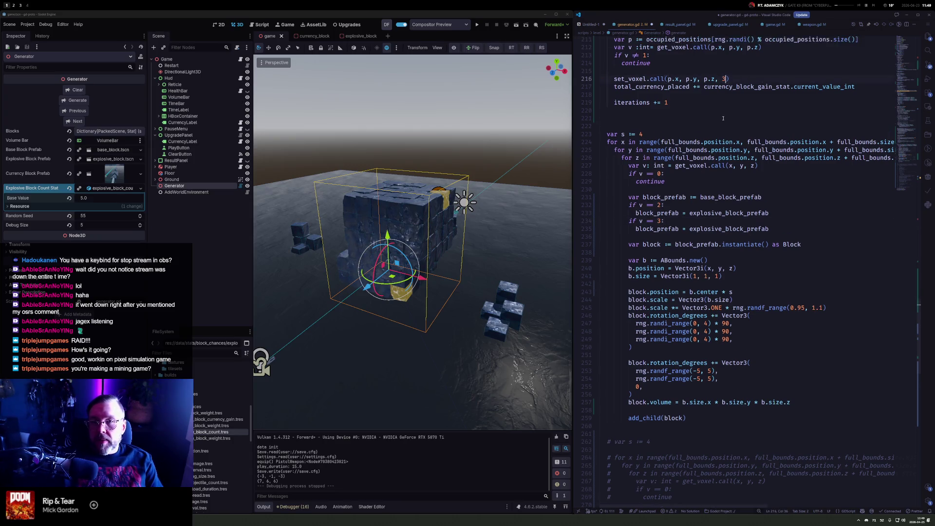
double_click(758, 228)
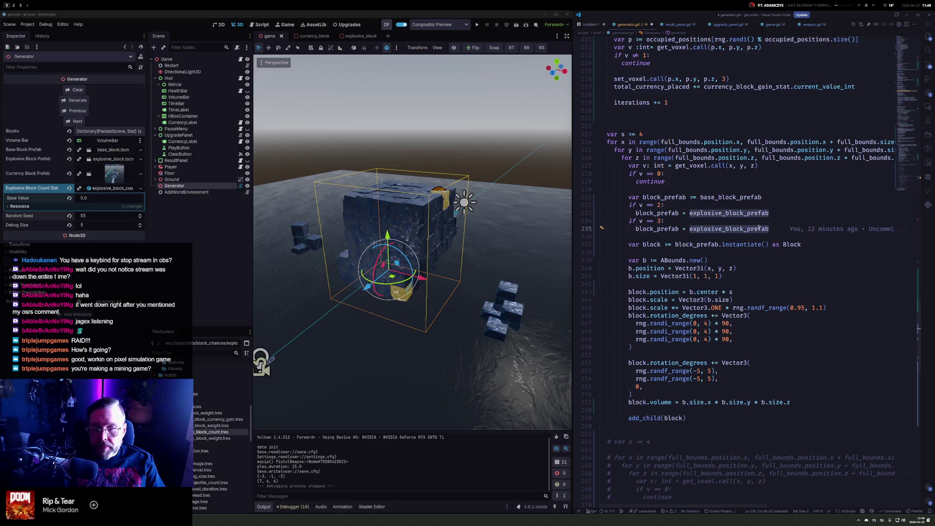
text(curren)
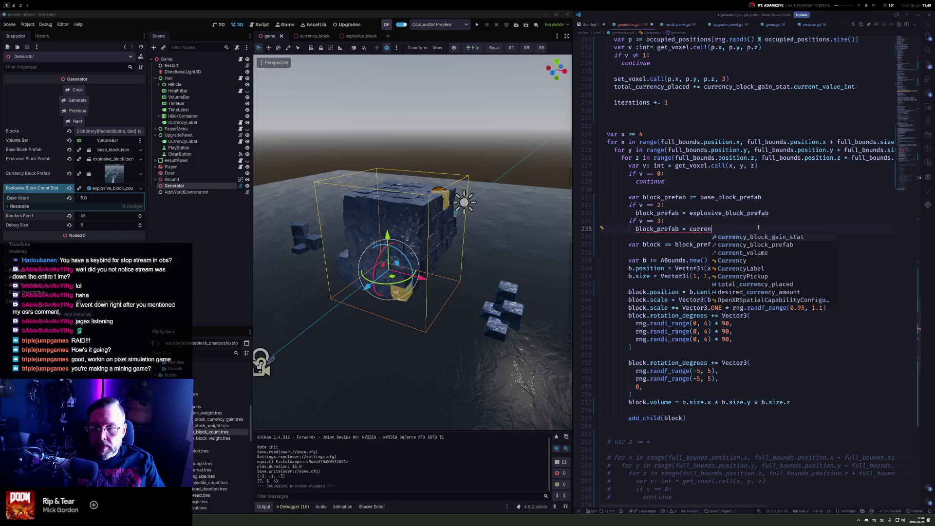
key(Tab)
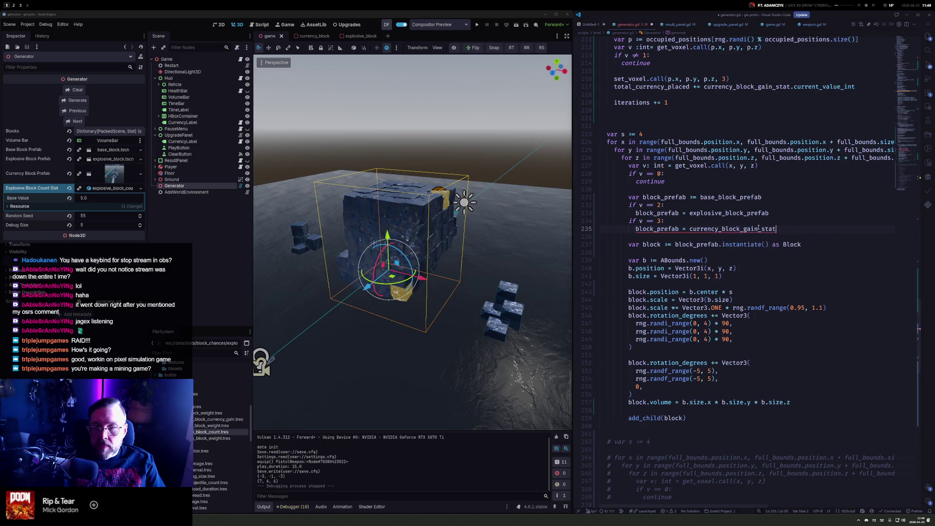
key(BackSpace)
key(BackSpace)
key(BackSpace)
text(p)
key(Tab)
key(ctrl+s)
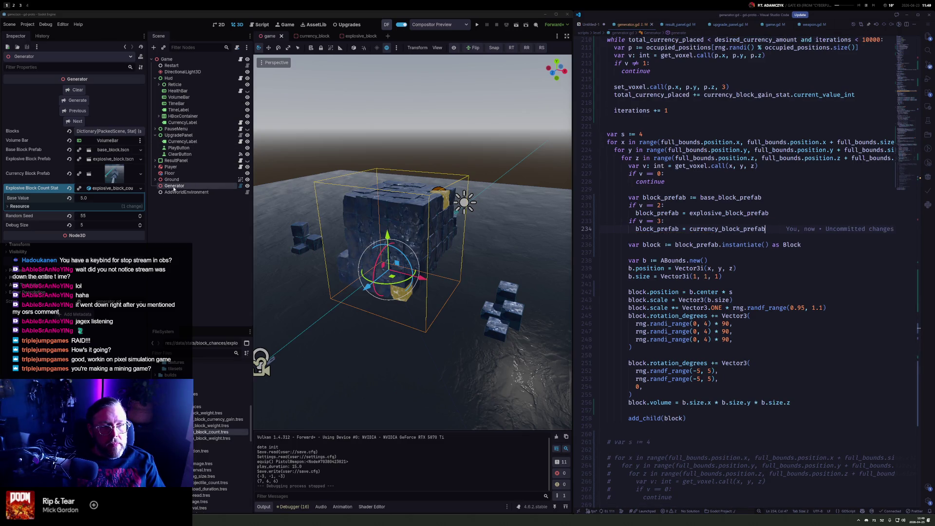
Assign the 'gain' stat as Currency Block Gain Stat, save the scene and regenerate
click(78, 101)
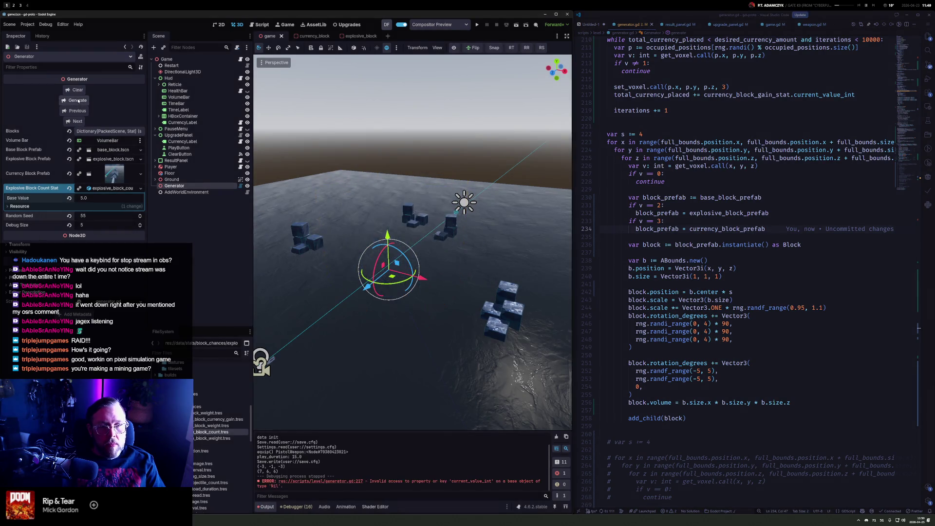
click(113, 197)
text(gain)
key(Return)
key(ctrl+s)
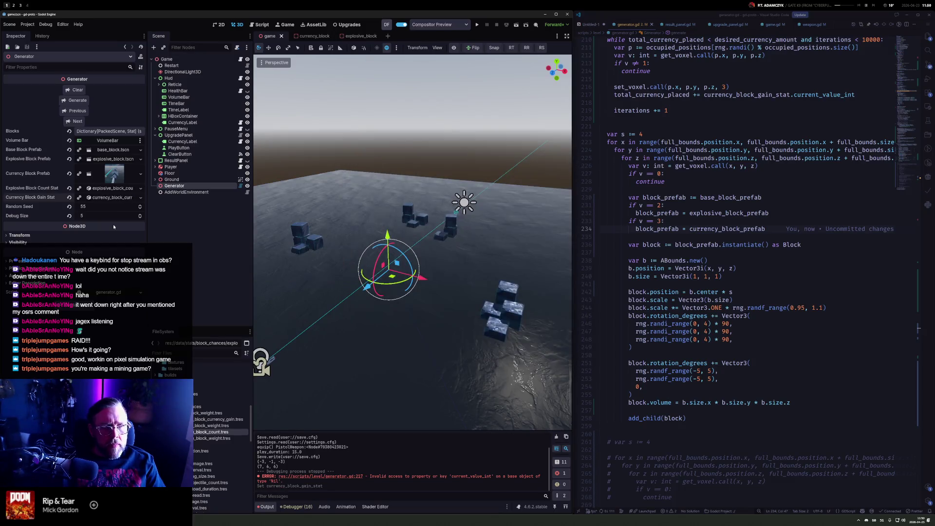
click(78, 101)
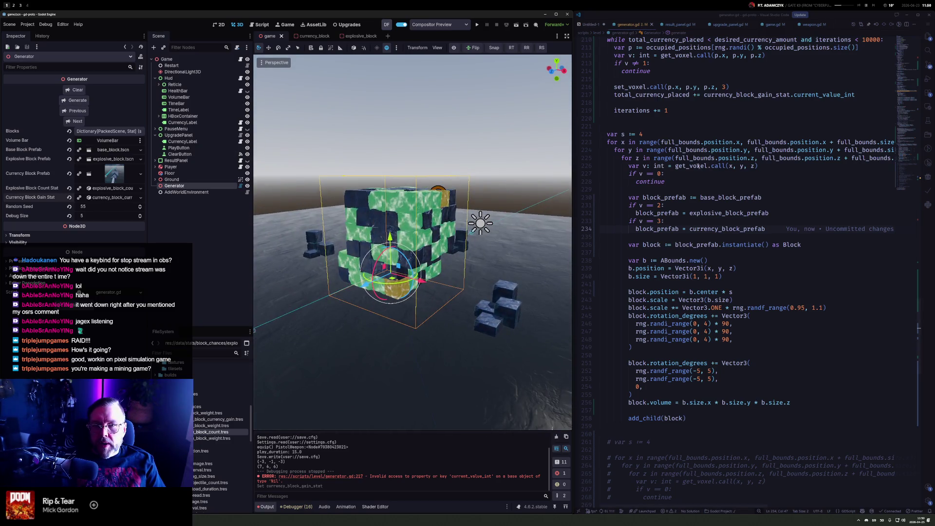
Change desired_currency_amount from 256 to 156, regenerate, and step through four seeds
scroll(721, 160, up, 5)
click(722, 160)
key(BackSpace)
text(156)
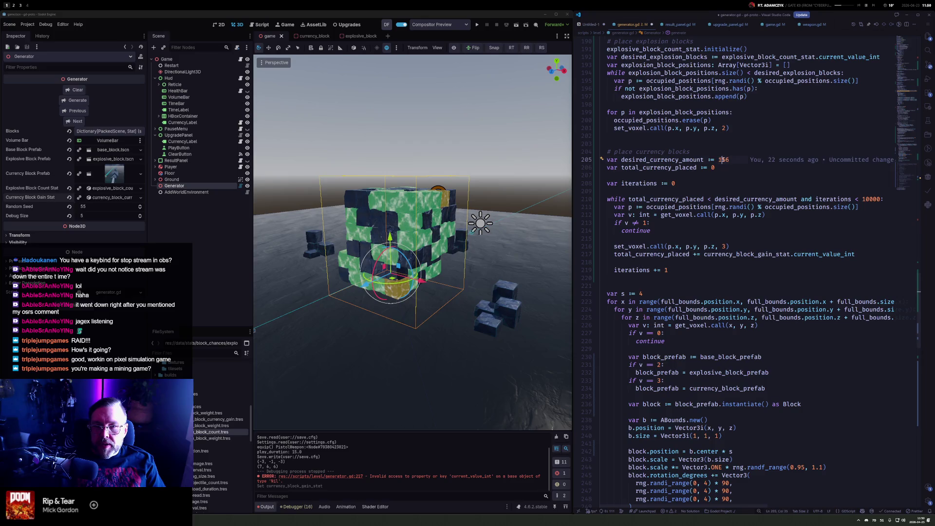
click(69, 101)
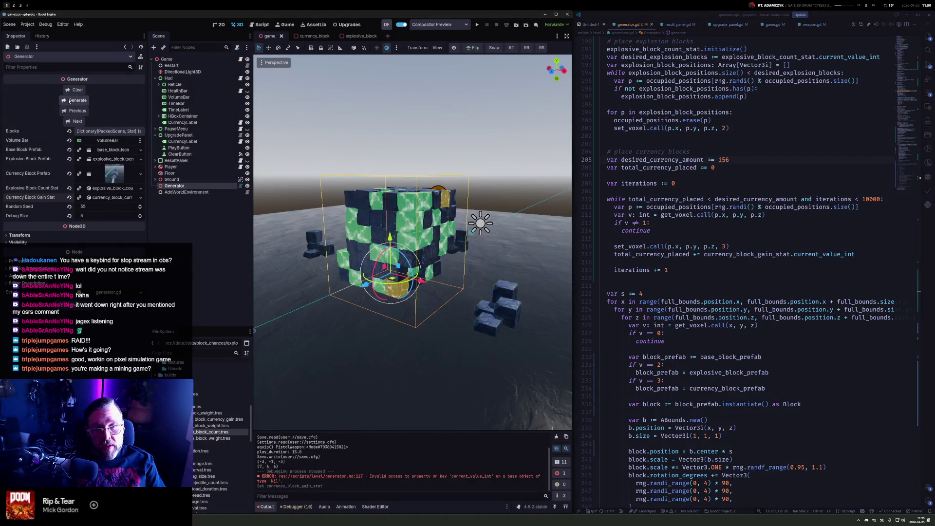
click(75, 122)
click(74, 122)
click(74, 122)
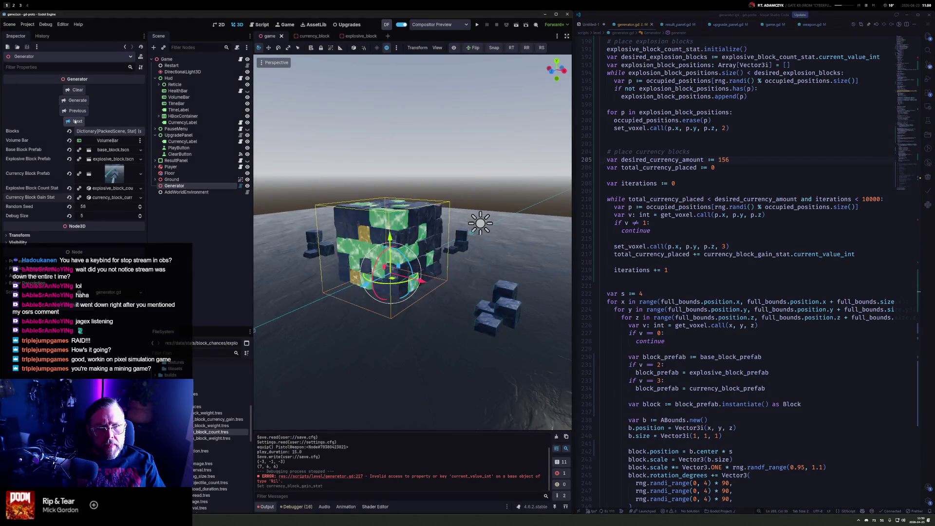
click(74, 122)
click(75, 122)
click(75, 122)
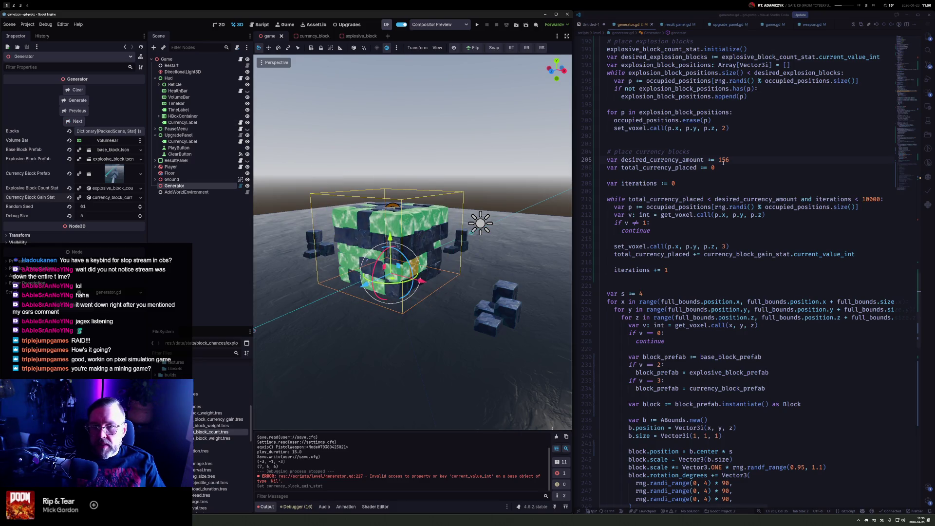
Cut desired_currency_amount down to 1 and save the script to rebuild the cube
key(BackSpace)
key(BackSpace)
key(ctrl+s)
mouse_move(476, 220)
mouse_down()
mouse_move(422, 180)
mouse_move(461, 210)
mouse_up()
click(721, 161)
Replace the fixed currency amount on line 205 with pow(size - 4, 3) and save the script
key(BackSpace)
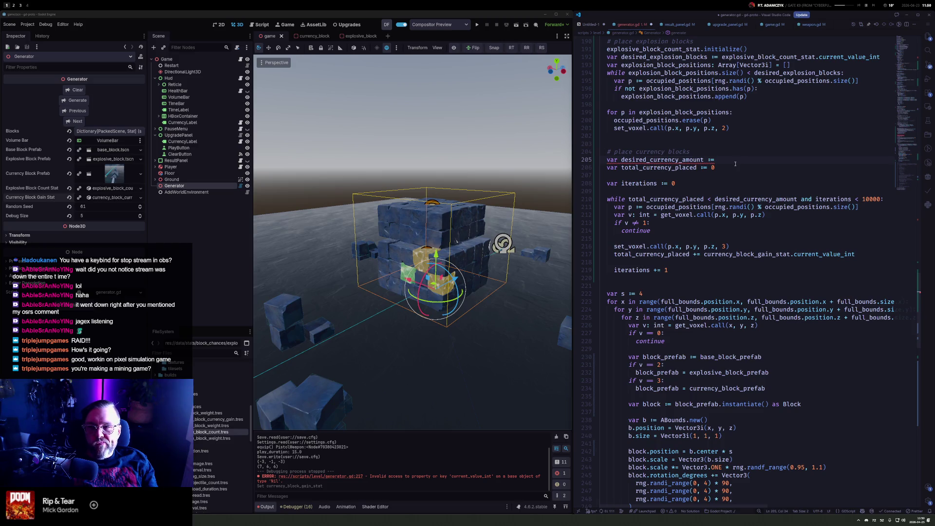
text(size)
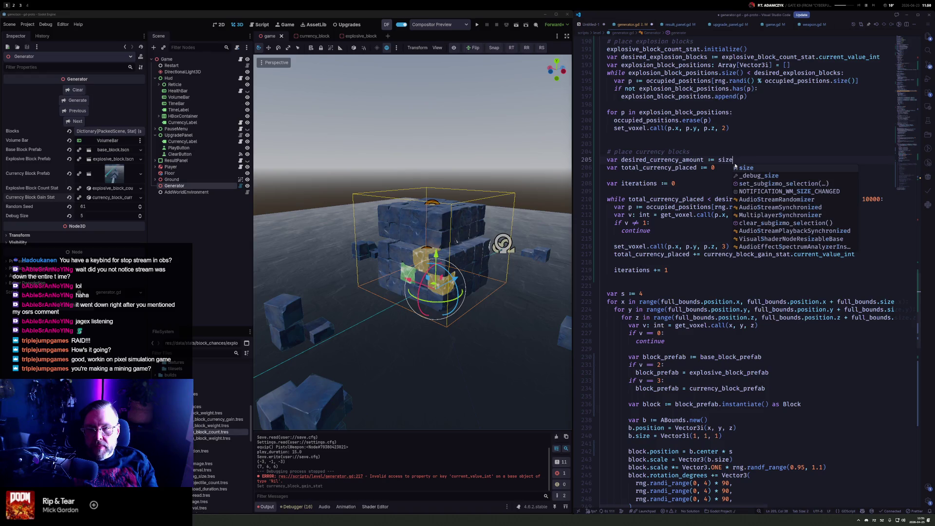
text(- 5)
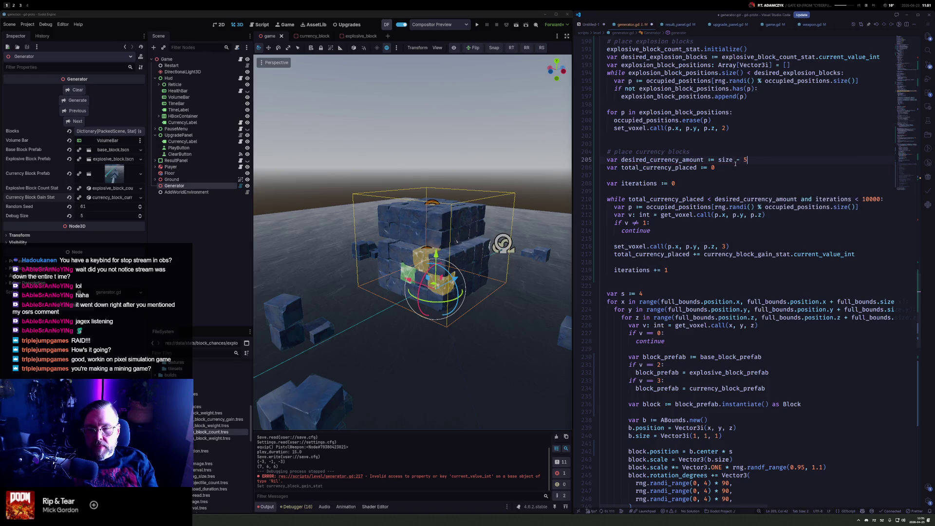
key(ctrl+Left)
key(ctrl+Left)
key(ctrl+Left)
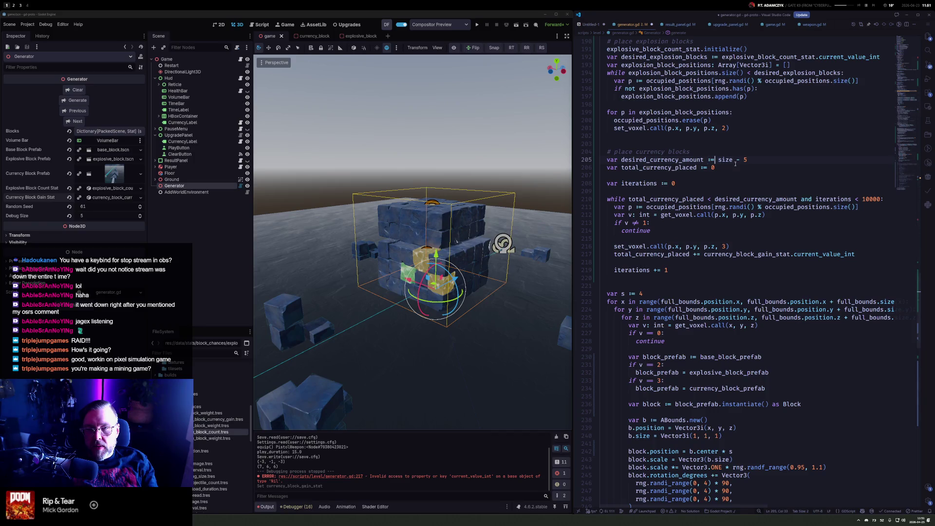
key(ctrl+z)
text(pow()
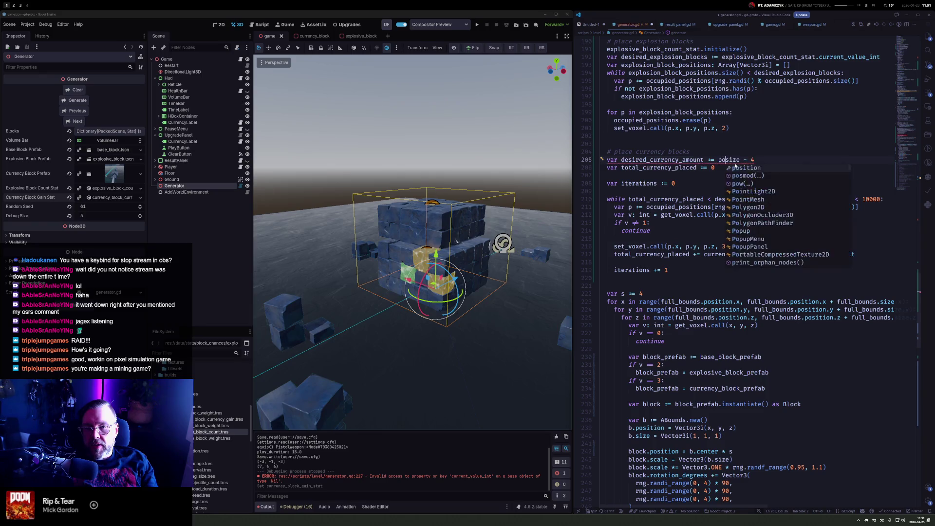
key(End)
text(, 2)
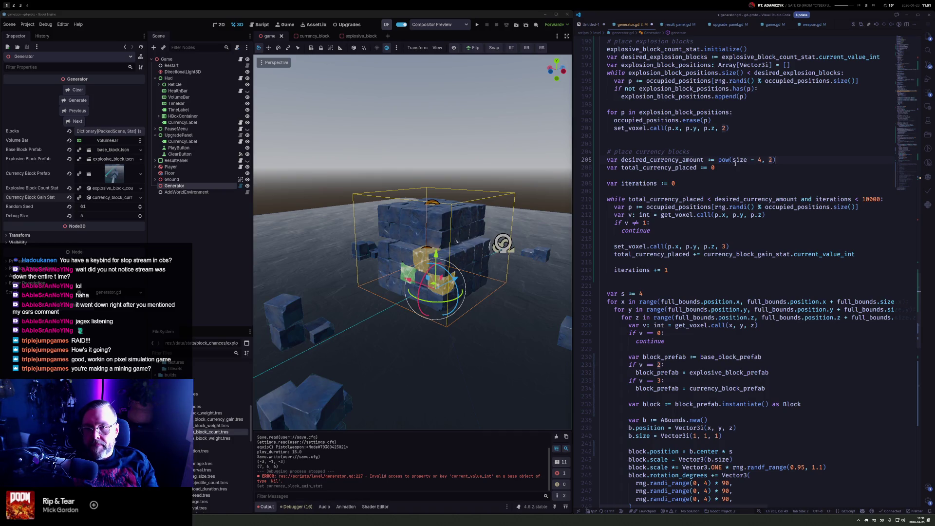
text(5)
key(BackSpace)
text(3)
key(ctrl+s)
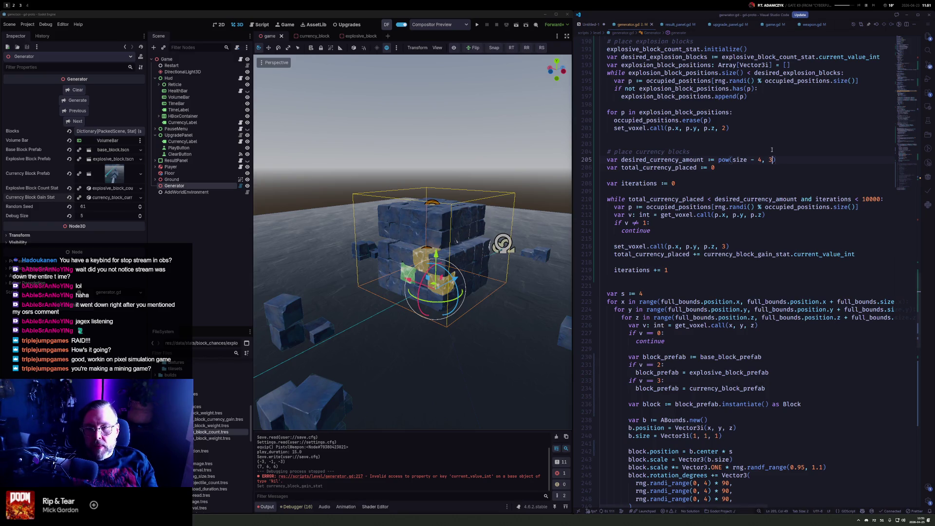
Change the formula to pow(1 + size - 4, 3) and regenerate the cube in Godot
click(760, 160)
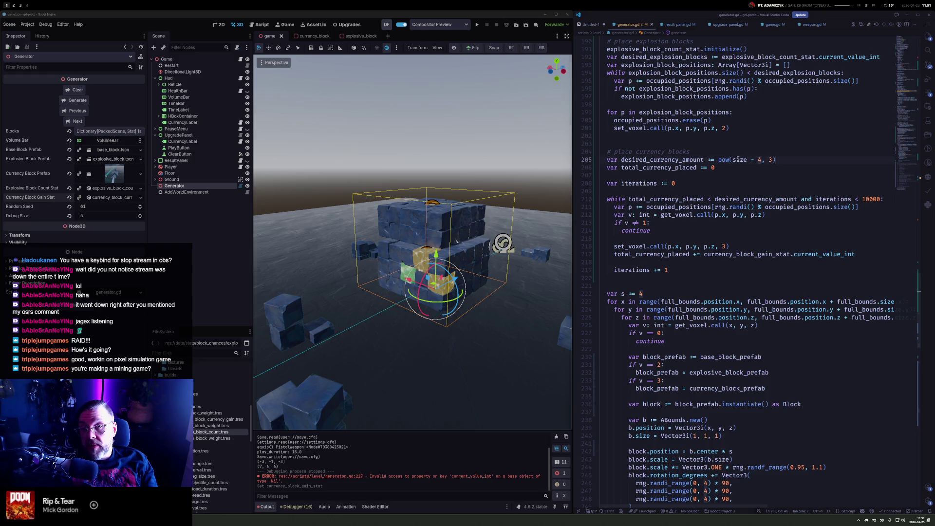
key(ctrl+Left)
key(ctrl+Left)
key(ctrl+Left)
text(1 +)
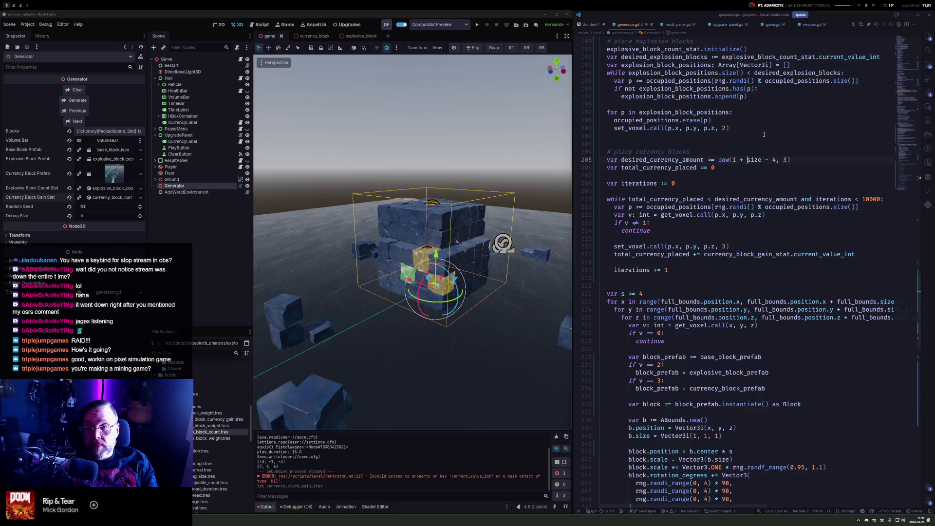
click(75, 100)
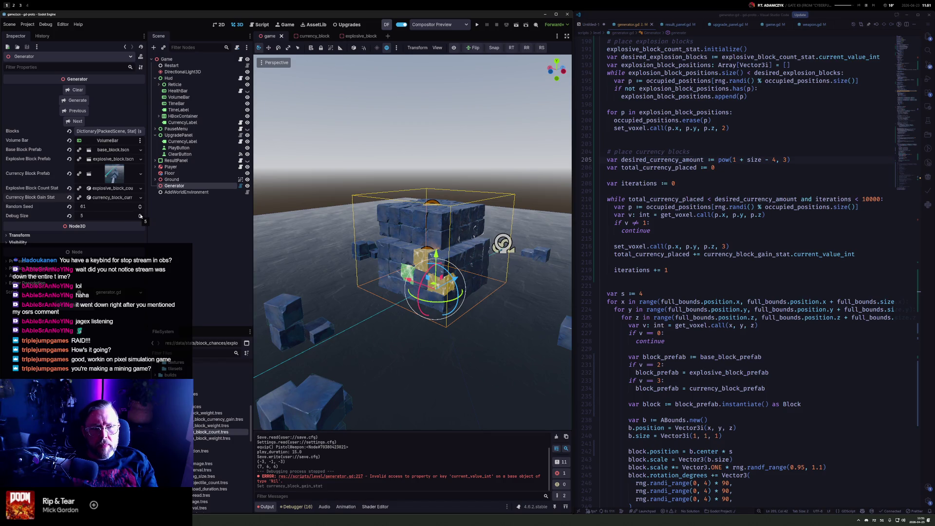
Raise the Debug Size of the cube to 10
click(140, 215)
click(140, 215)
click(140, 214)
click(140, 215)
click(141, 215)
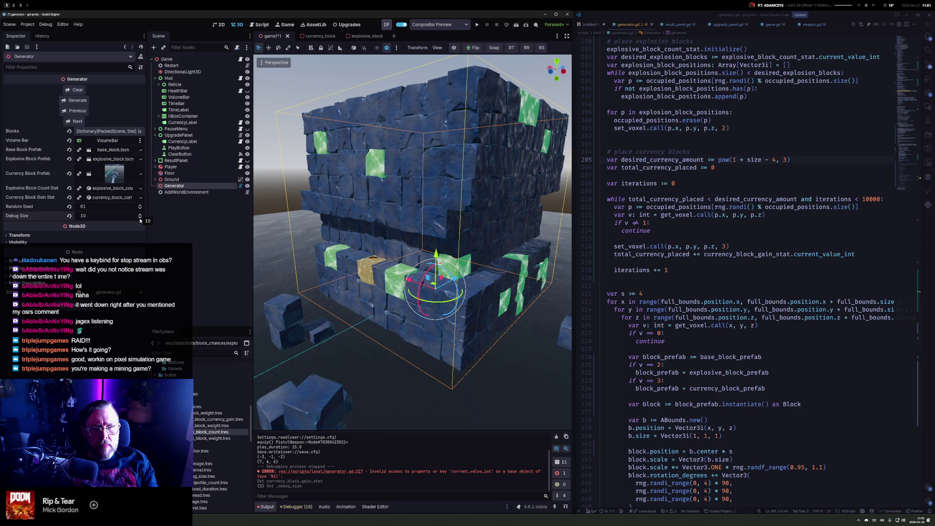
Wrap 1 + size - 4 in parentheses multiplied by 10, save, and regenerate the cube
click(784, 160)
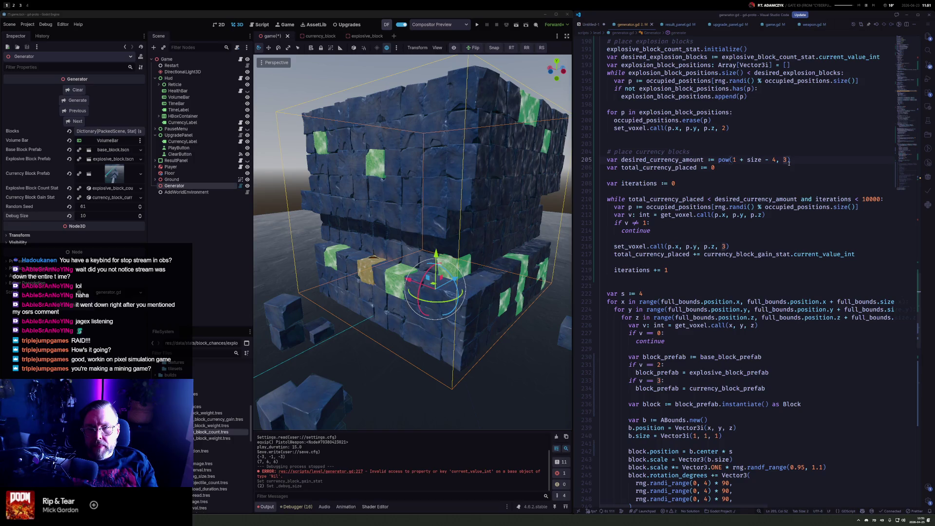
double_click(785, 159)
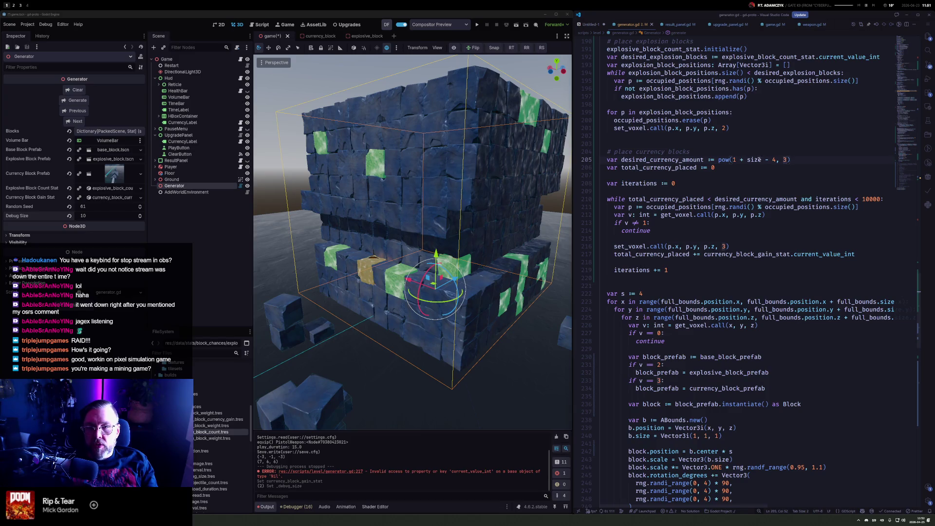
drag(733, 159, 775, 159)
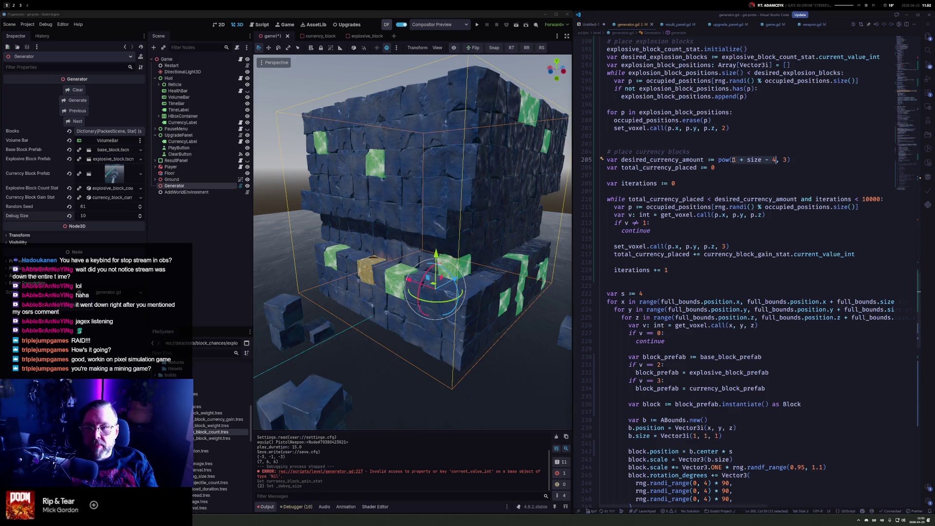
text(()
key(Right)
key(Right)
text(* 10)
key(ctrl+s)
click(68, 100)
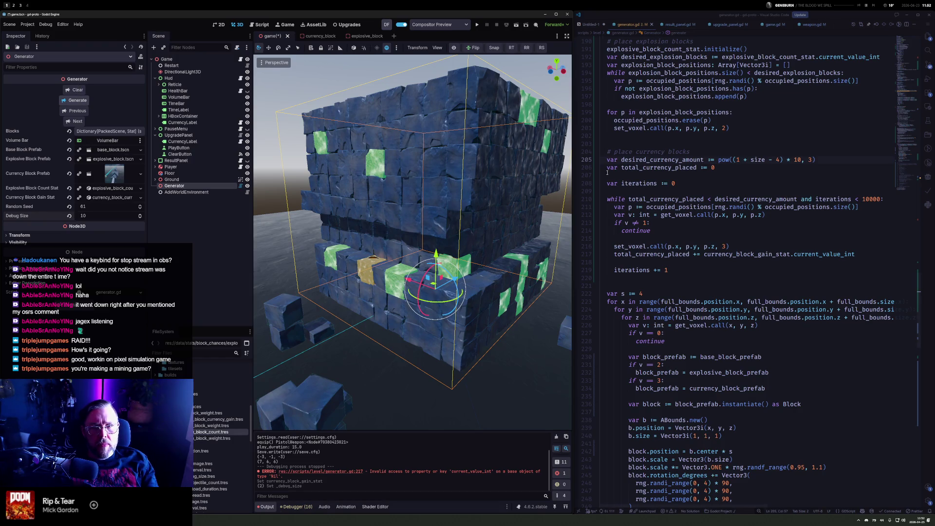
Change the pow exponent to 2 and cut the line 210 iteration limit to 1000
click(829, 168)
key(Up)
key(Left)
key(BackSpace)
text(2)
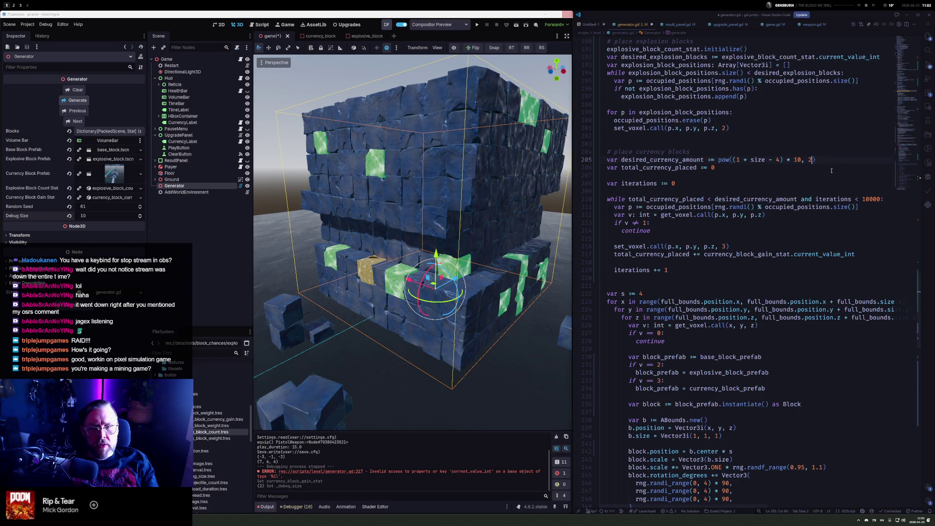
click(877, 199)
key(BackSpace)
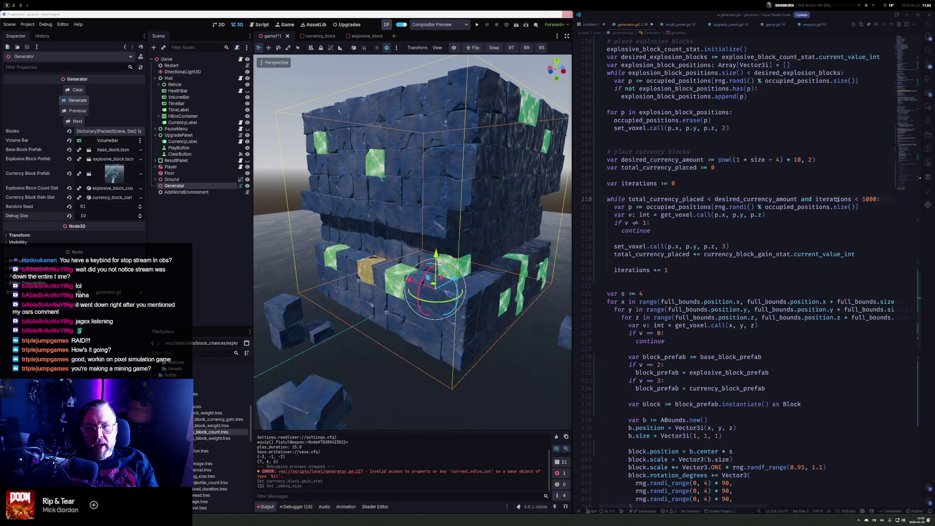
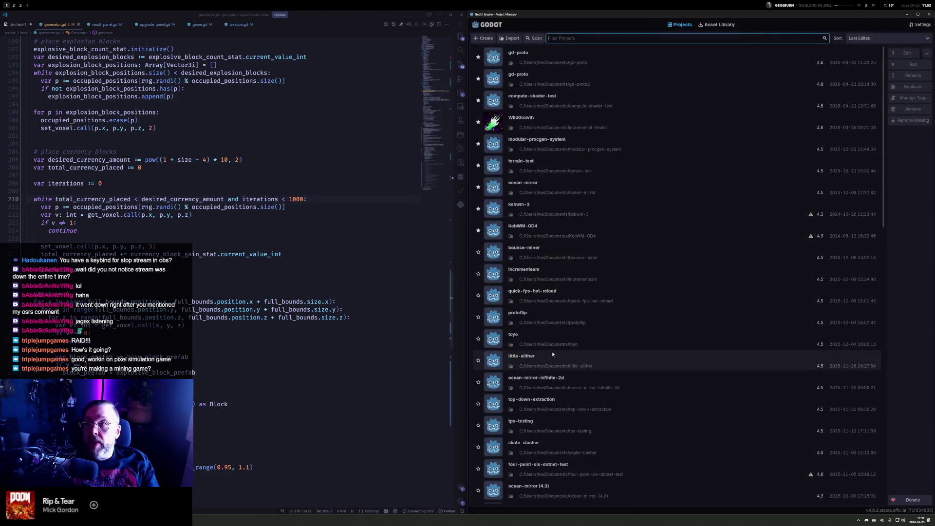
Open the gd-proto project from the Project Manager list in the Godot editor
double_click(548, 59)
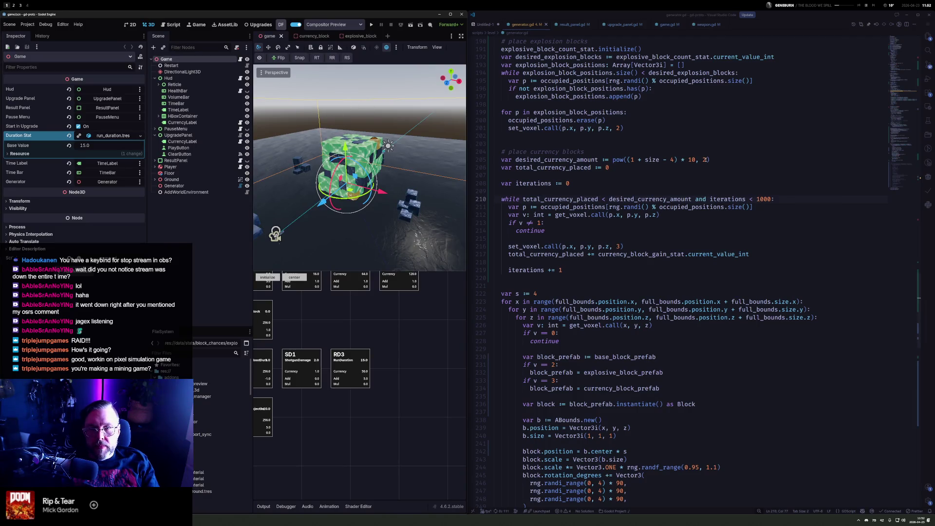
Change the multiplier in the line 205 pow formula from 10 to 5 and save generator.gd
click(708, 160)
key(shift+Left)
key(shift+Left)
text(5)
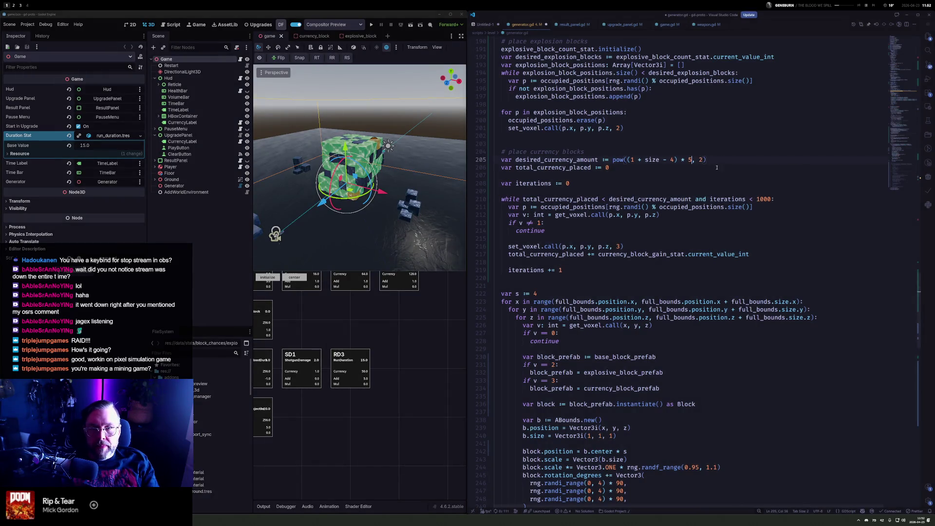
key(ctrl+s)
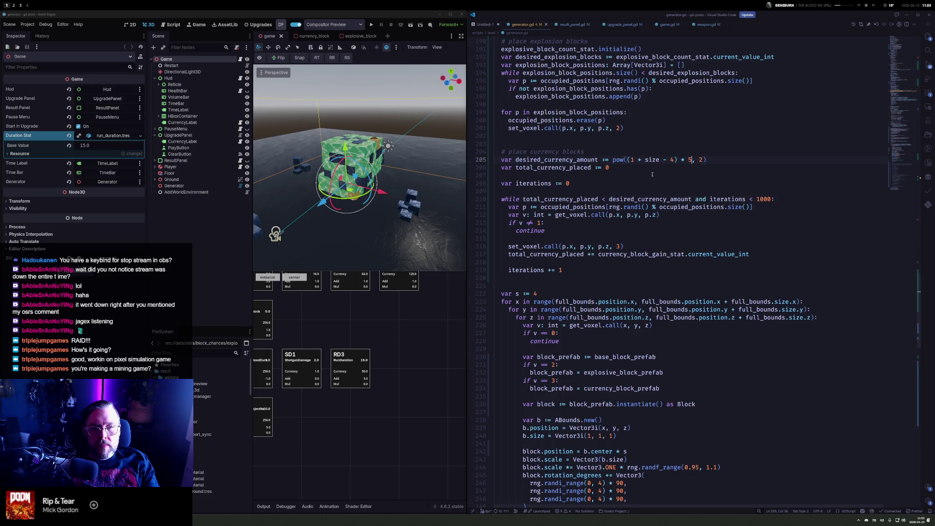
Inspect the currency_block_gain_stat.current_value_int expression on line 217, then begin renaming total_currency_placed
click(719, 254)
double_click(631, 254)
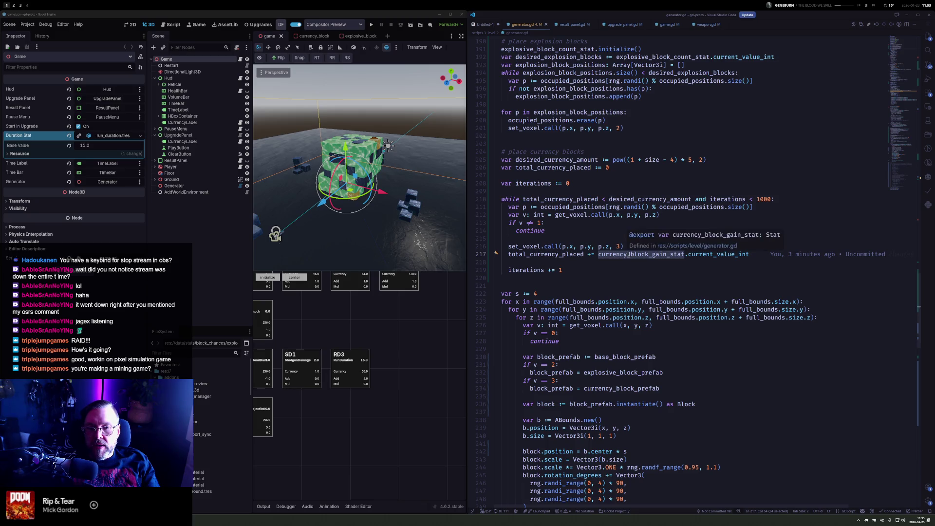
mouse_move(625, 252)
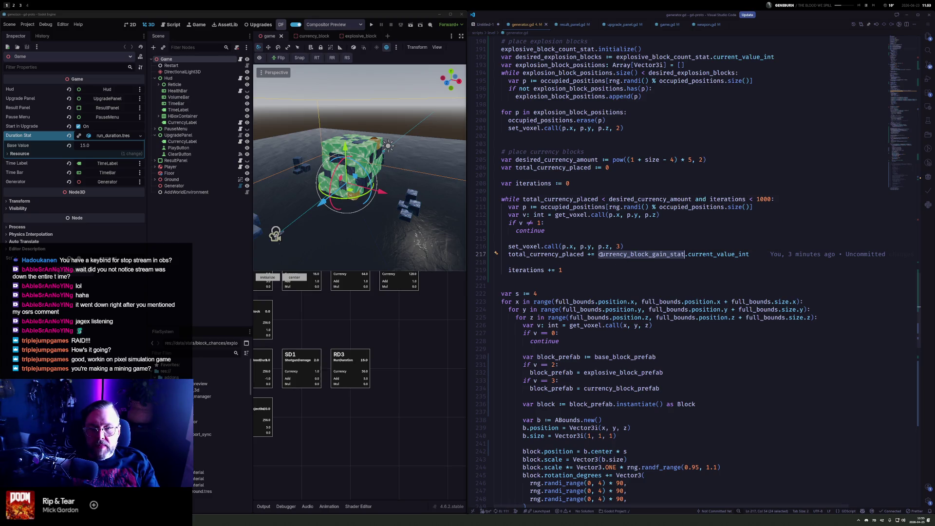
click(725, 253)
shift+click(598, 253)
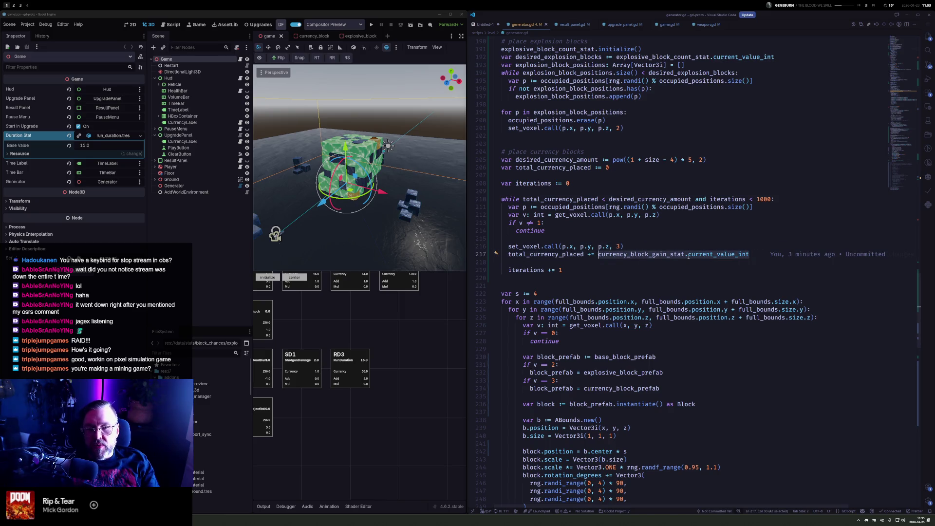
mouse_move(680, 256)
mouse_move(652, 254)
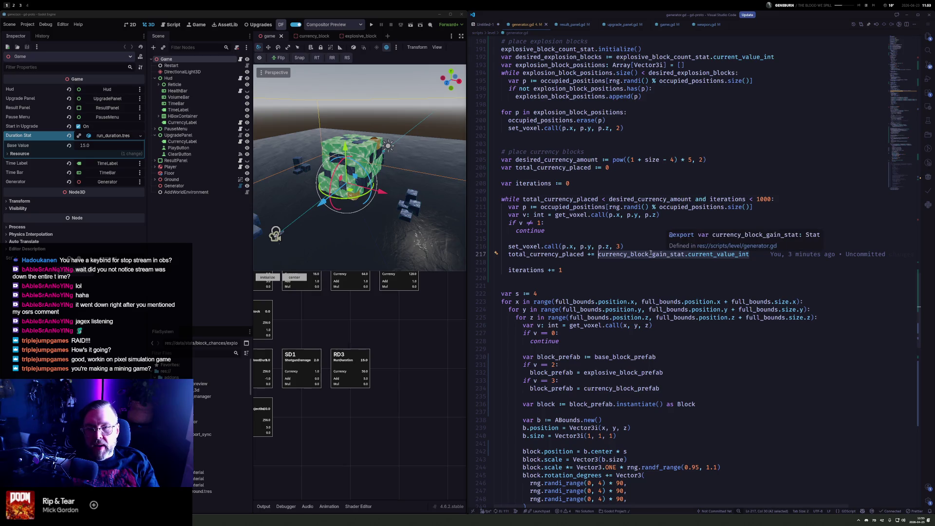
mouse_move(727, 256)
drag(750, 255, 599, 255)
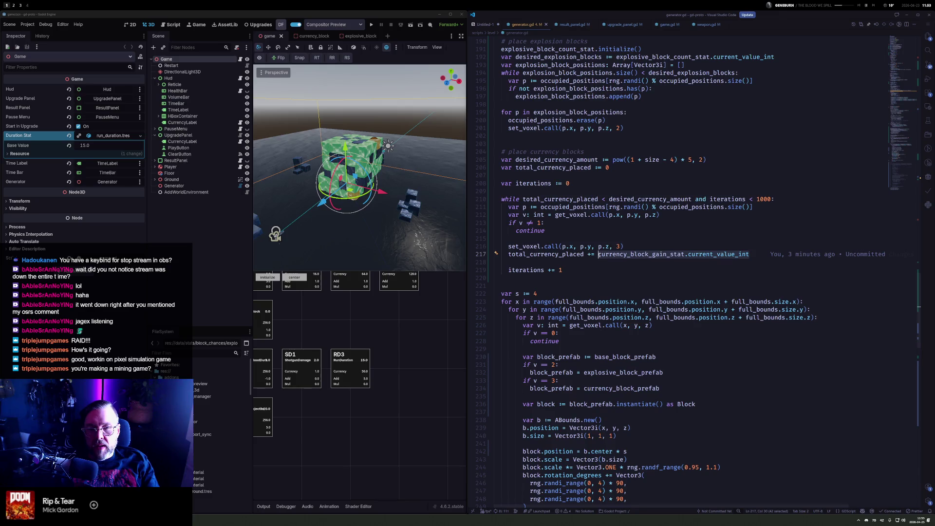
click(567, 168)
key(F2)
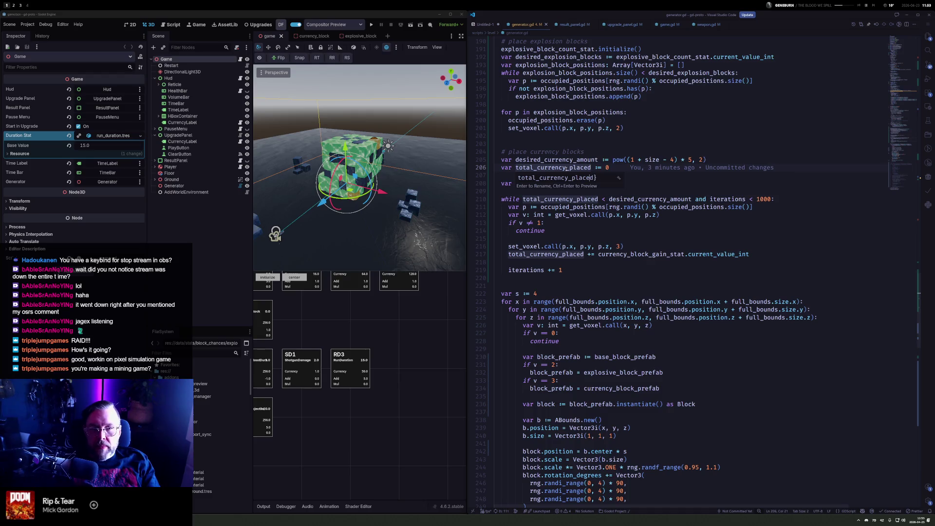
Rename total_currency_placed to total_currency_blocks_placed and desired_currency_amount to desired_currency_blocks
text(_blocks)
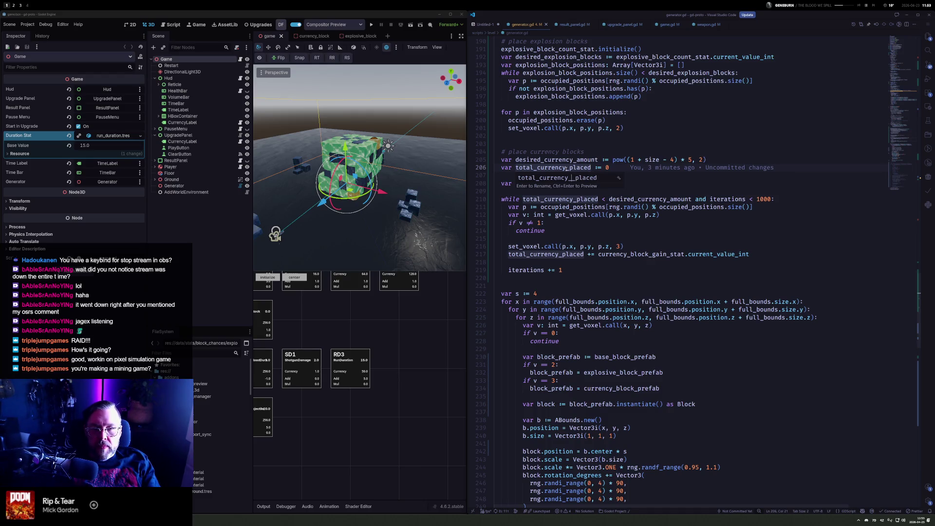
key(Return)
double_click(549, 159)
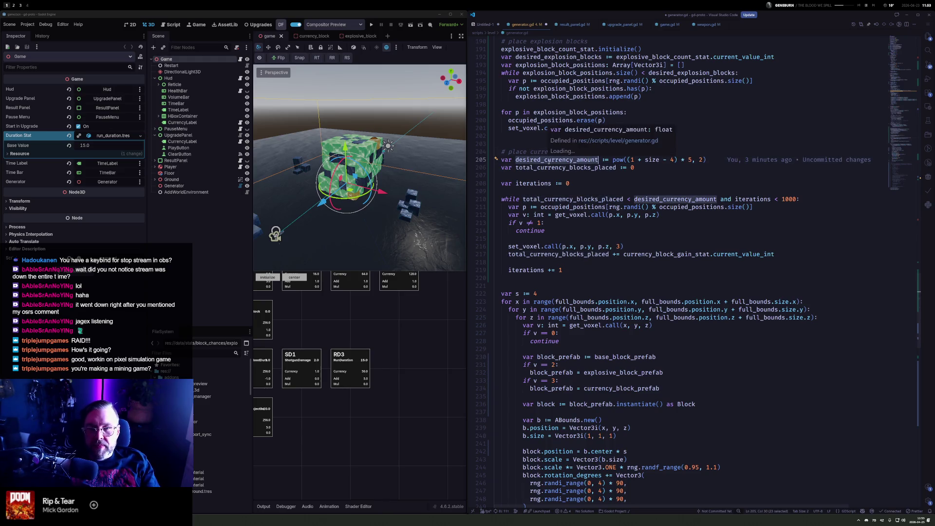
key(F2)
key(shift+End)
text(blocks)
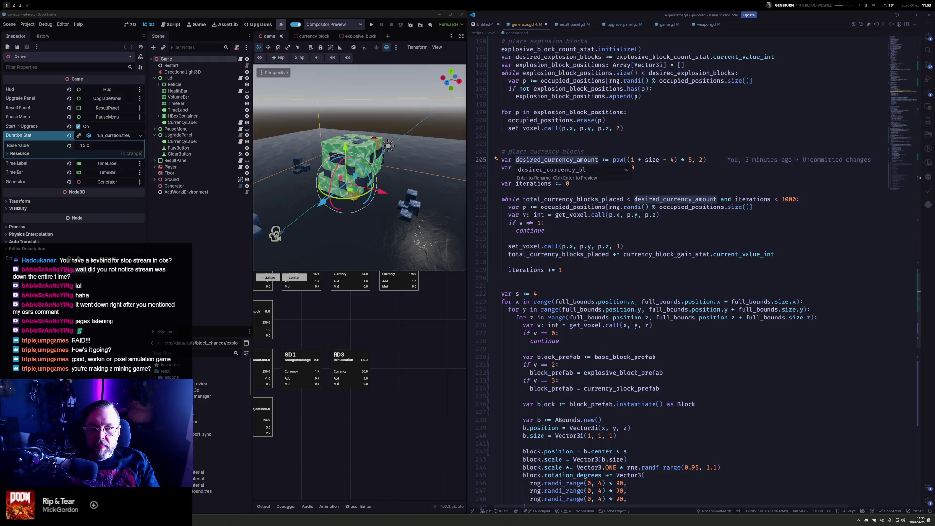
key(Return)
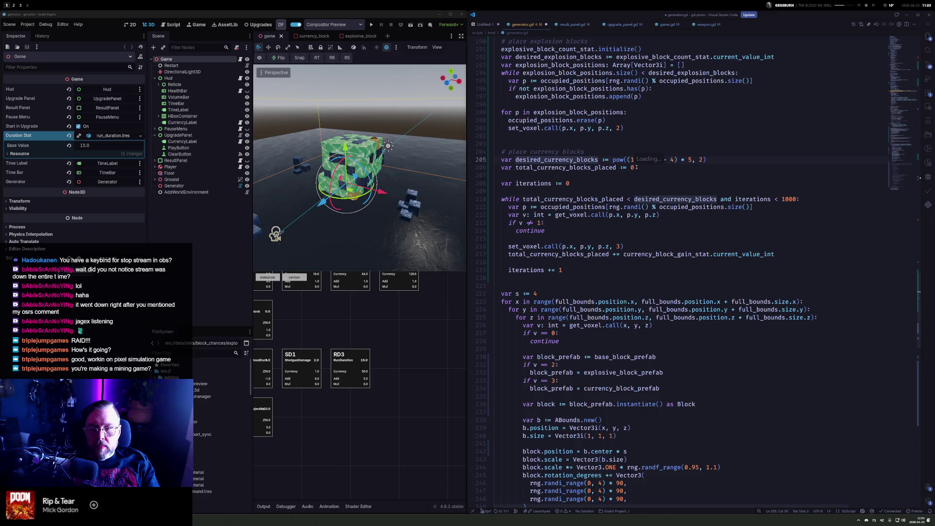
Review the renamed variables on lines 205–206, the loop condition, and the line 217 gain expression
click(654, 167)
key(Up)
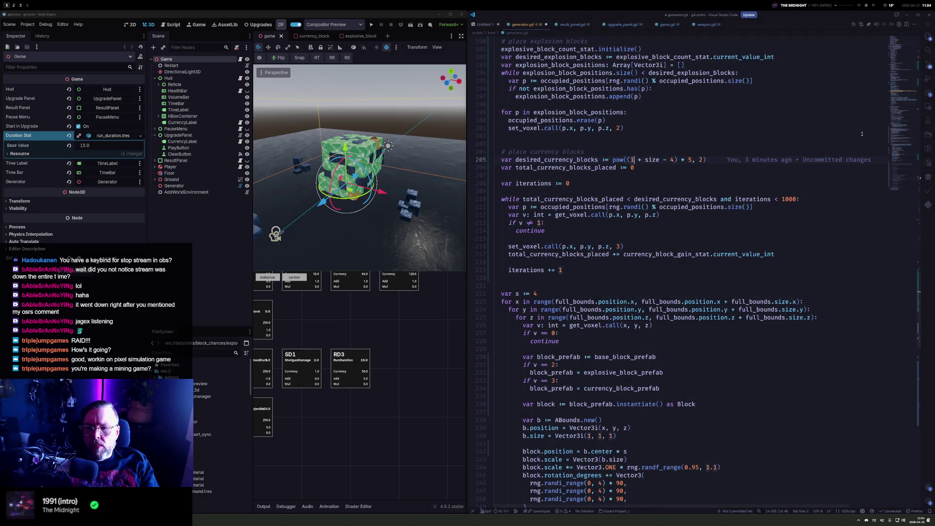
key(Down)
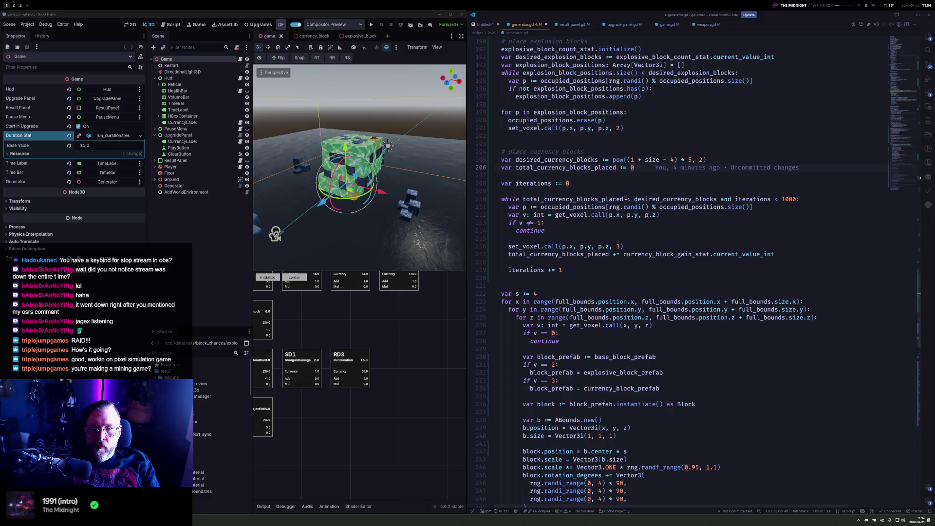
click(659, 200)
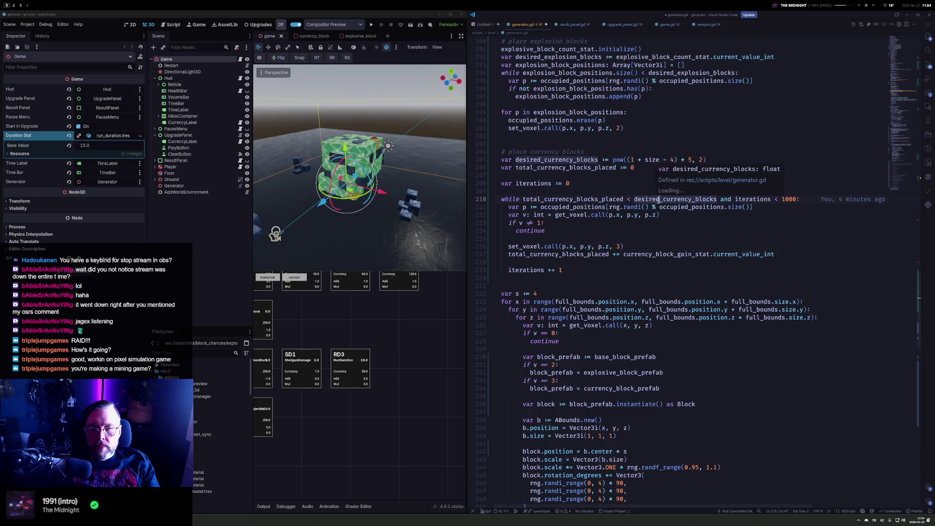
double_click(625, 254)
shift+click(778, 255)
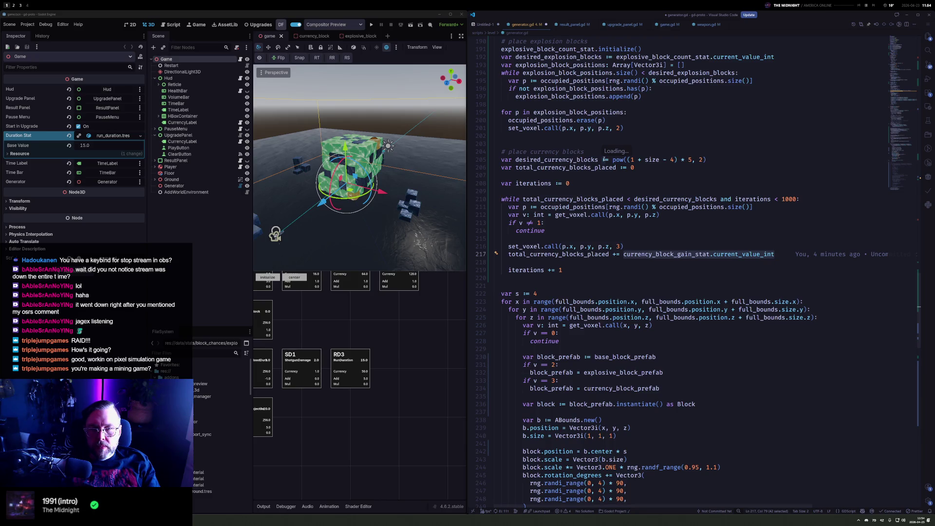
click(614, 160)
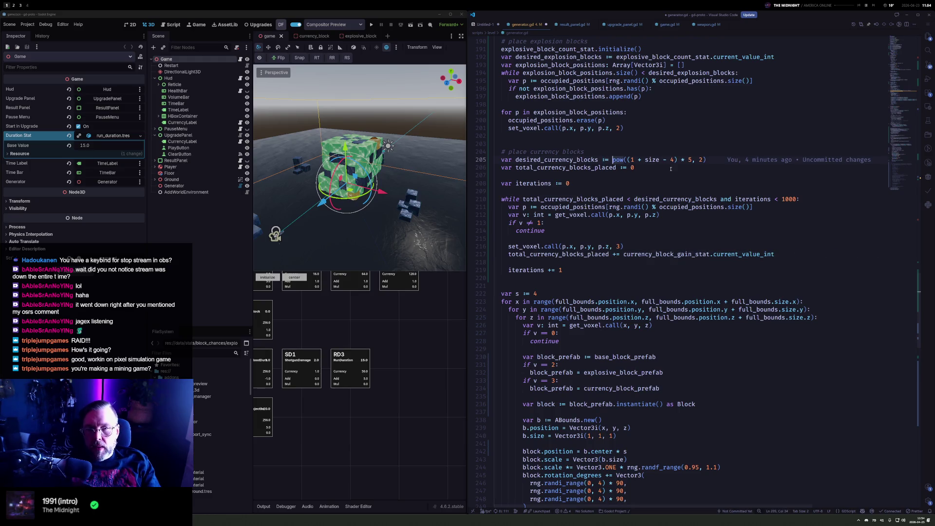
Replace the pow formula on line 205 with floori(occupied_positions.size() * 0.25)
key(shift+End)
text(occup)
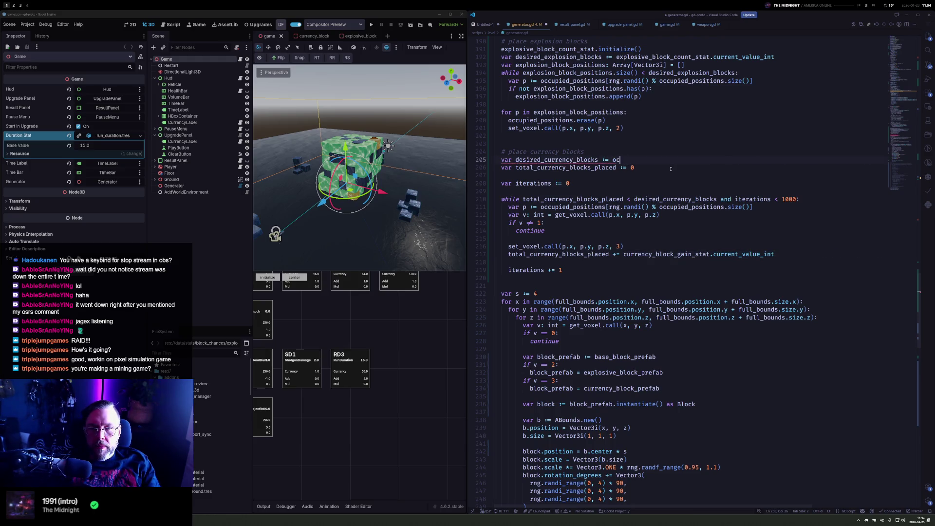
key(ctrl+BackSpace)
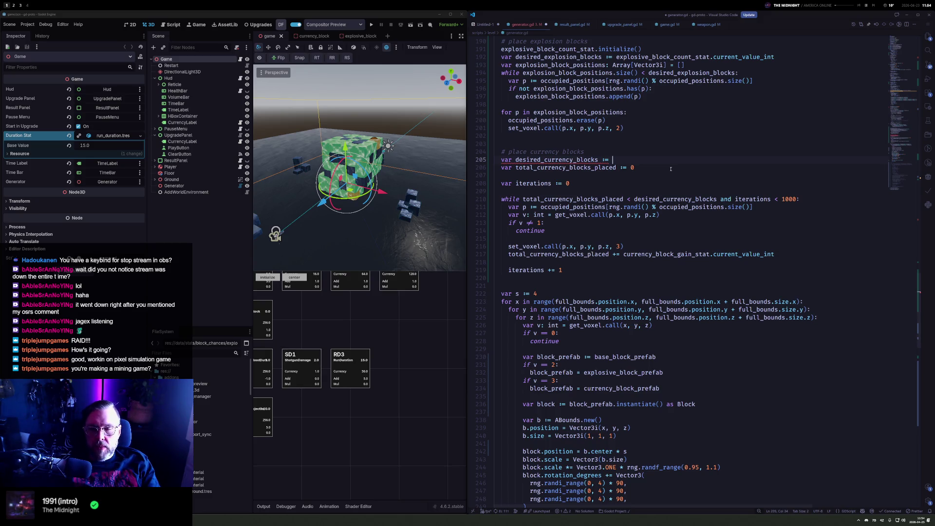
text(occu)
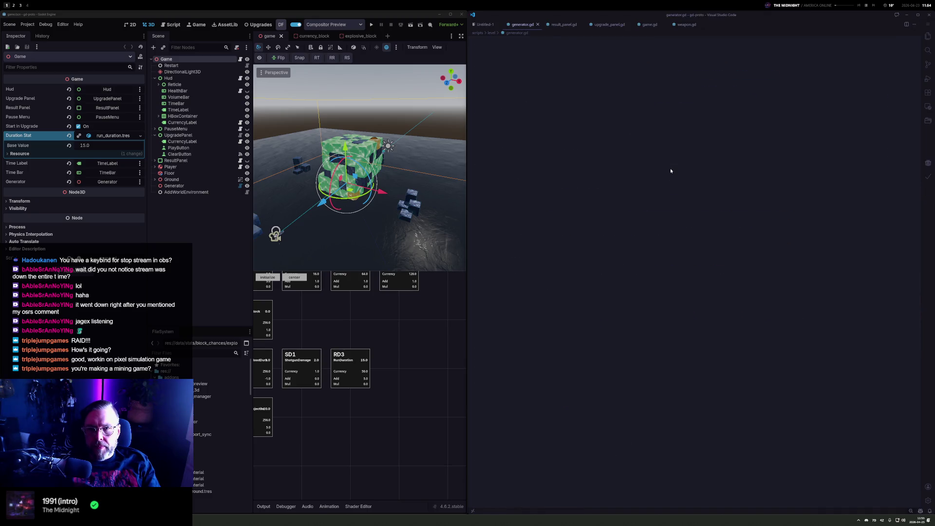
text(pi)
key(Tab)
text(.s)
key(Tab)
text(* 0.25)
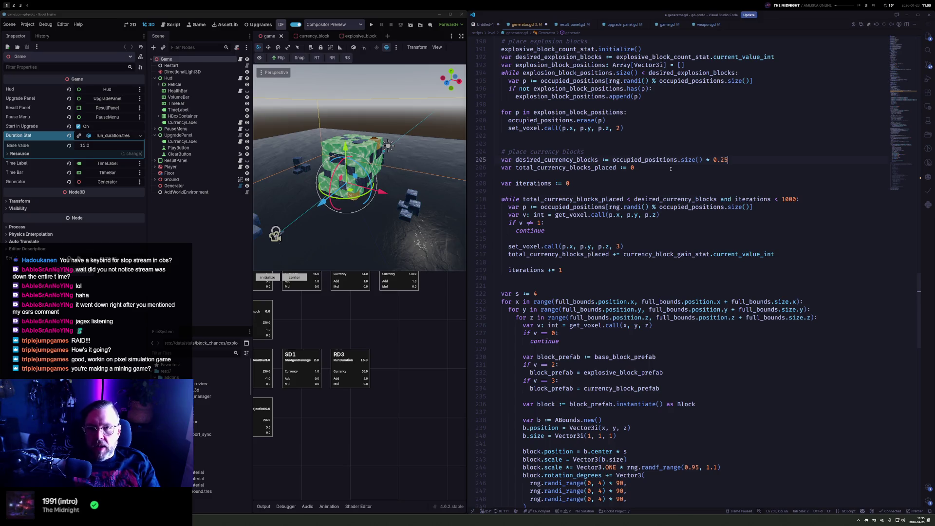
click(612, 160)
text(floorin)
key(End)
text())
key(Left)
key(Left)
key(Left)
key(Delete)
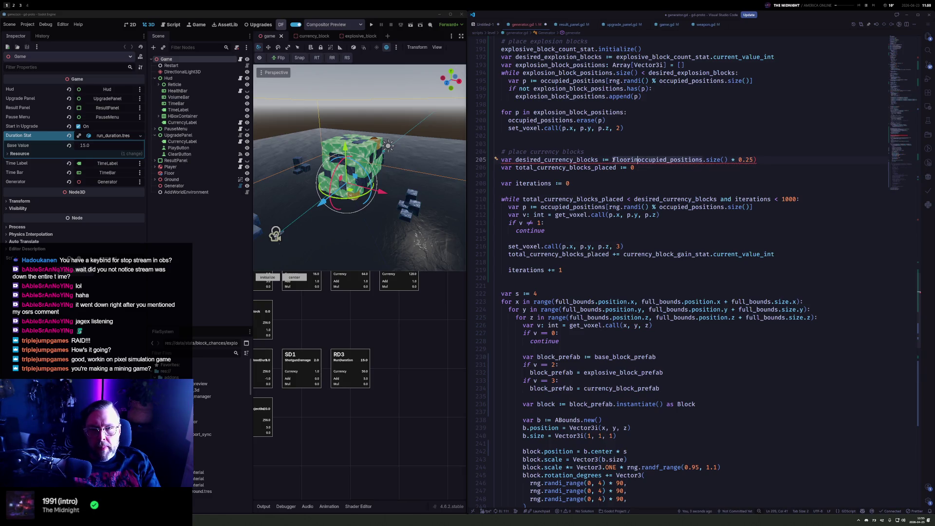
text(()
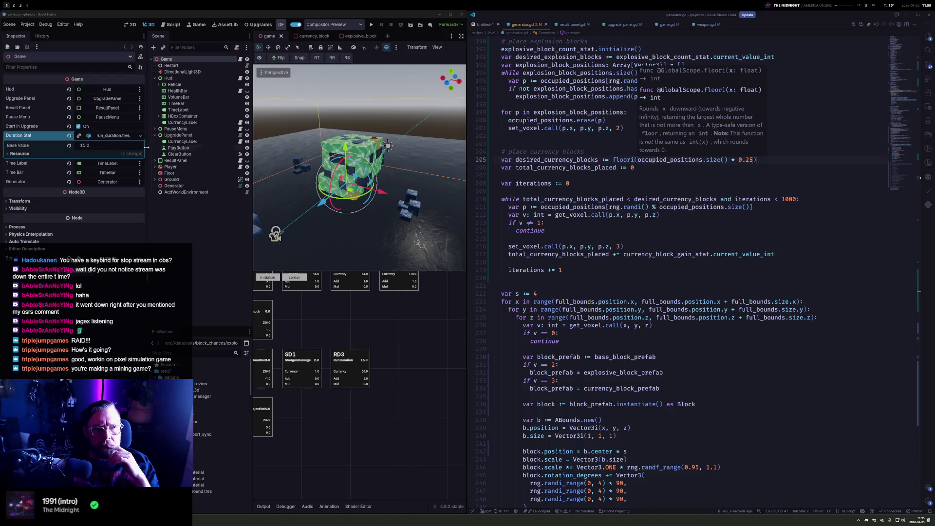
Regenerate the voxel cube from the Generator node and orbit to inspect it
click(193, 186)
click(77, 100)
mouse_move(286, 180)
mouse_down()
mouse_move(285, 142)
mouse_move(395, 116)
mouse_up()
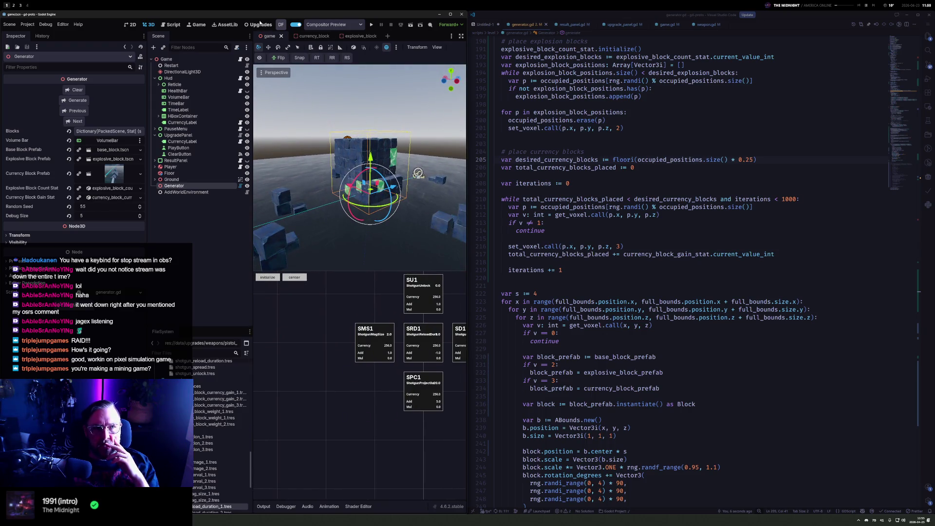
Back in the 3D view, regenerate the cube through several successive random seeds
click(260, 24)
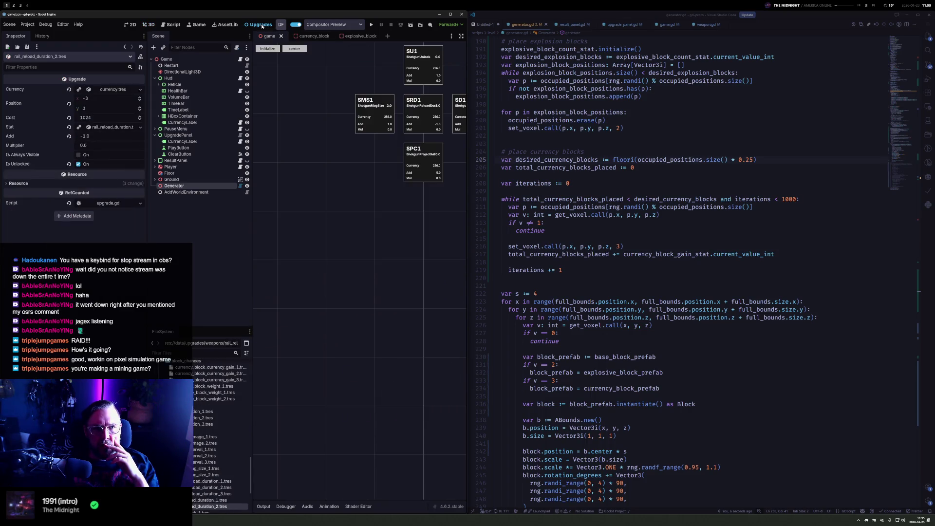
click(168, 26)
click(152, 25)
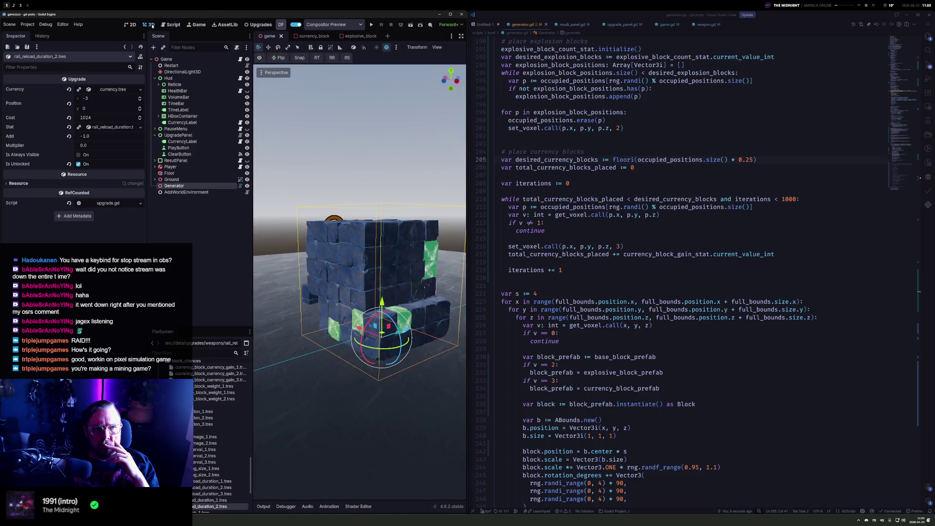
drag(432, 207, 411, 203)
mouse_move(667, 159)
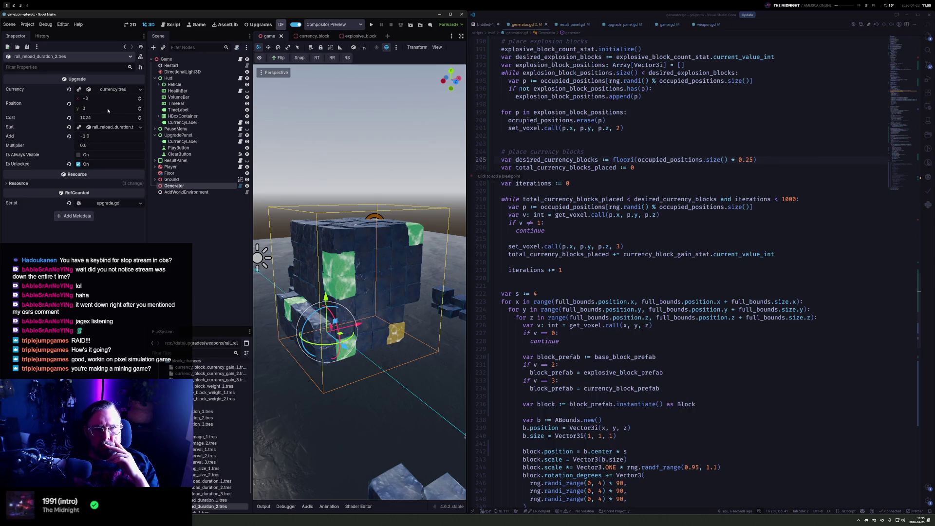
click(174, 186)
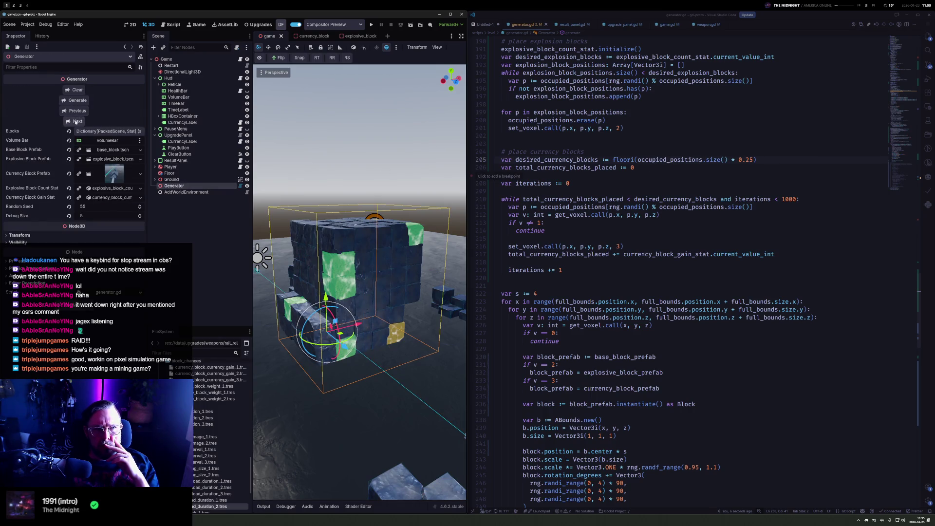
click(75, 121)
click(76, 122)
click(75, 121)
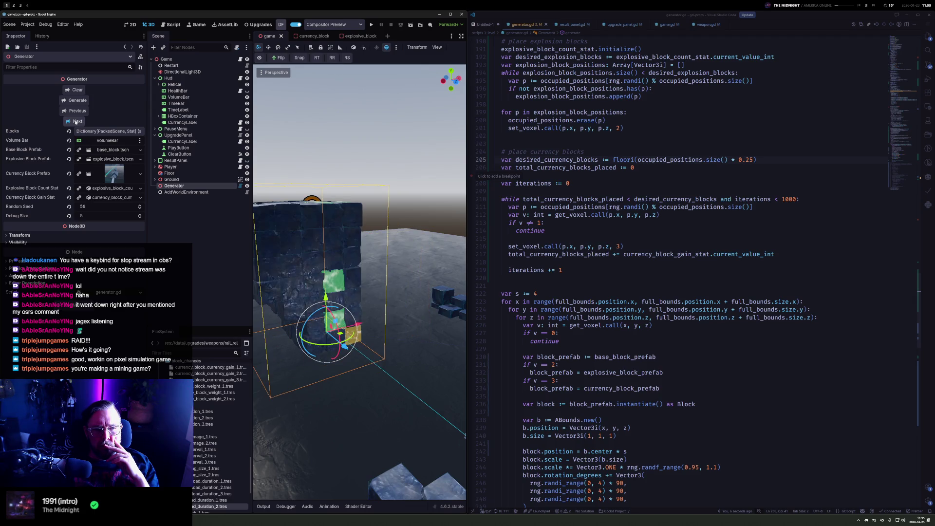
click(76, 121)
click(76, 121)
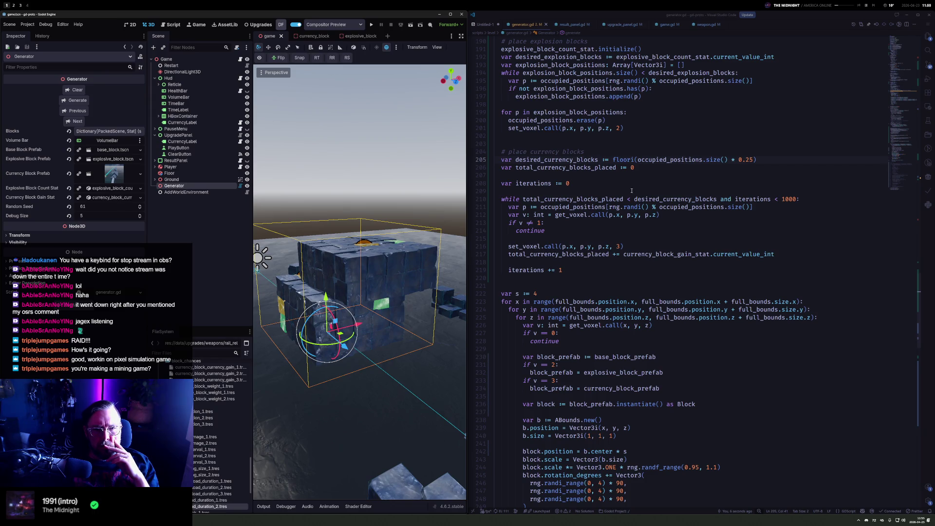
Change the currency gain increment on line 217 to 1 and regenerate the structure
double_click(631, 253)
key(shift+End)
text(1)
click(78, 99)
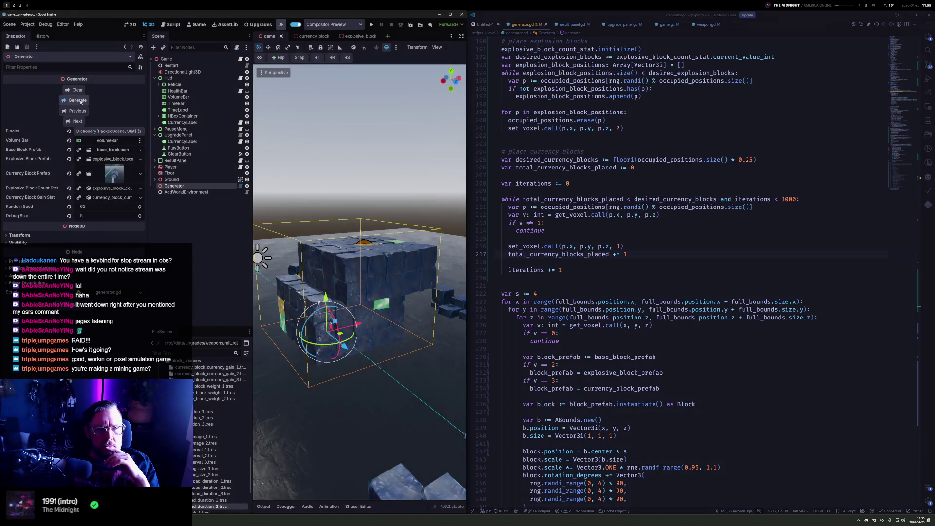
mouse_move(292, 204)
mouse_down()
mouse_move(321, 201)
mouse_move(308, 209)
mouse_move(399, 223)
mouse_move(452, 200)
mouse_move(421, 206)
mouse_move(428, 227)
mouse_up()
scroll(308, 208, down, 5)
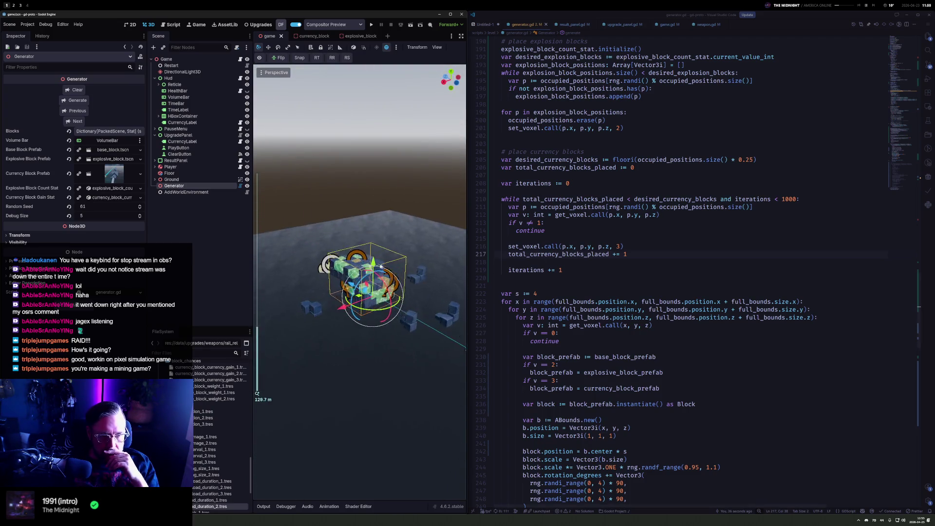
scroll(414, 193, up, 6)
scroll(414, 193, down, 3)
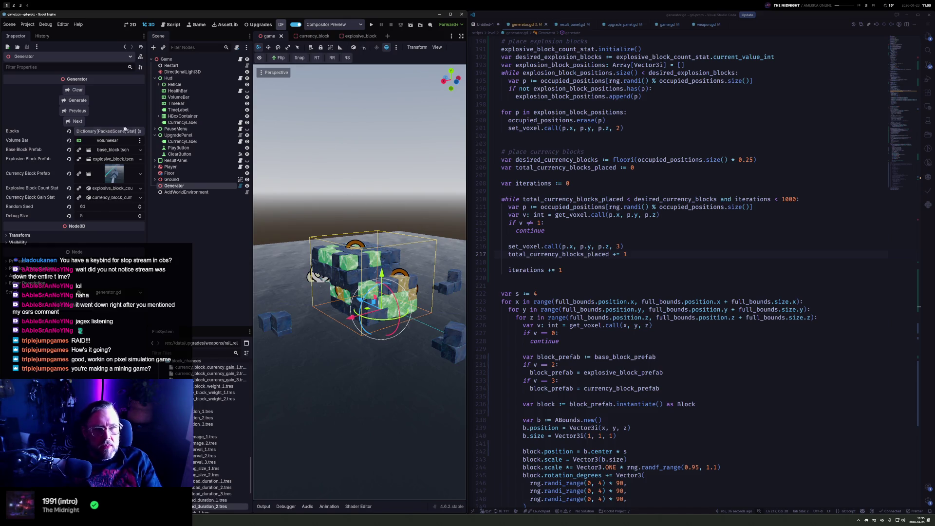
Cycle through random seeds until settling on seed 67
click(77, 121)
double_click(77, 122)
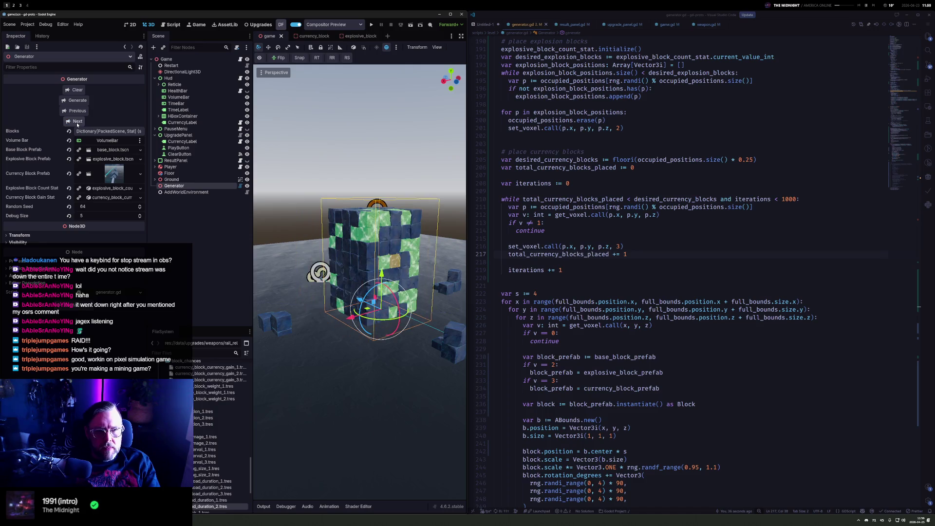
click(77, 124)
click(77, 124)
click(76, 124)
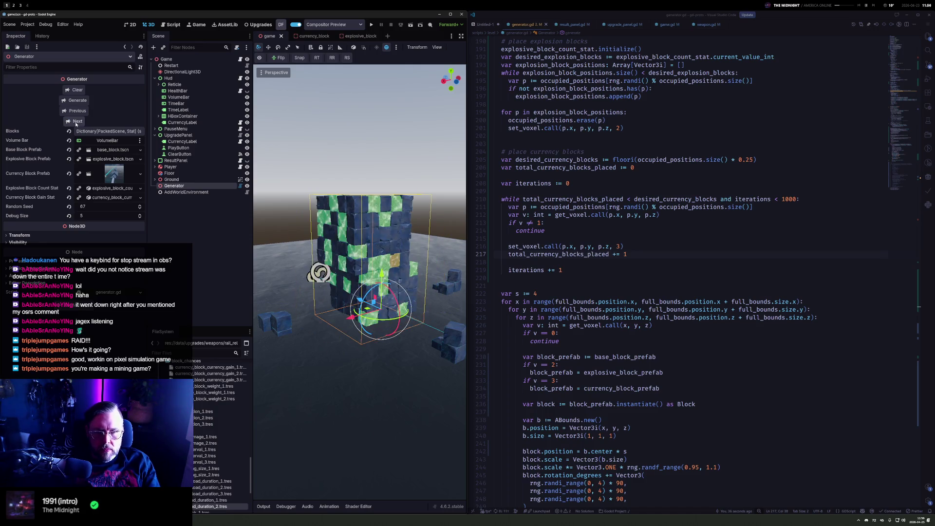
click(652, 169)
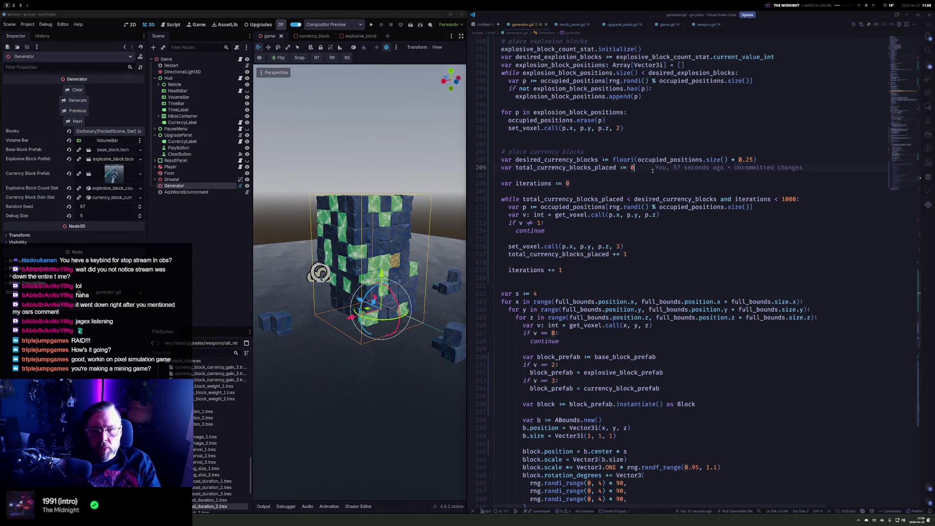
Duplicate the counter declaration as total_currency_amount_placed starting at 0
key(shift+alt+Down)
key(ctrl+Left)
key(ctrl+Left)
key(Left)
key(Left)
key(Left)
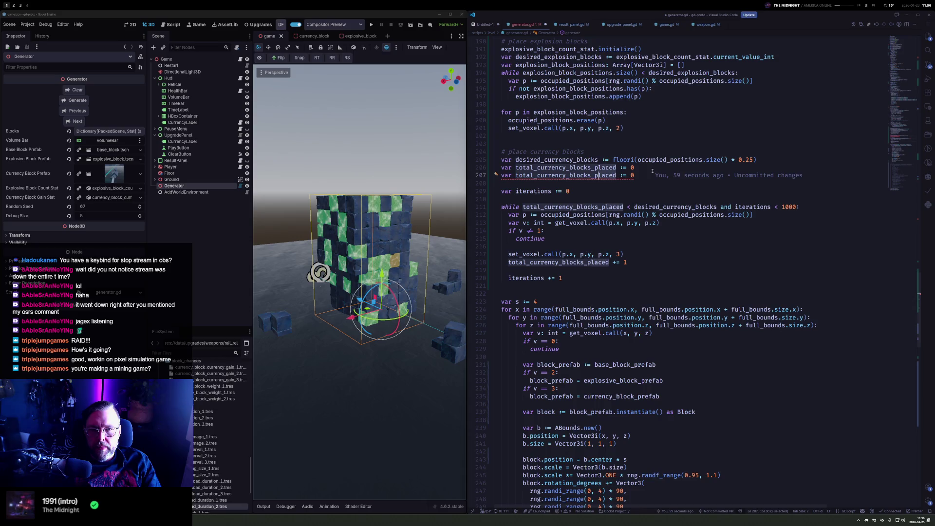
key(BackSpace)
key(Delete)
key(Delete)
key(Delete)
text(amount)
Add total_currency_amount_placed += currency_block_gain_stat.current_value inside the currency placement loop
key(Down)
key(Down)
key(Down)
key(Down)
key(Down)
key(End)
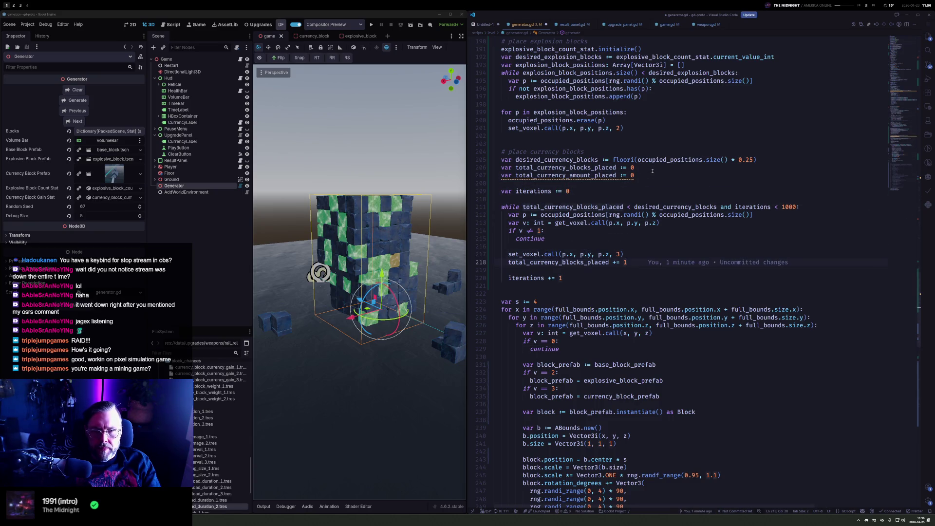
key(Return)
text(totalc)
key(Tab)
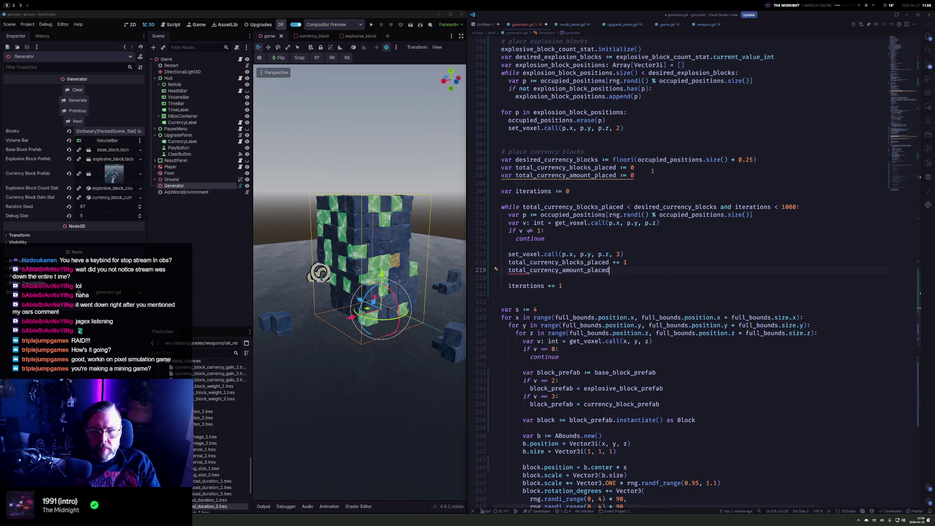
text( += )
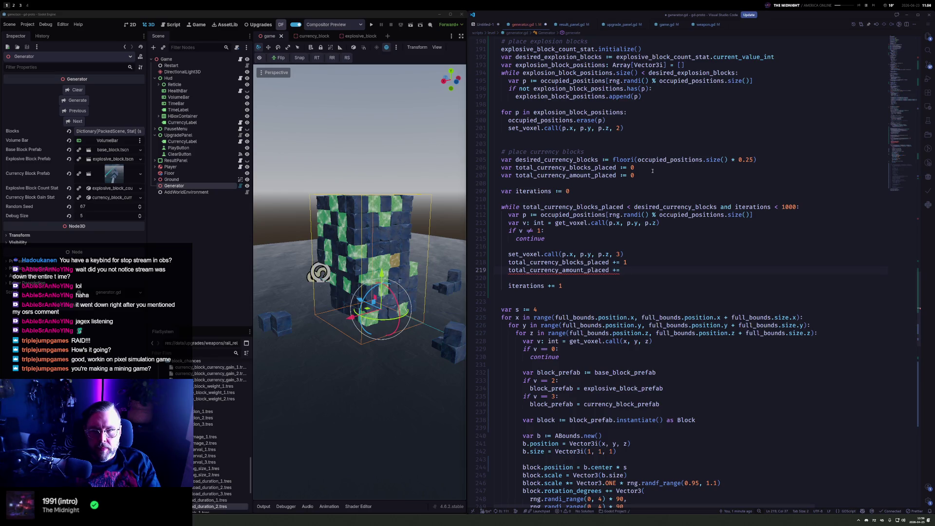
text(stat)
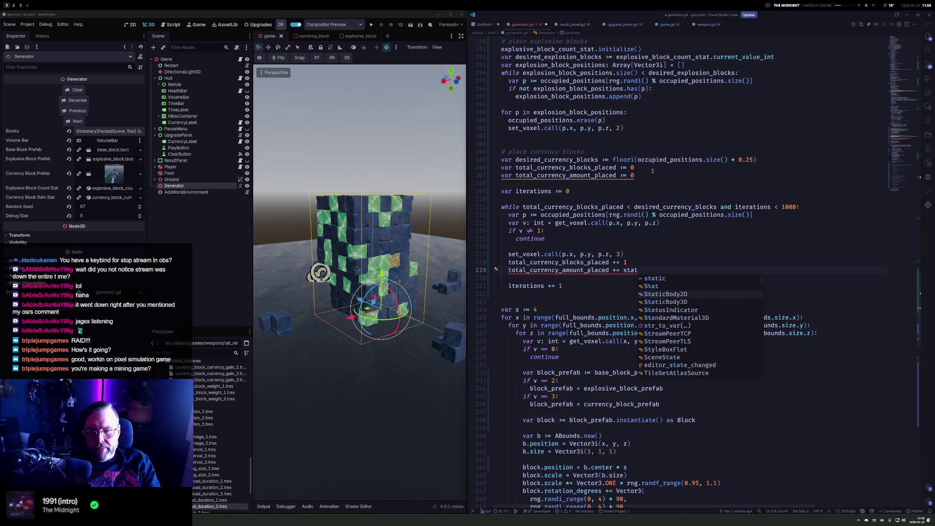
key(ctrl+Left)
text(_)
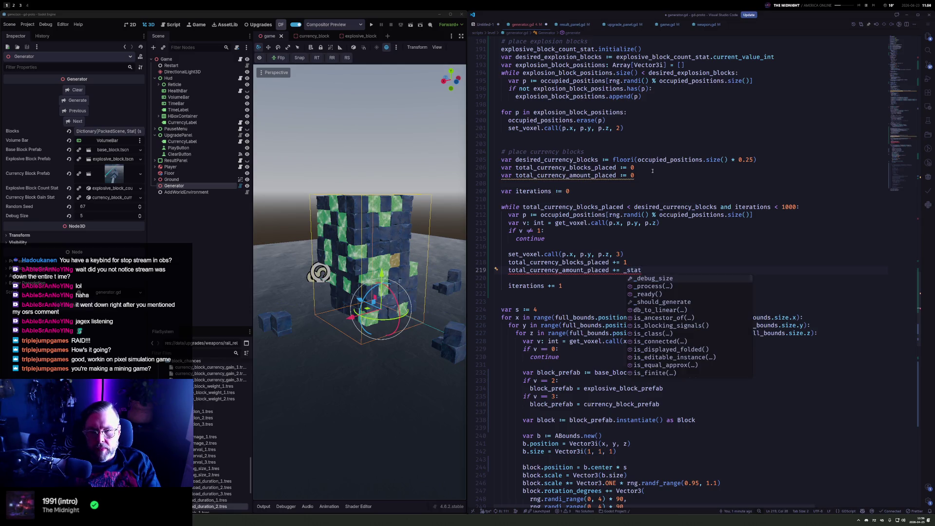
key(ctrl+d)
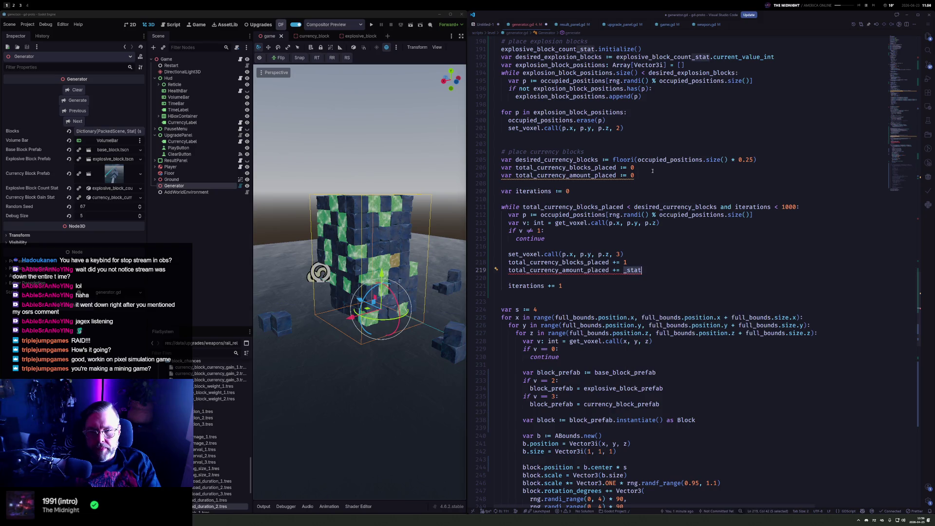
text(curren)
key(Down)
key(Up)
key(Tab)
text(.va)
key(Down)
key(Tab)
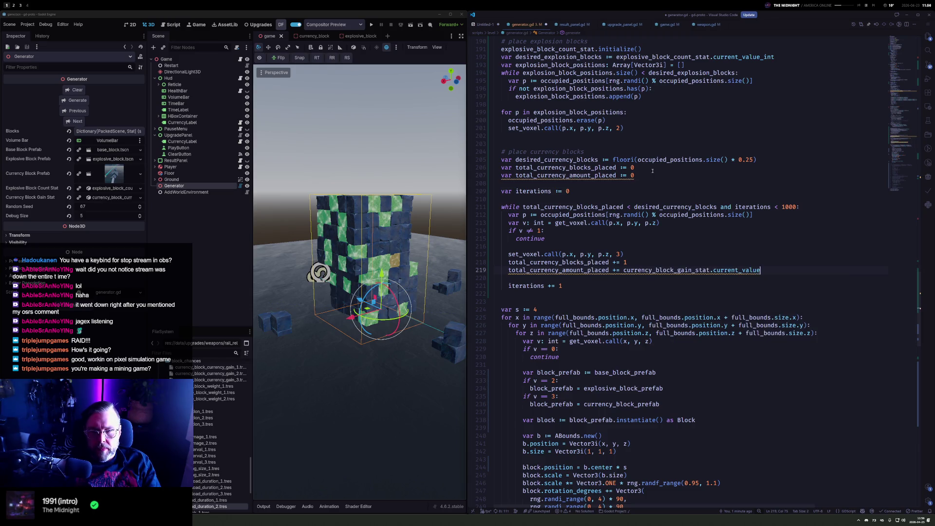
key(ctrl+Left)
key(ctrl+Left)
key(ctrl+Left)
key(ctrl+shift+Right)
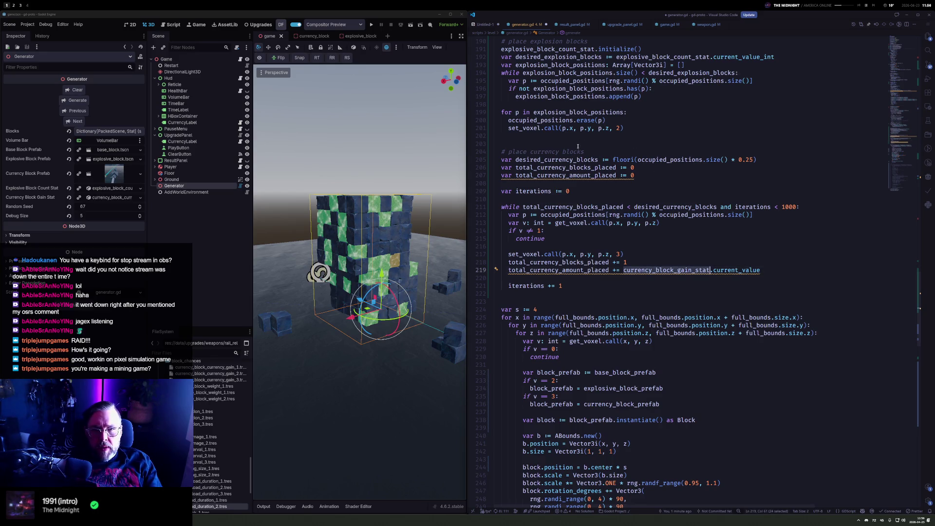
Add currency_block_gain_stat.initialize() above the currency loop, then cut that line
key(ctrl+c)
click(591, 198)
key(ctrl+v)
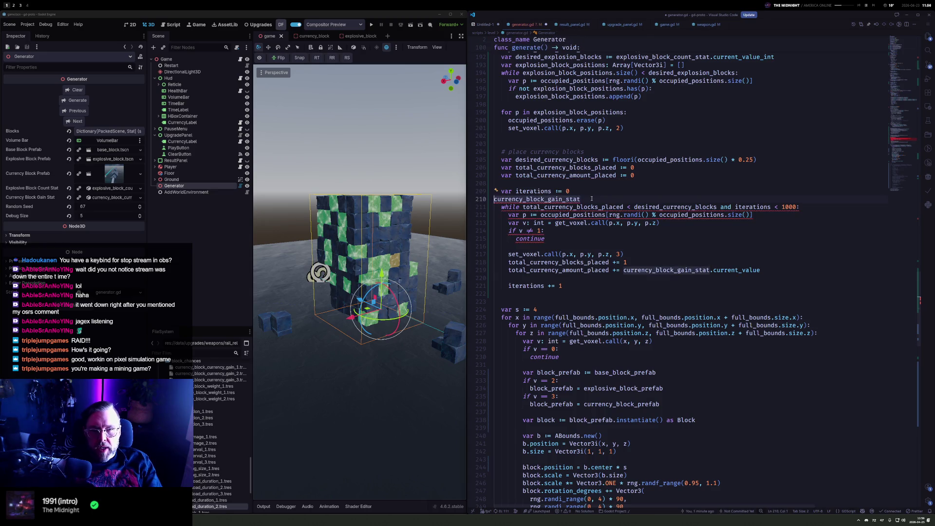
key(Home)
key(End)
text(.initialize())
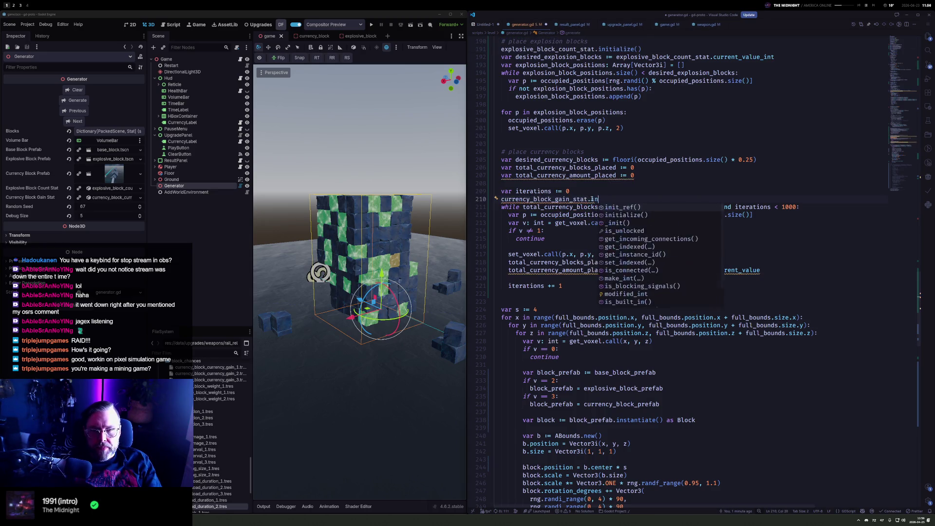
key(ctrl+shift+Return)
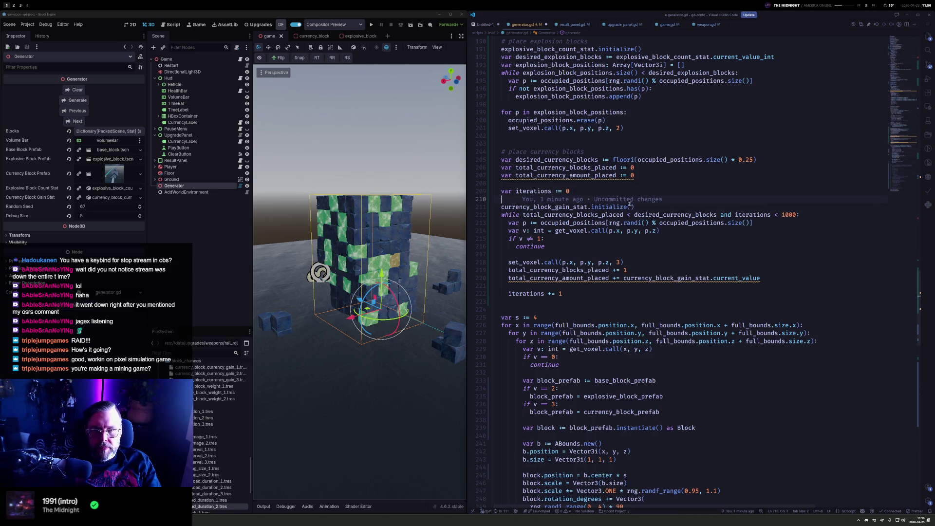
drag(642, 205, 645, 200)
click(609, 269)
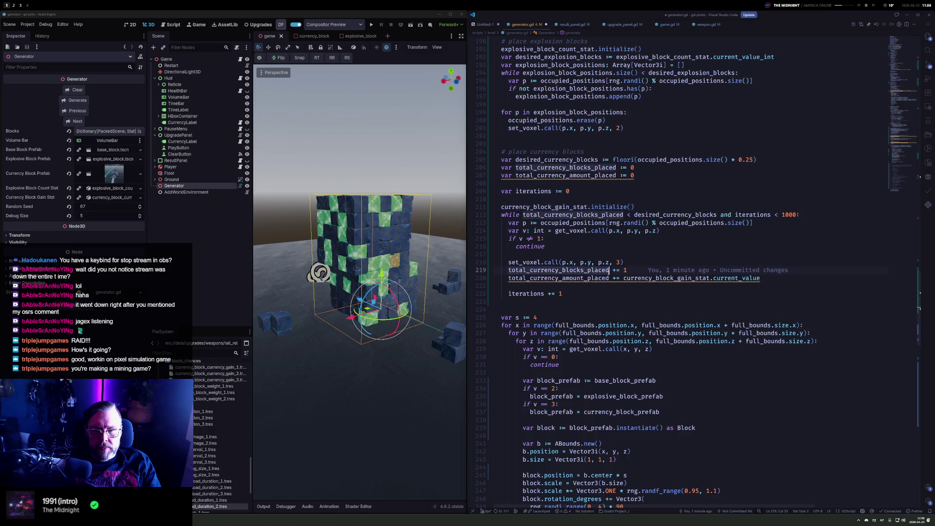
key(ctrl+z)
Place it after the explosive stat initialize, then cut both initialize() lines
scroll(642, 190, up, 5)
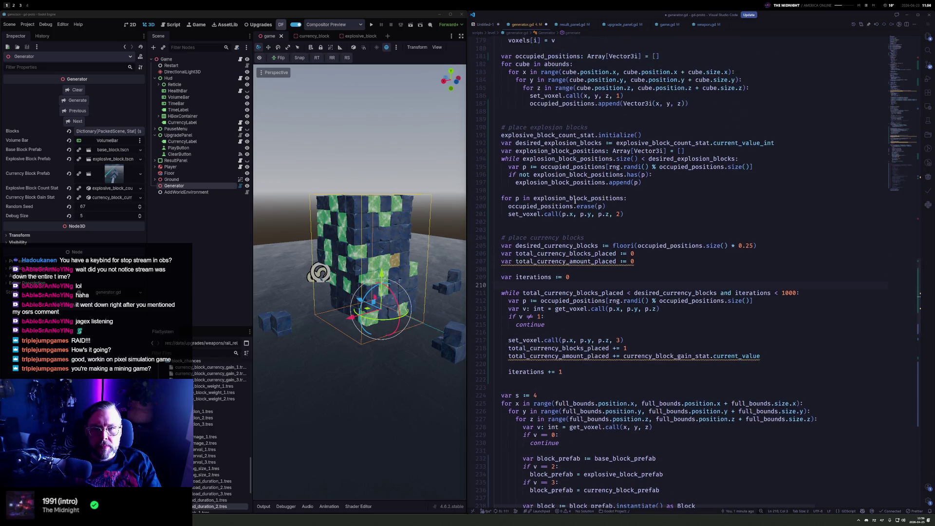
click(649, 171)
key(Return)
key(Return)
key(ctrl+v)
key(ctrl+z)
key(ctrl+z)
key(ctrl+z)
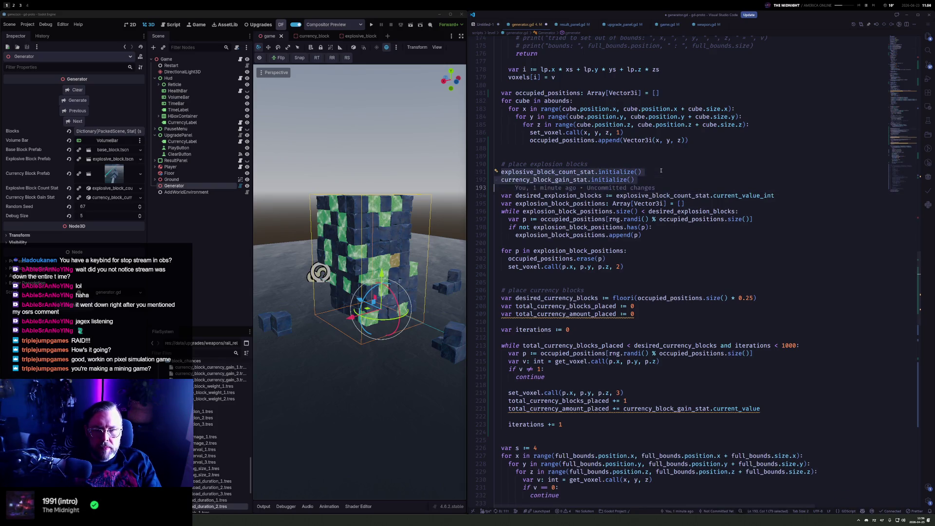
key(ctrl+z)
scroll(540, 177, up, 12)
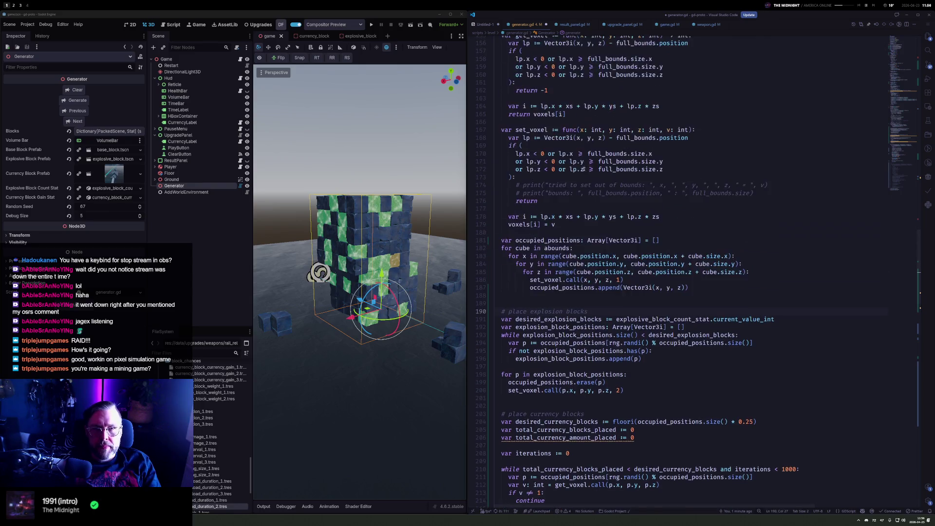
scroll(541, 177, up, 16)
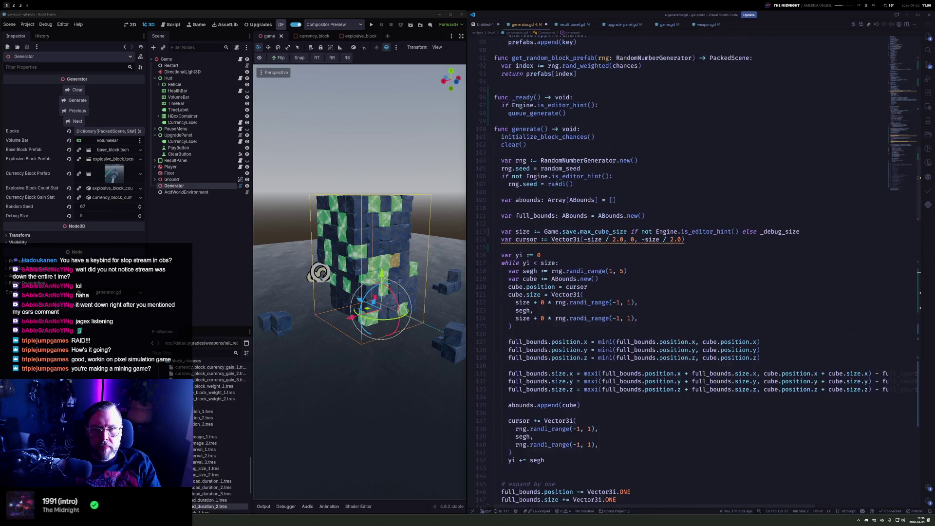
Wrap both stat initialize() calls in an 'if Engine.is_editor_hint():' block in generate()
click(575, 150)
key(Return)
key(Return)
key(Up)
text(if Engine.ise)
key(Tab)
text(:)
key(Return)
key(ctrl+v)
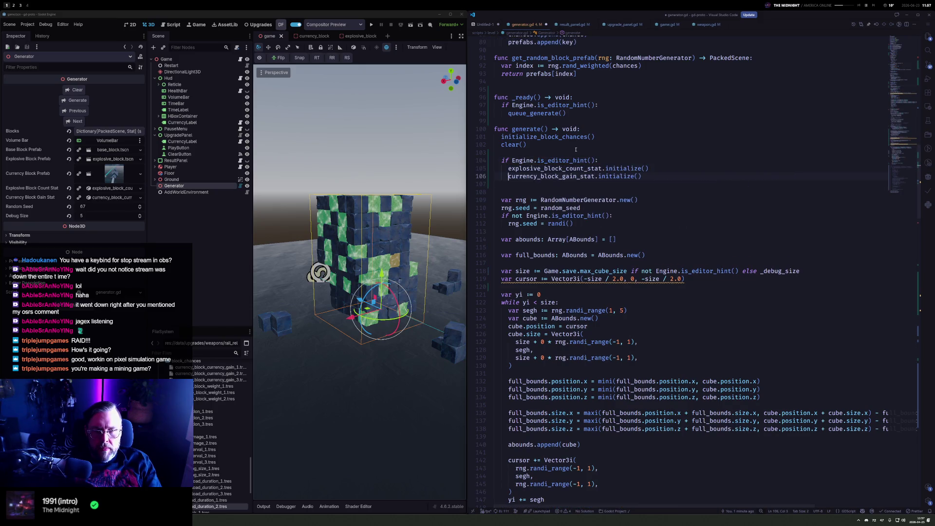
click(539, 191)
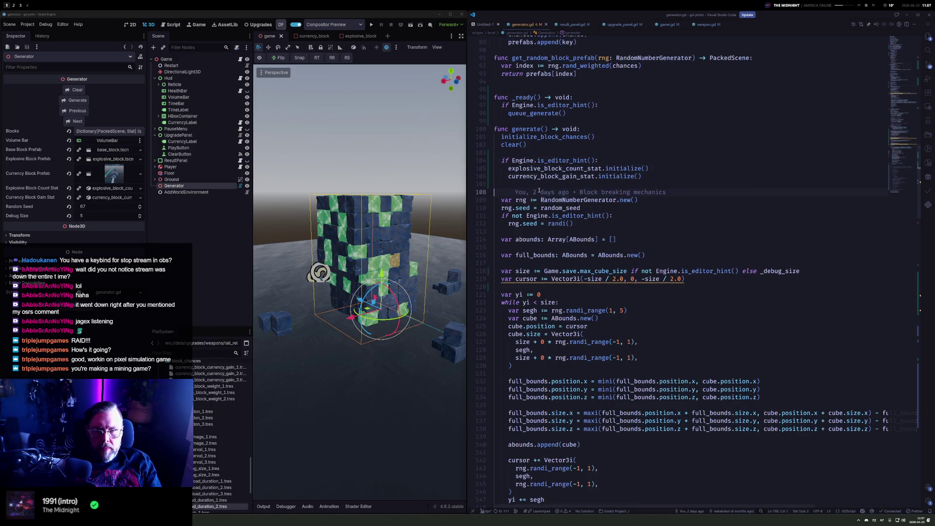
key(BackSpace)
Replace the two initialize lines with 'for stat in Data.stat'
drag(643, 178, 511, 168)
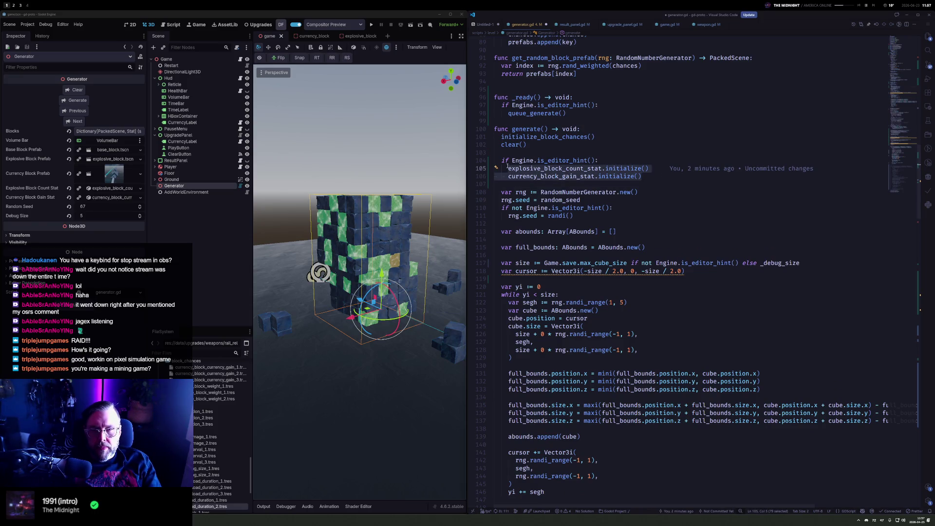
text(for)
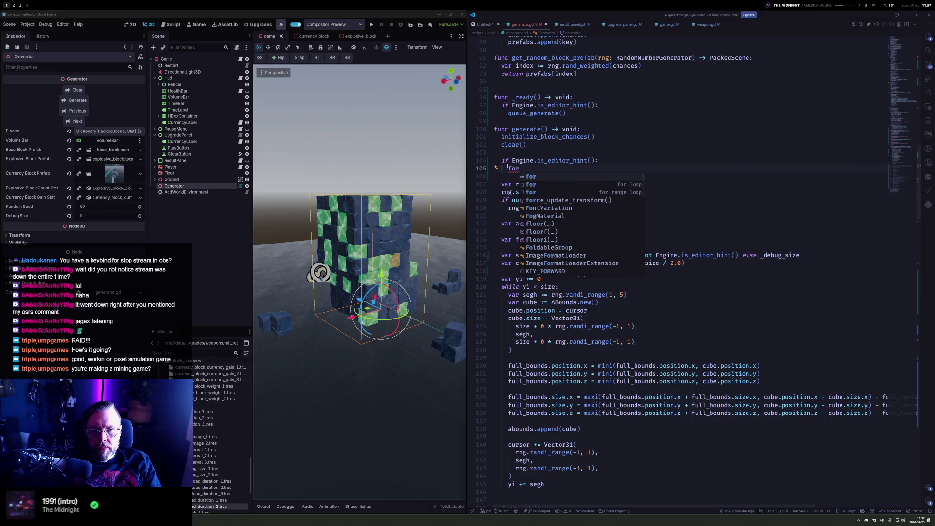
text( stat in )
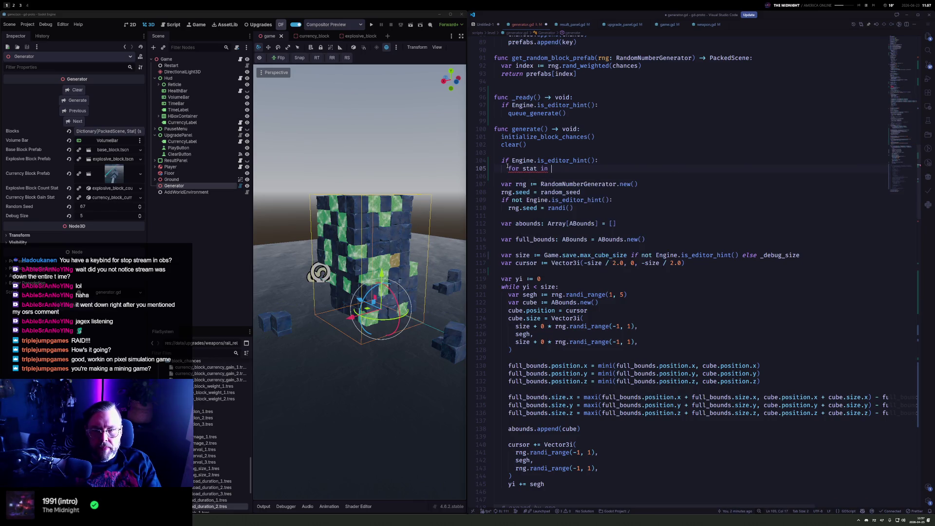
text(Data)
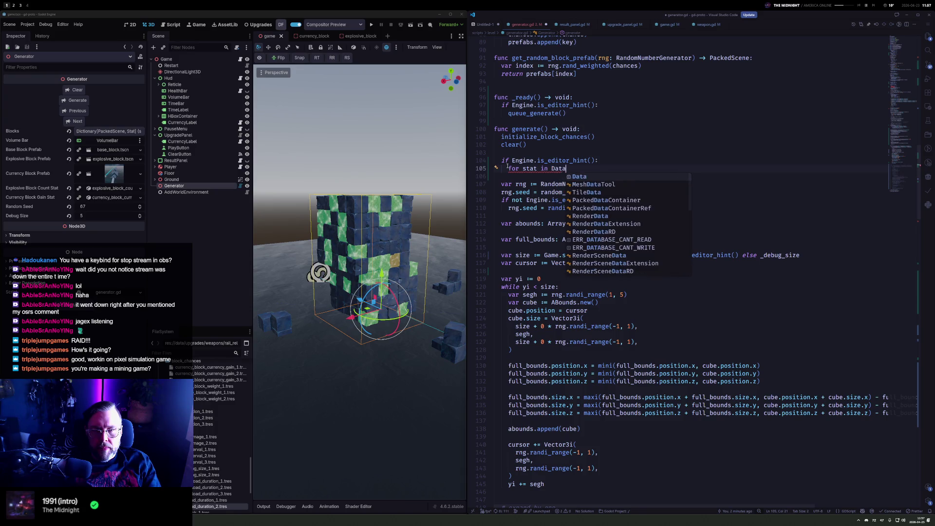
text(.stat)
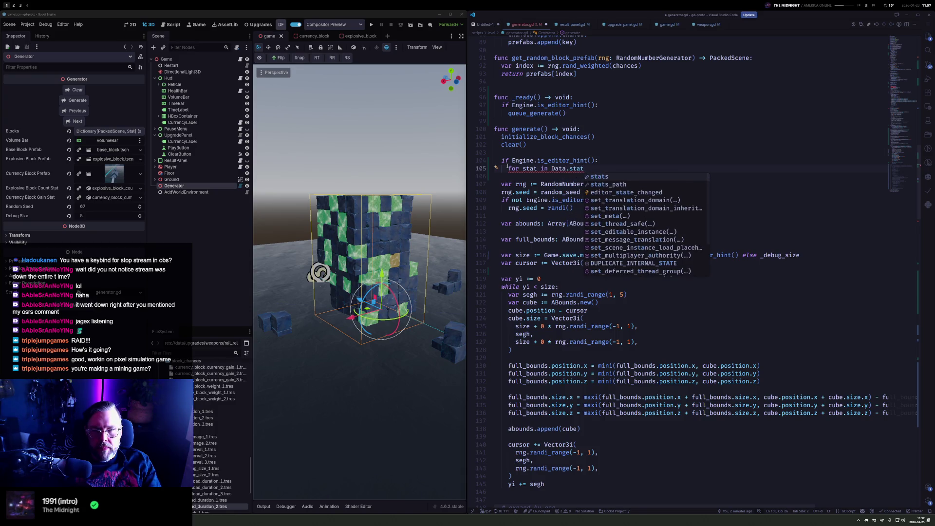
click(905, 144)
Print "total_currency_amount_placed: " with its value after the currency placement loop
drag(905, 144, 904, 149)
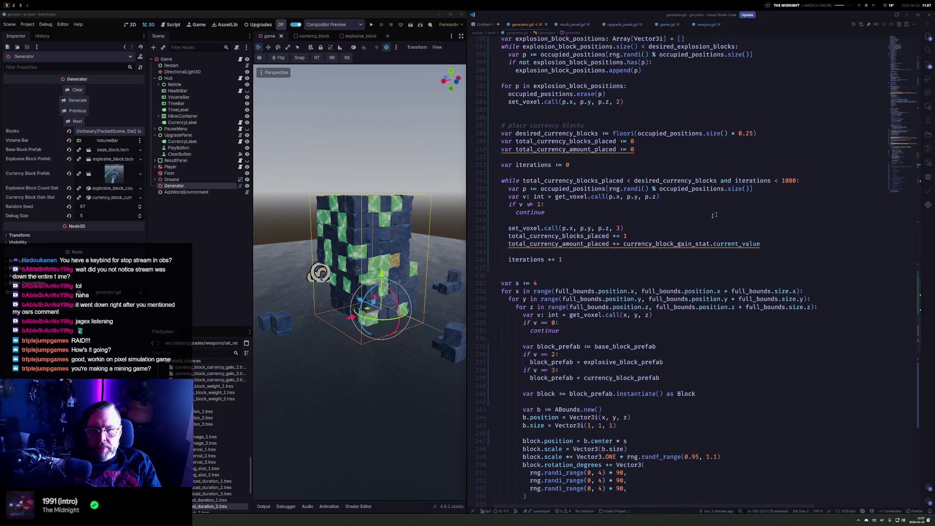
click(532, 269)
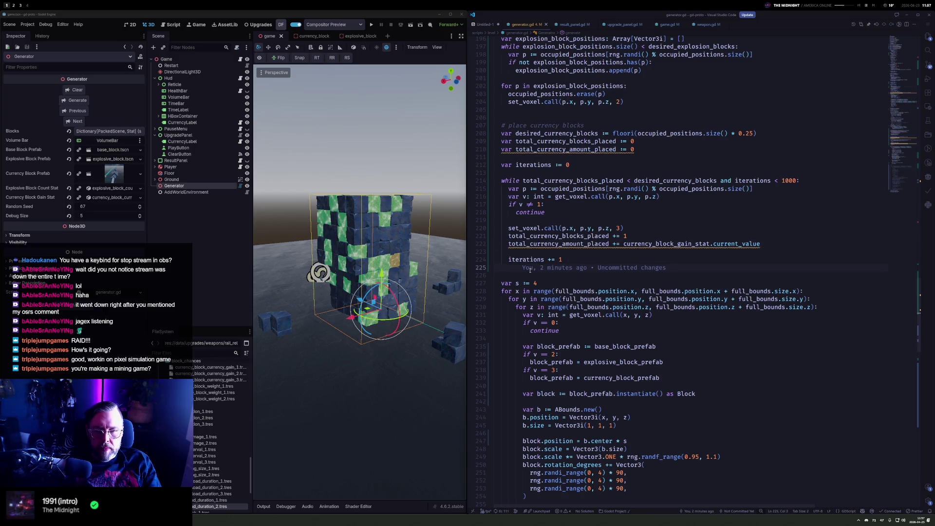
key(Return)
text(print("to)
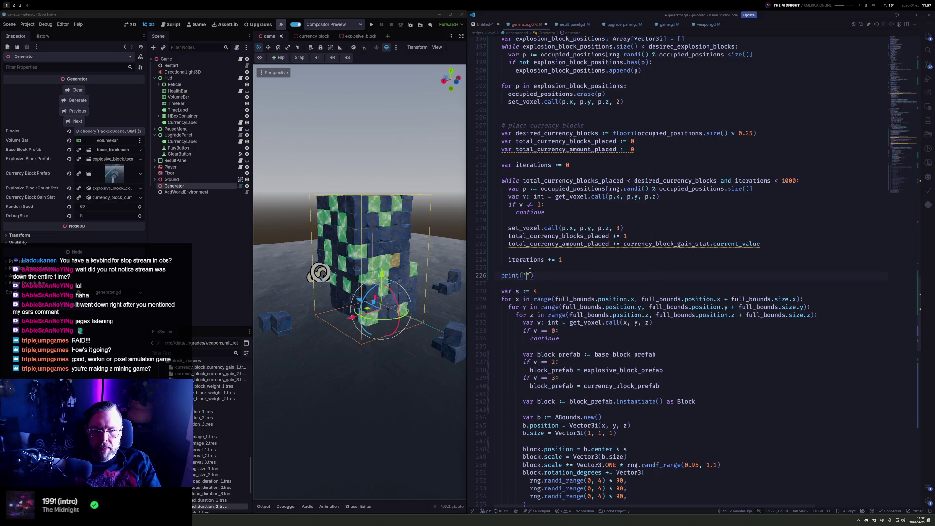
text(tal cur)
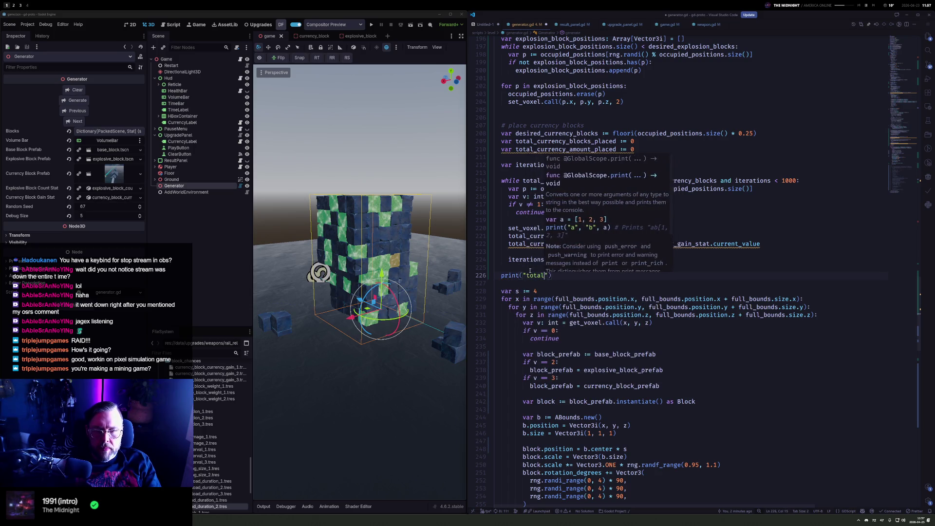
text(ren)
key(BackSpace)
key(BackSpace)
key(BackSpace)
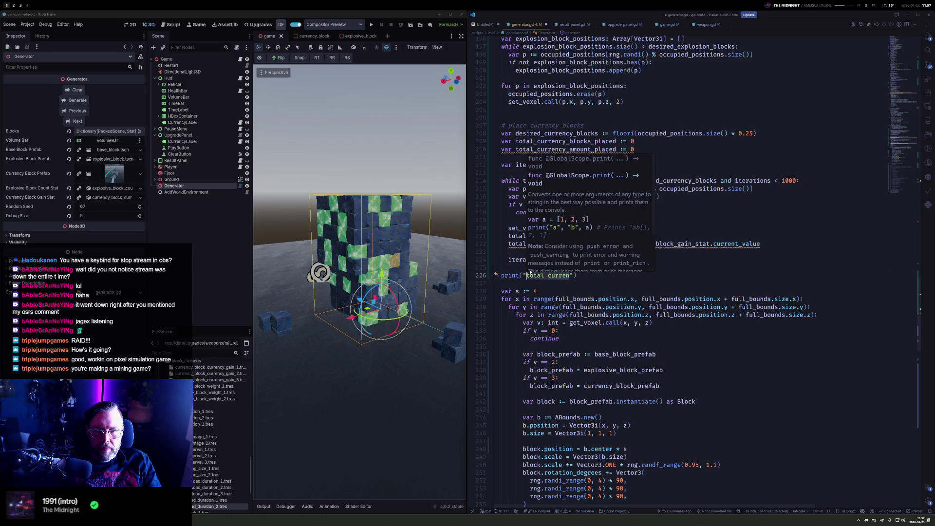
text(_currency_amount_placed:)
text( ", total_currency_amount_placed)
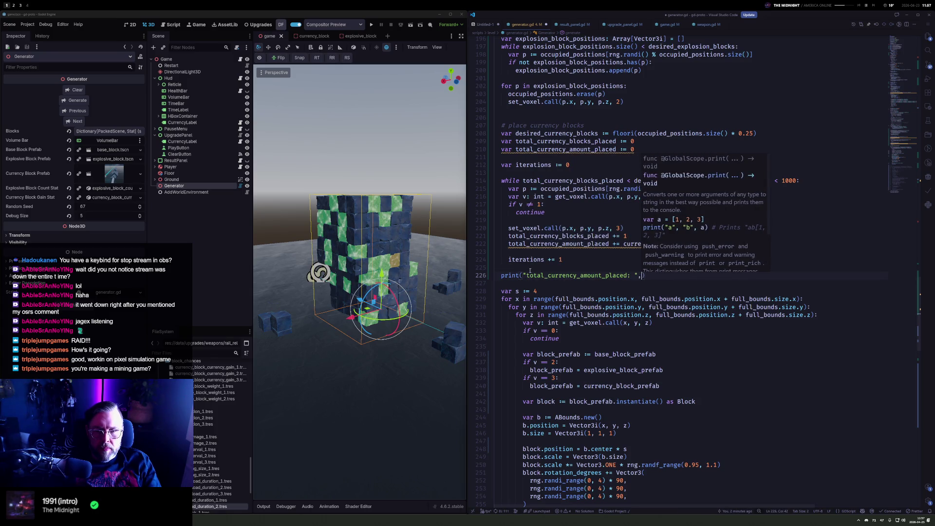
click(100, 131)
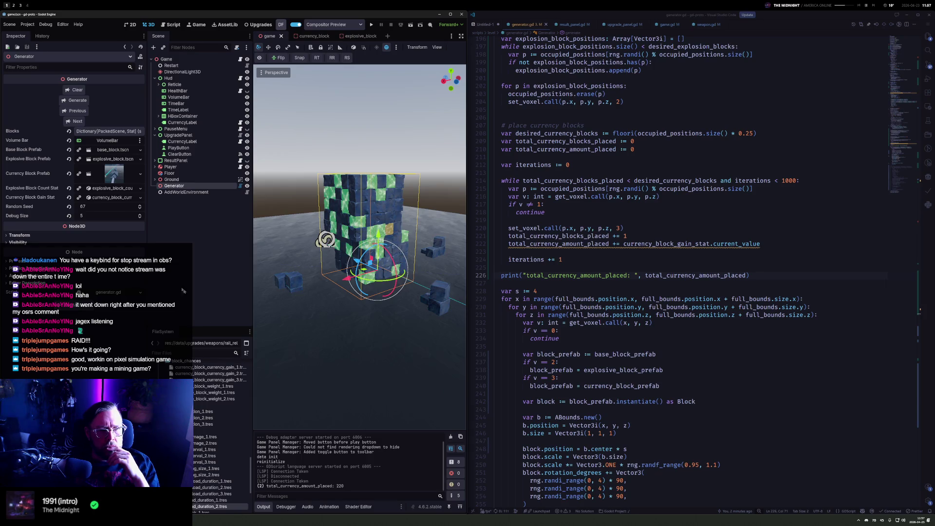
Generate new random block structures repeatedly, cycling through seeds up to 90
click(77, 121)
click(77, 122)
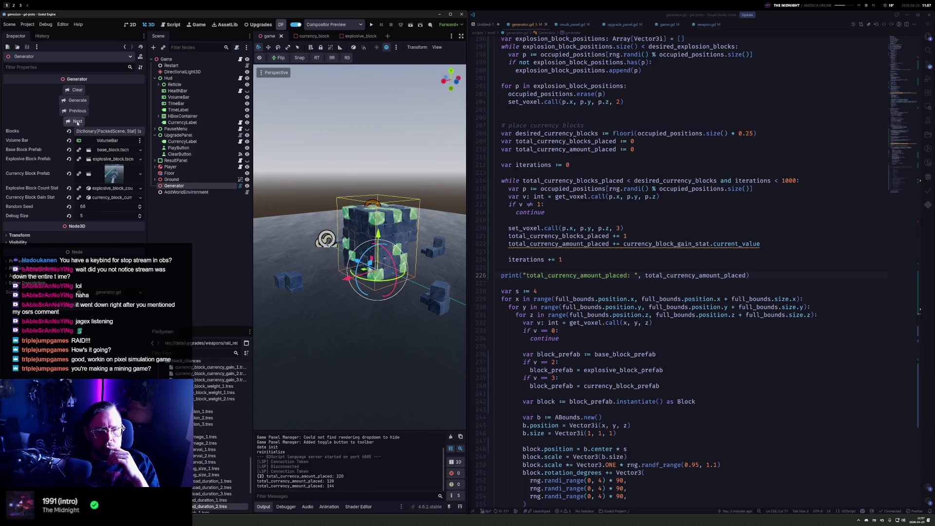
click(77, 122)
click(77, 121)
click(77, 121)
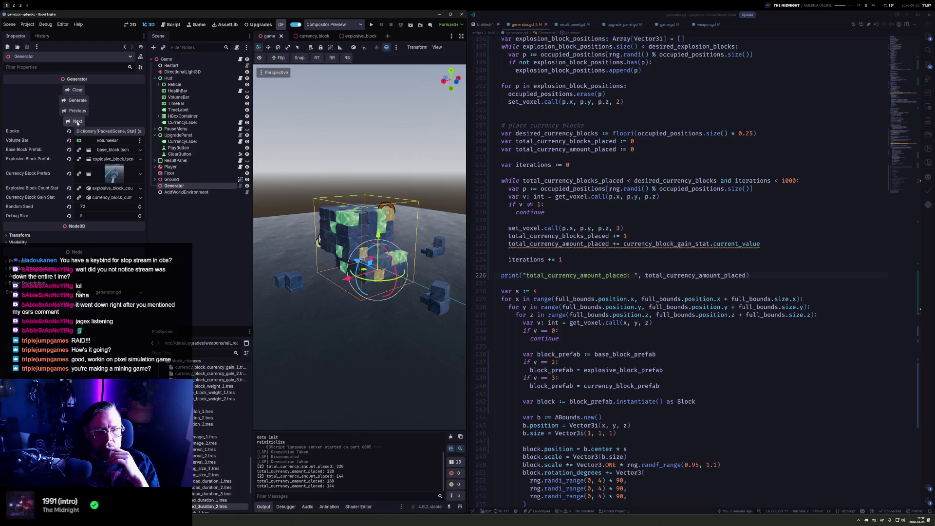
click(76, 122)
click(77, 121)
click(77, 122)
click(77, 122)
click(77, 122)
click(77, 122)
click(77, 122)
click(77, 122)
click(77, 122)
click(77, 122)
click(77, 121)
click(77, 122)
click(76, 121)
click(77, 122)
click(77, 122)
click(77, 122)
click(76, 122)
click(76, 122)
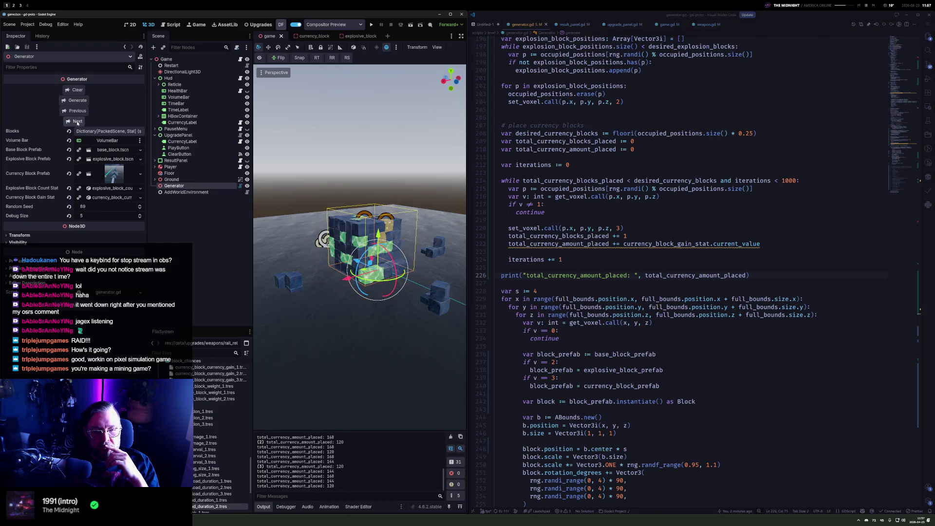
Raise the generator's debug size to 10
click(140, 215)
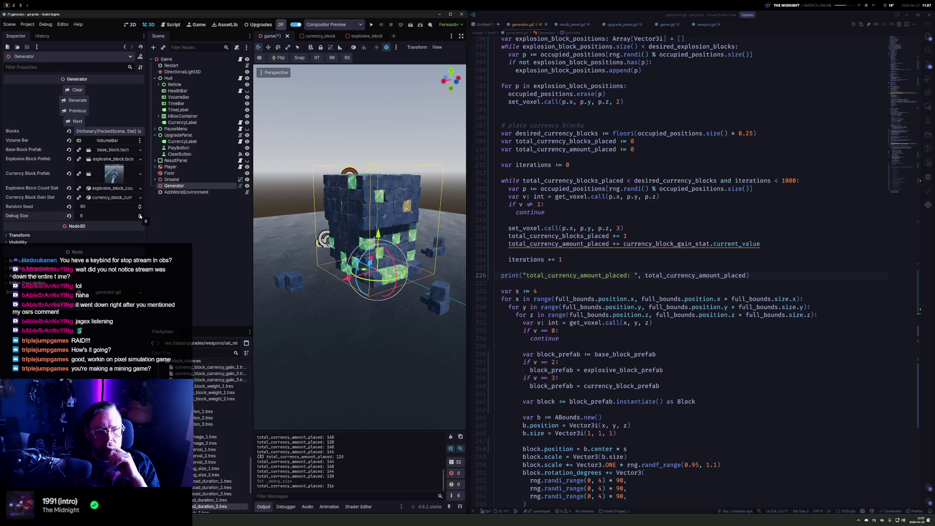
click(141, 216)
click(140, 216)
click(140, 215)
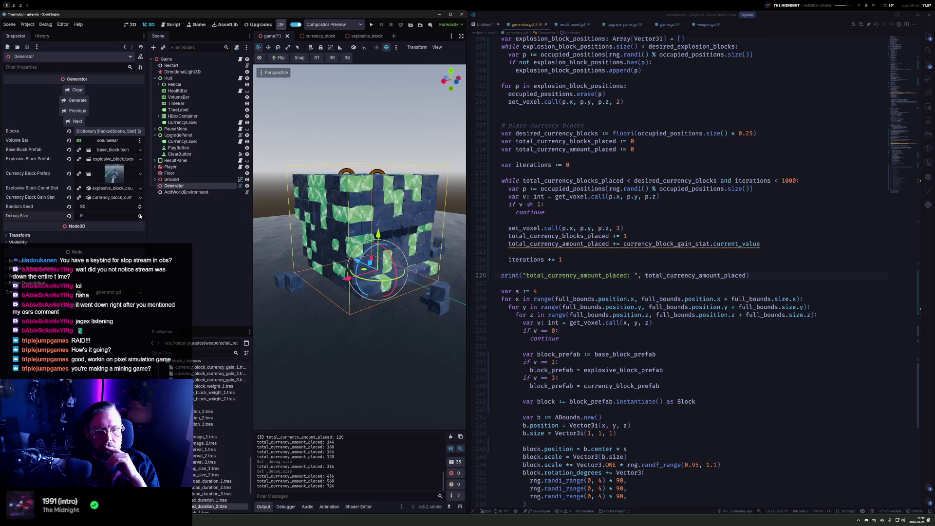
click(140, 215)
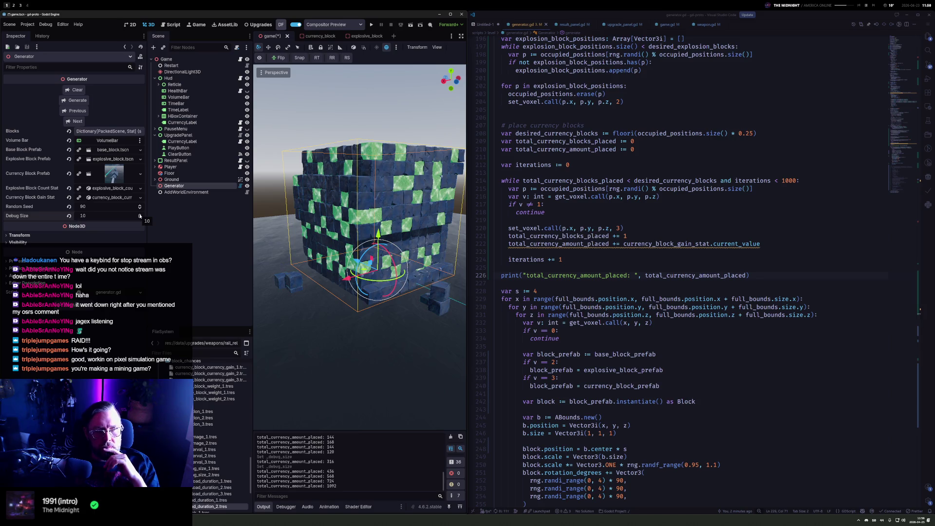
Lower the debug size back to 5, check the Explosive Block Count Stat, and run the game
click(140, 218)
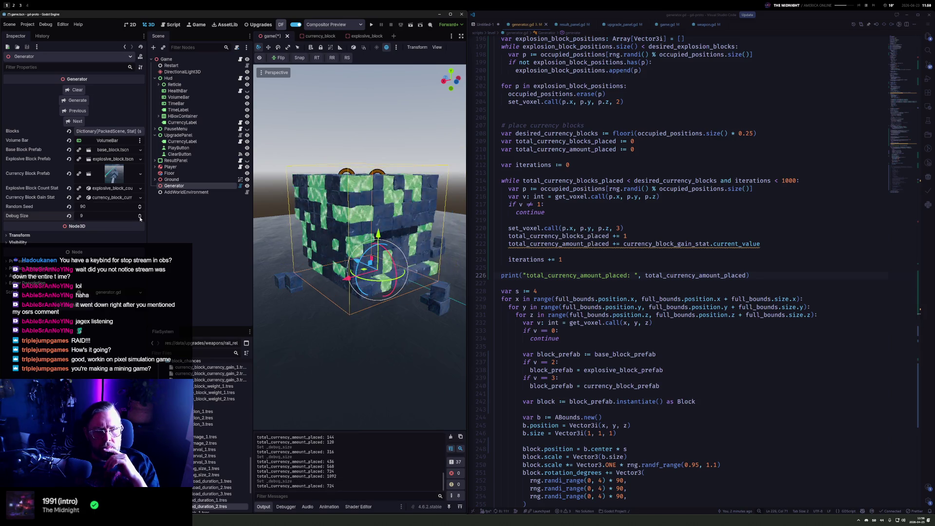
click(140, 217)
click(140, 217)
click(140, 218)
click(140, 217)
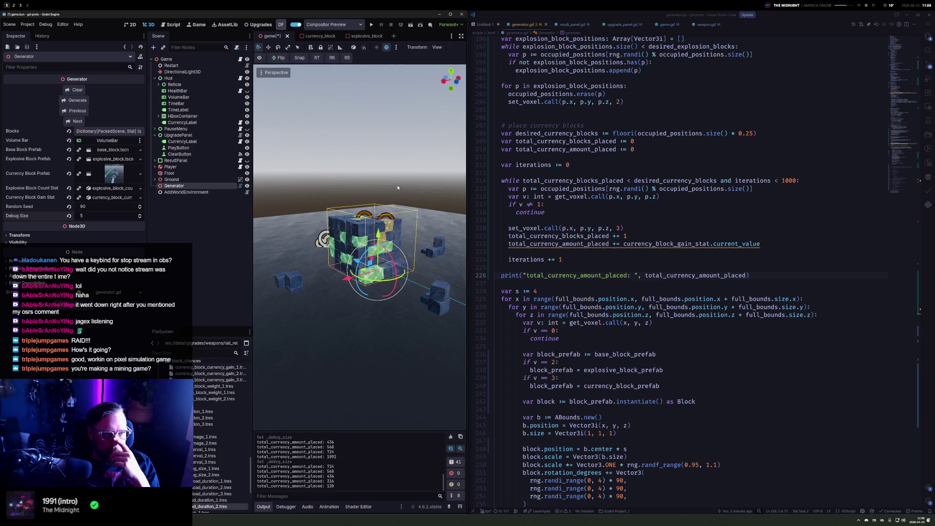
click(116, 189)
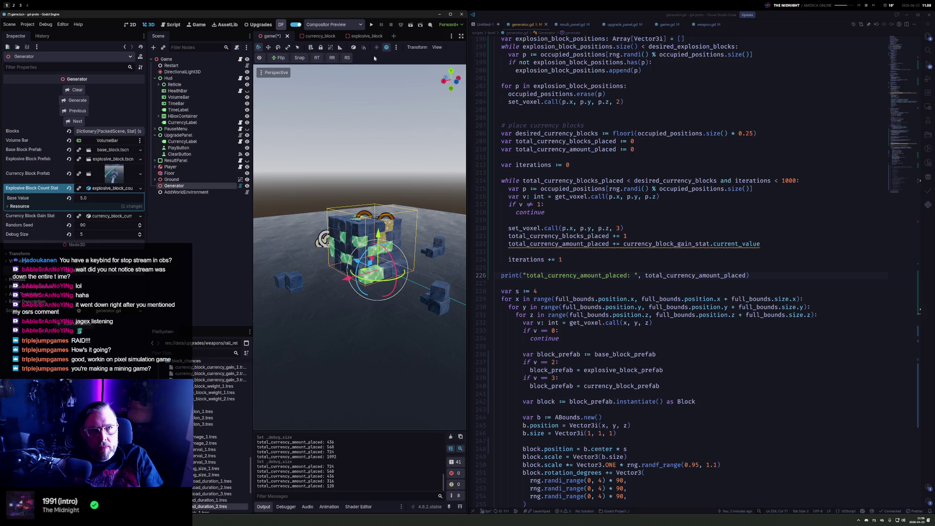
key(F5)
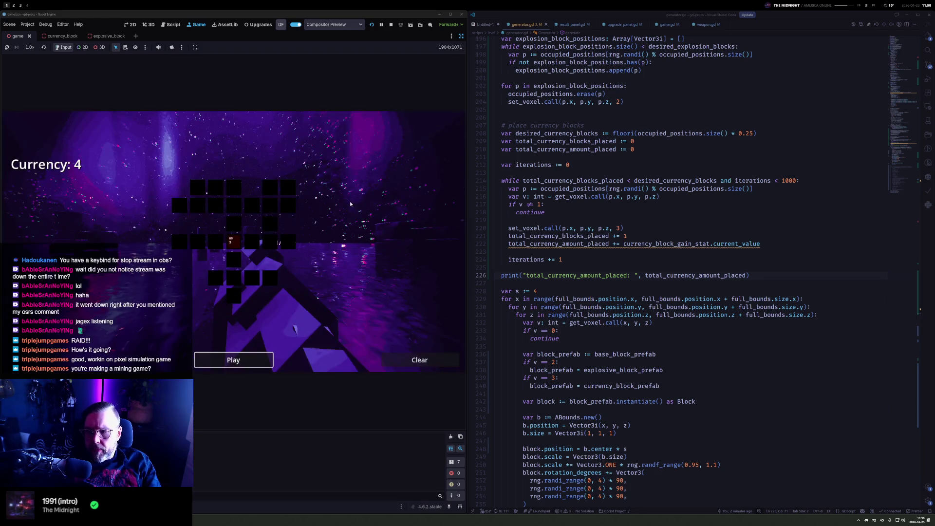
Start a mining run and shoot blocks, reloading the pistol twice
key(Return)
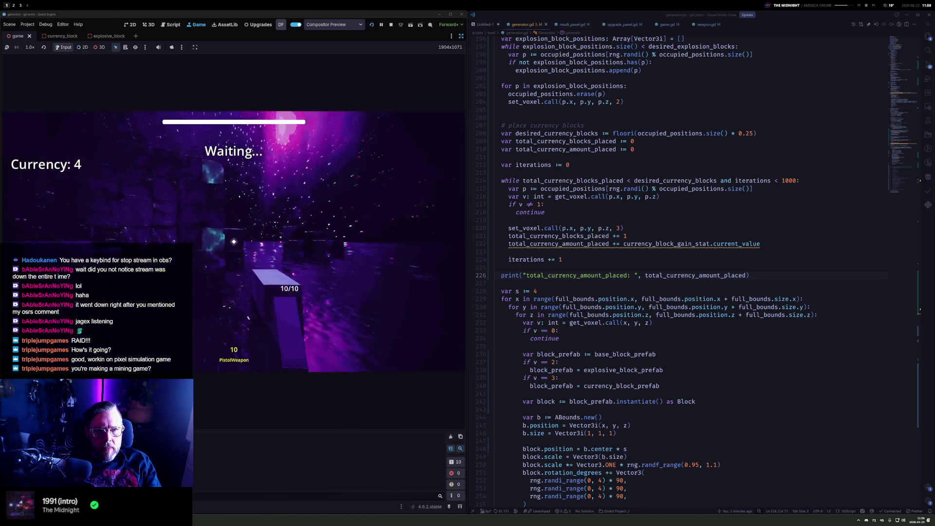
click(233, 242)
click(234, 241)
click(234, 242)
click(234, 242)
click(234, 241)
click(234, 241)
click(234, 241)
key(r)
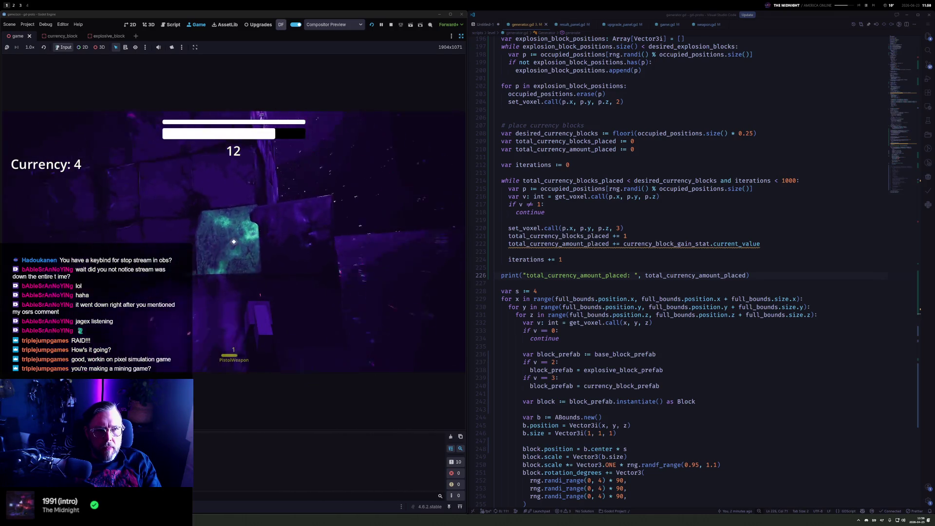
click(234, 242)
click(233, 241)
click(234, 242)
click(234, 242)
click(233, 242)
click(233, 241)
click(234, 241)
click(234, 241)
key(r)
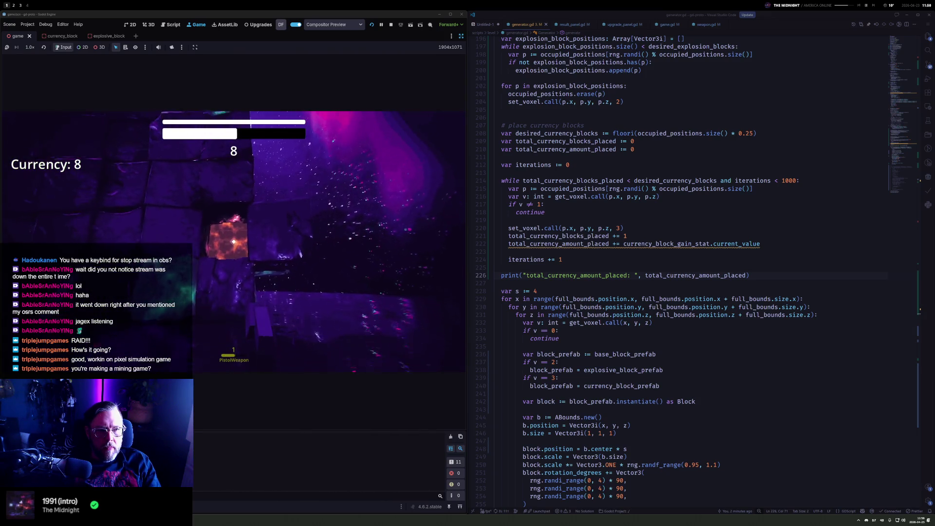
Shoot blocks to set off explosions, then pause and stop the running game
click(233, 242)
click(234, 242)
click(234, 241)
click(234, 242)
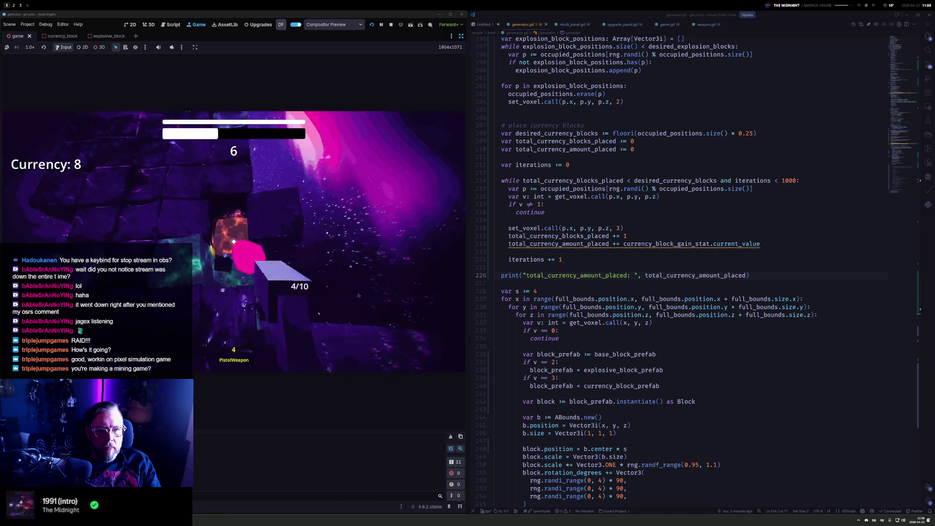
click(233, 241)
click(234, 242)
click(234, 241)
click(234, 241)
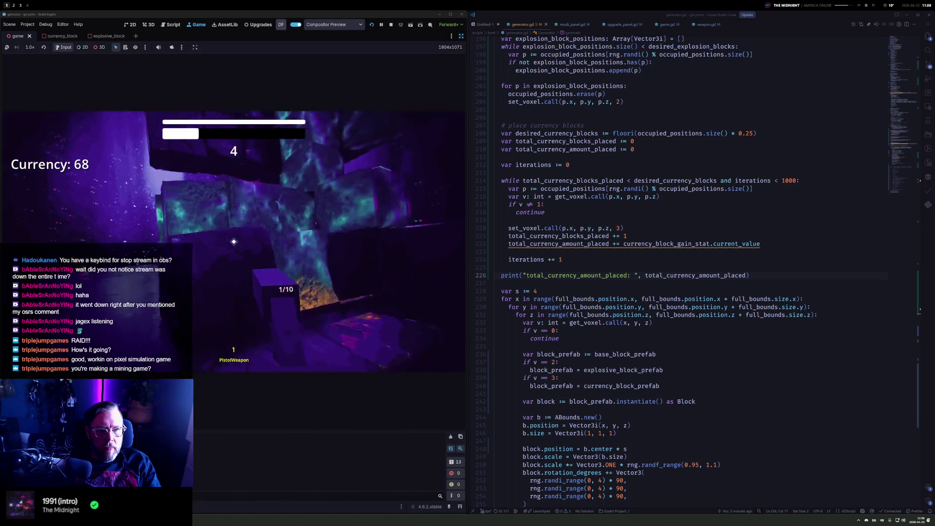
key(r)
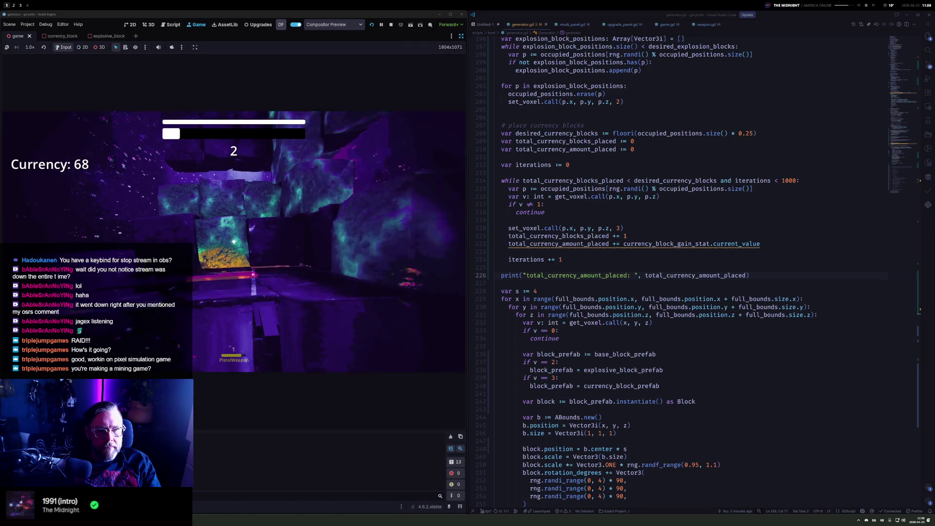
key(Escape)
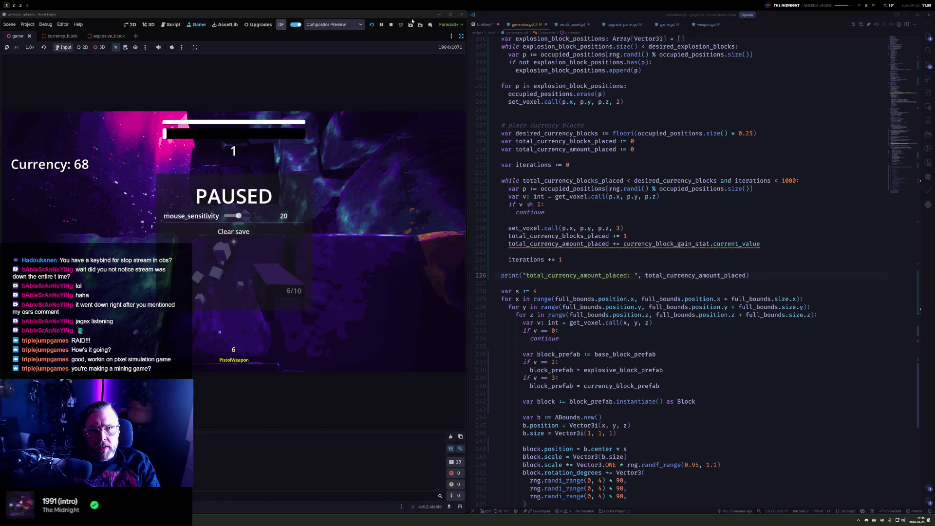
click(391, 24)
click(893, 42)
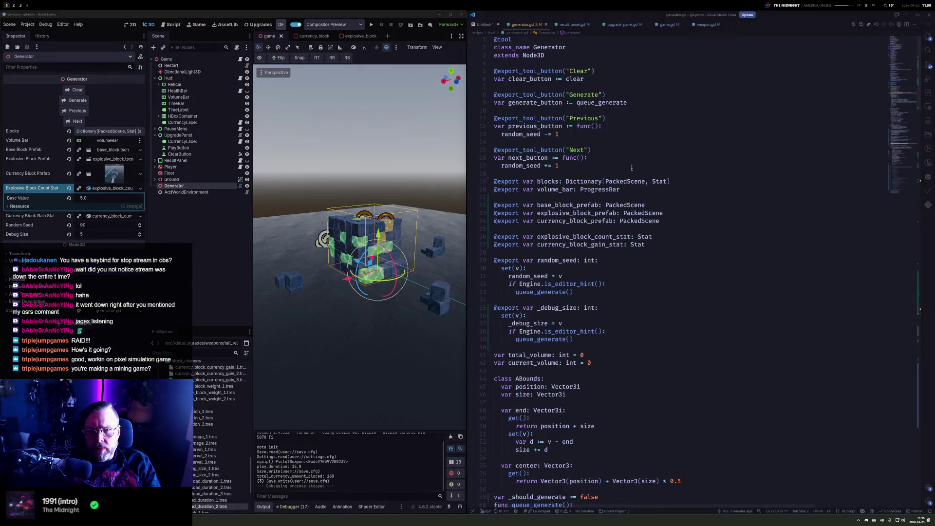
Duplicate the currency_block_gain_stat declaration and rename the copy to currency_block_ratio_stat
click(667, 236)
click(592, 245)
key(shift+alt+Up)
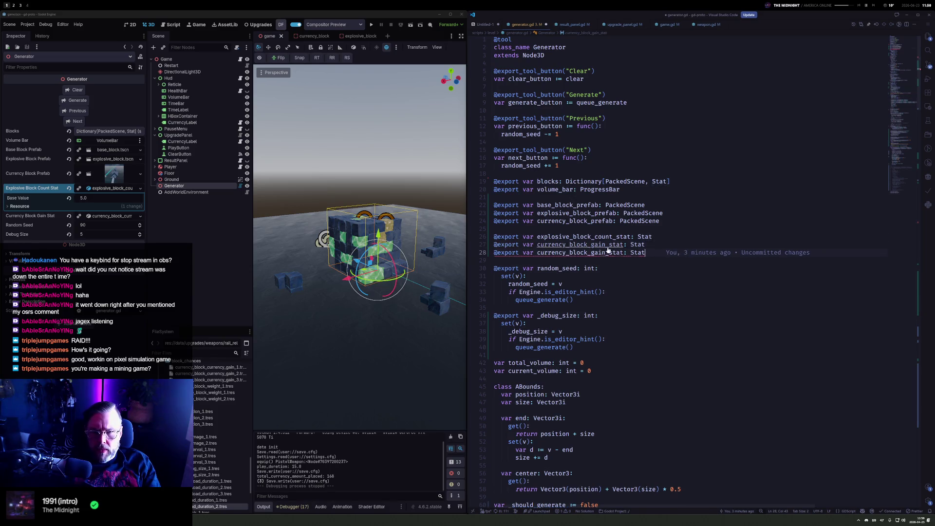
key(ctrl+shift+Right)
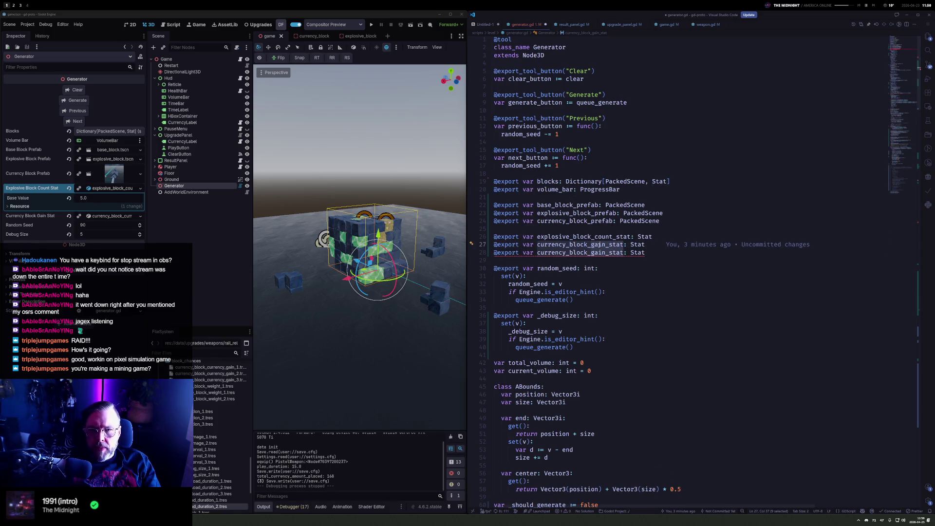
text(f)
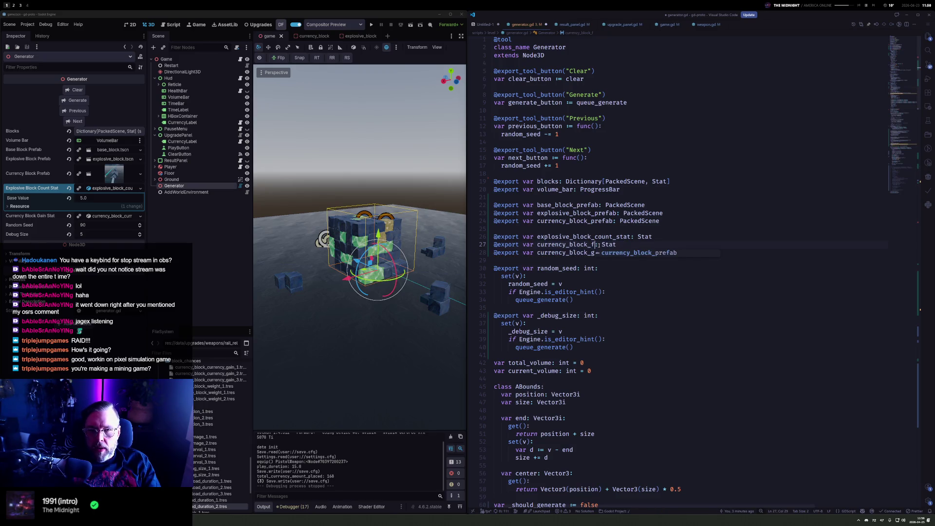
key(BackSpace)
text(ratio_stat)
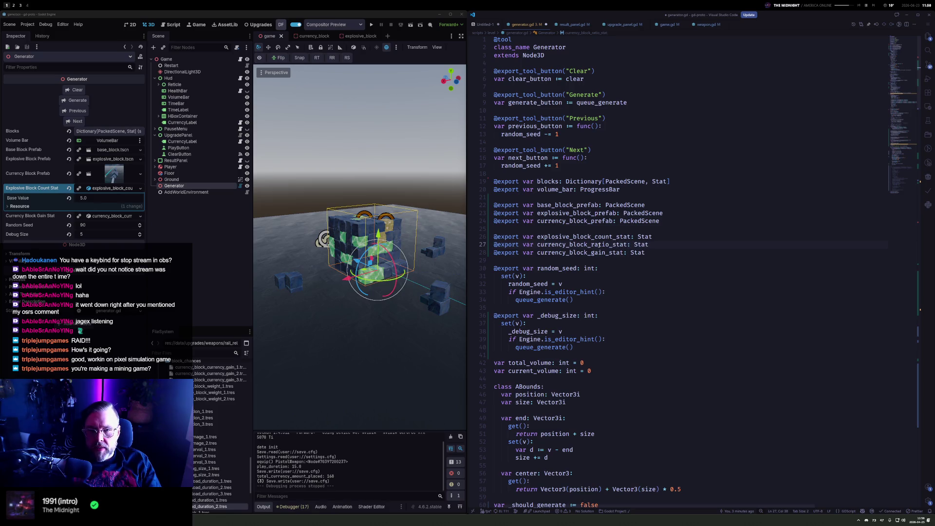
key(alt+Return)
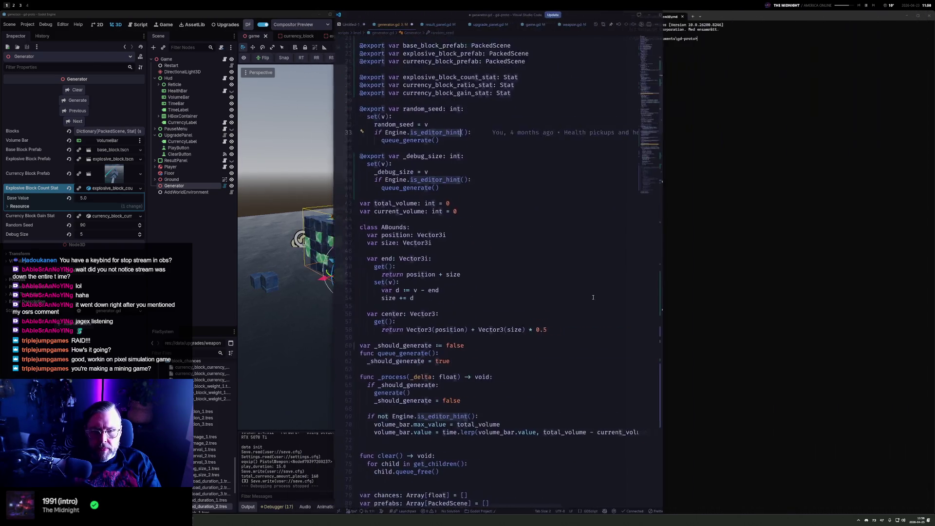
Add a new line after generate()'s stat initializations starting with currency_block_ratio_stat
key(alt+shift+q)
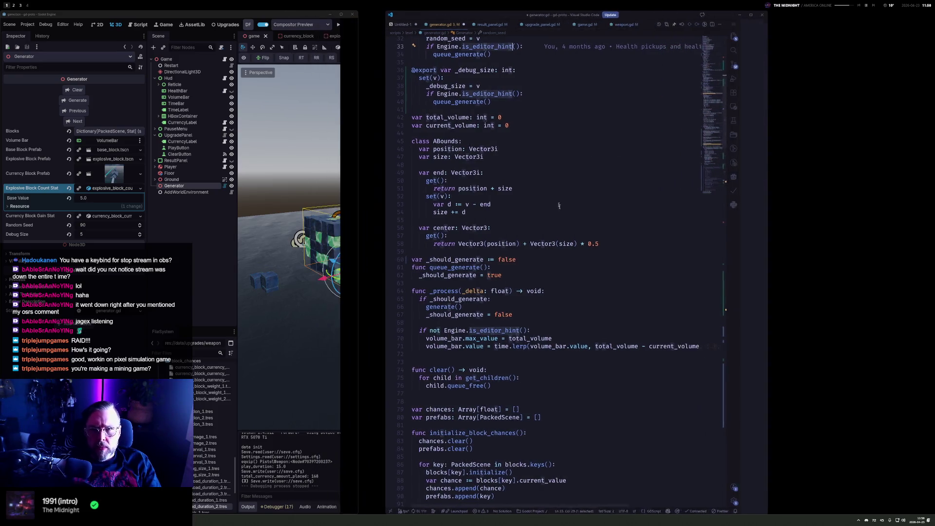
click(544, 306)
scroll(561, 334, down, 10)
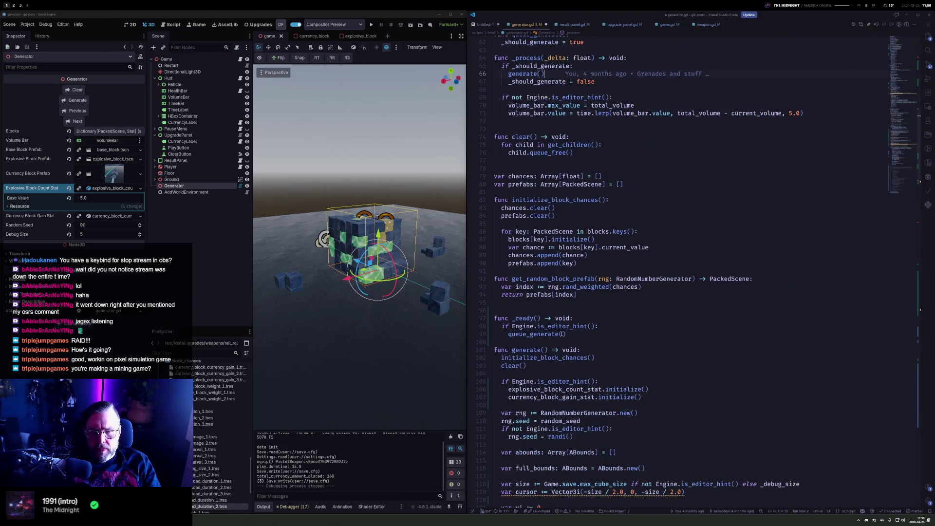
scroll(556, 376, down, 4)
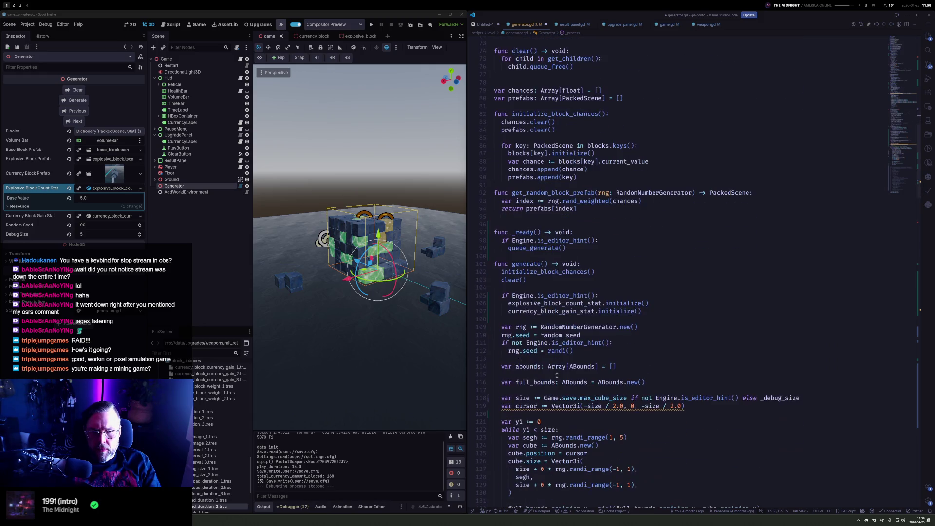
click(654, 309)
key(Return)
text(total_currency_amount_placed.)
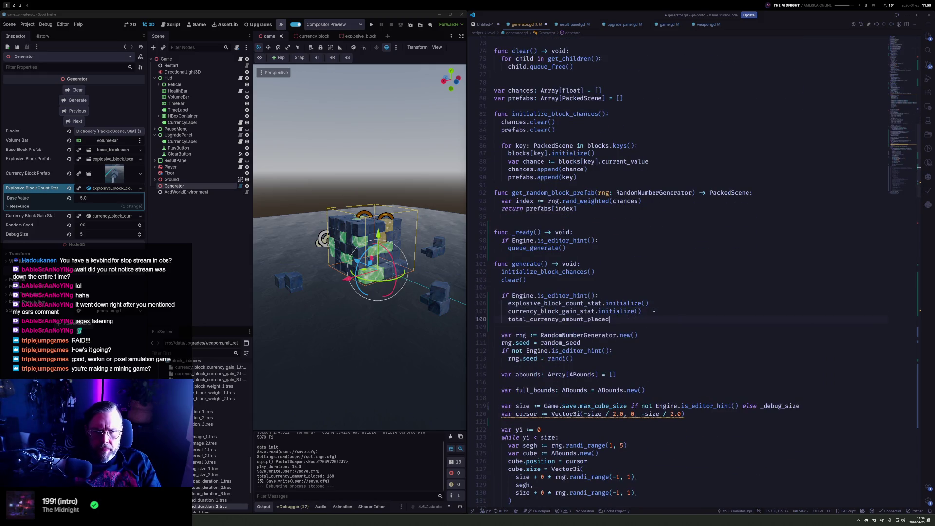
key(ctrl+BackSpace)
key(ctrl+BackSpace)
text(curren)
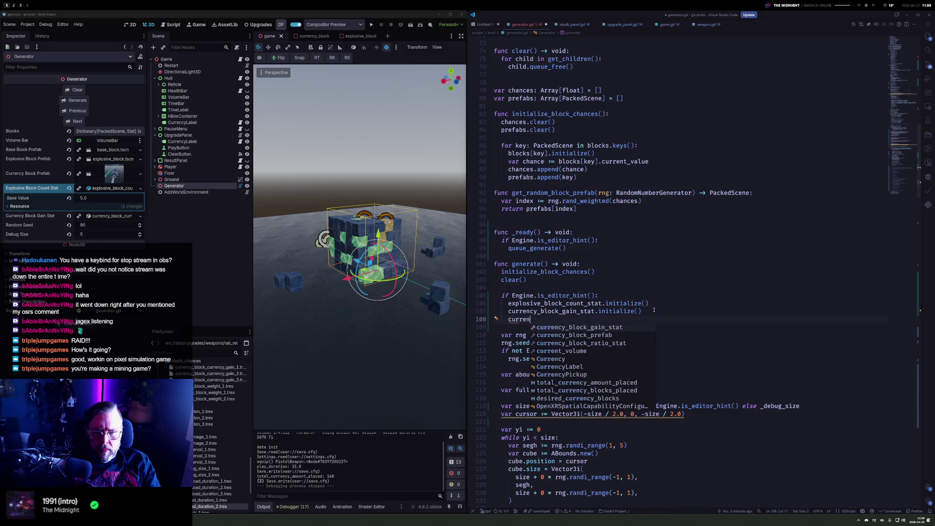
key(Down)
key(Down)
key(Tab)
Complete the new line as currency_block_ratio_stat.initialize()
text(.init_r)
key(Return)
key(ctrl+BackSpace)
text(ini)
key(Tab)
key(ctrl+Left)
key(ctrl+Left)
key(ctrl+d)
key(super+Return)
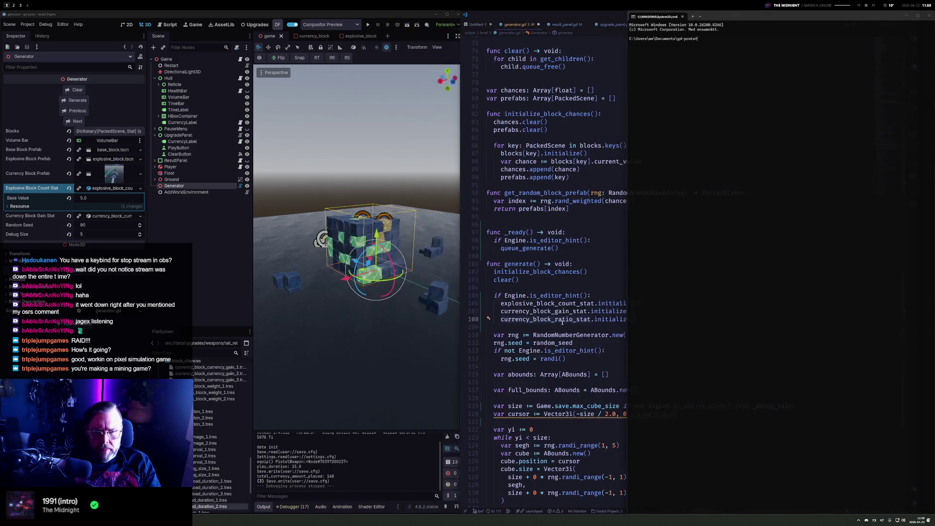
key(super+q)
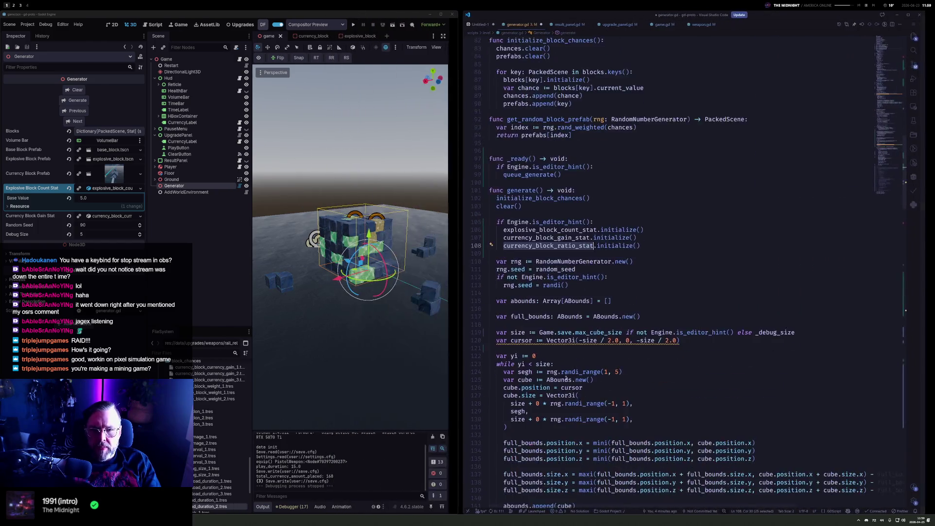
scroll(565, 378, down, 10)
scroll(565, 378, down, 7)
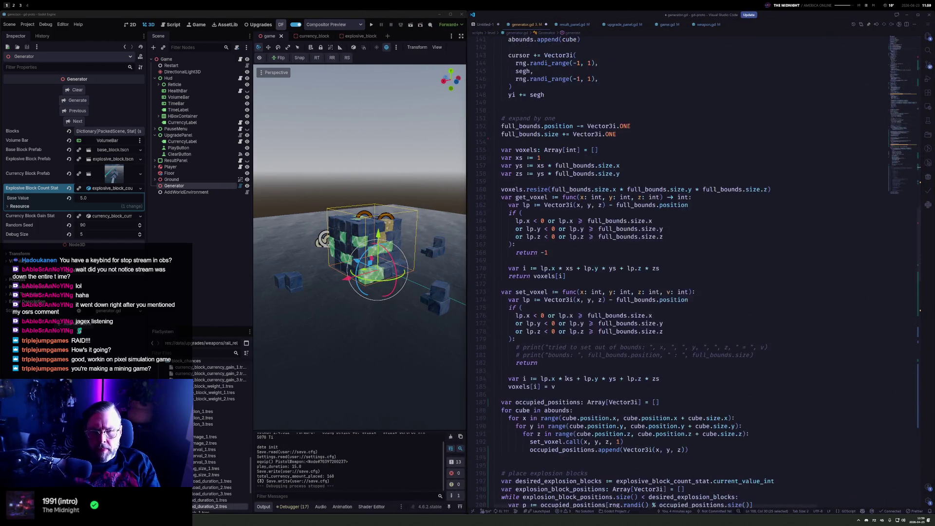
Replace the hard-coded 0.25 on line 210 with currency_block_ratio_stat.current_value and save
click(519, 250)
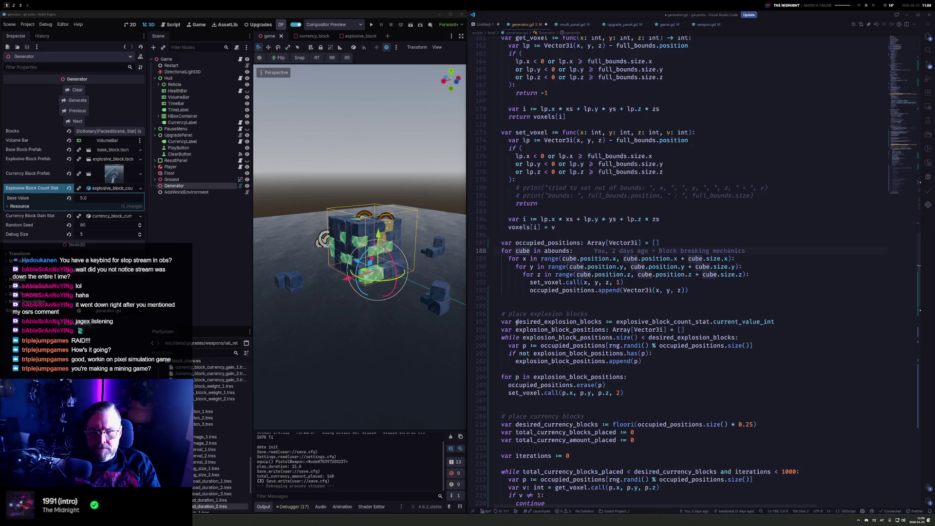
mouse_move(518, 329)
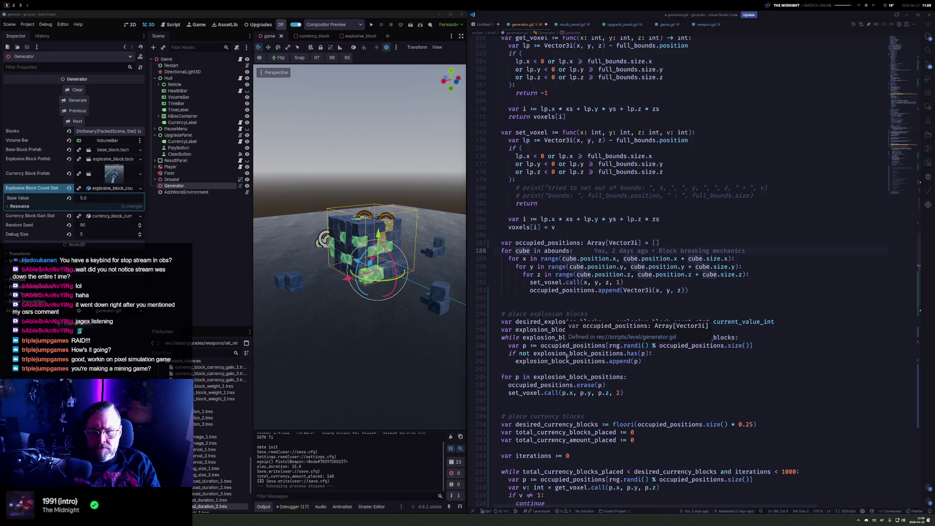
scroll(720, 284, down, 6)
drag(738, 277, 757, 278)
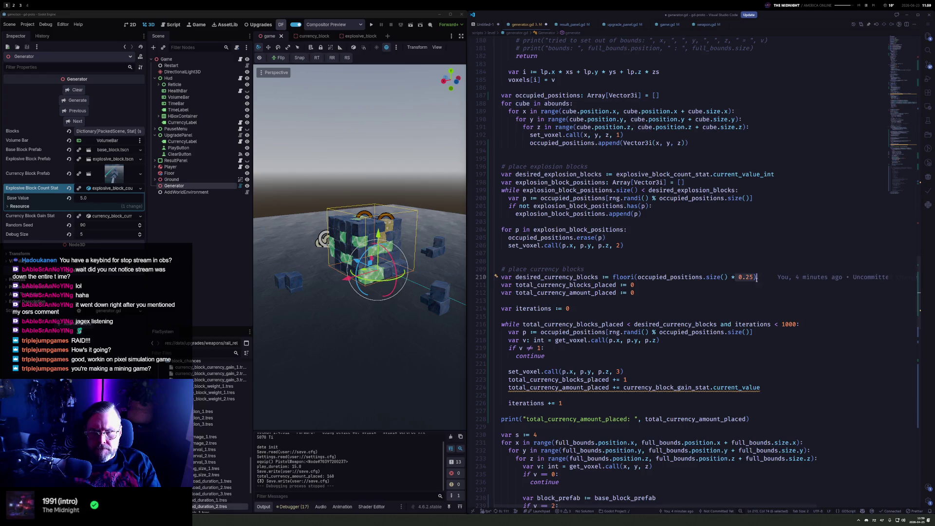
text(total_currency_amount_placed)
key(ctrl+z)
key(ctrl+z)
key(alt+Tab)
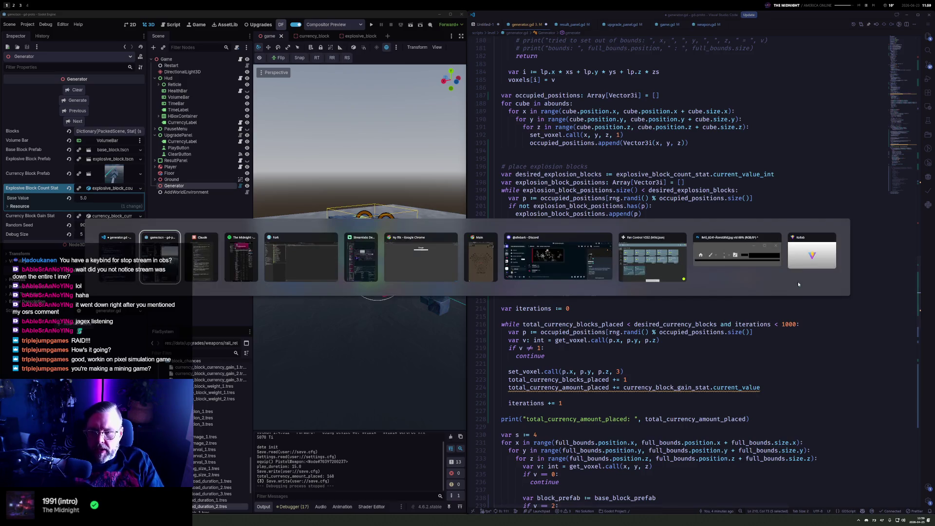
key(BackSpace)
text(currenc)
key(Down)
key(Down)
key(Return)
text(.)
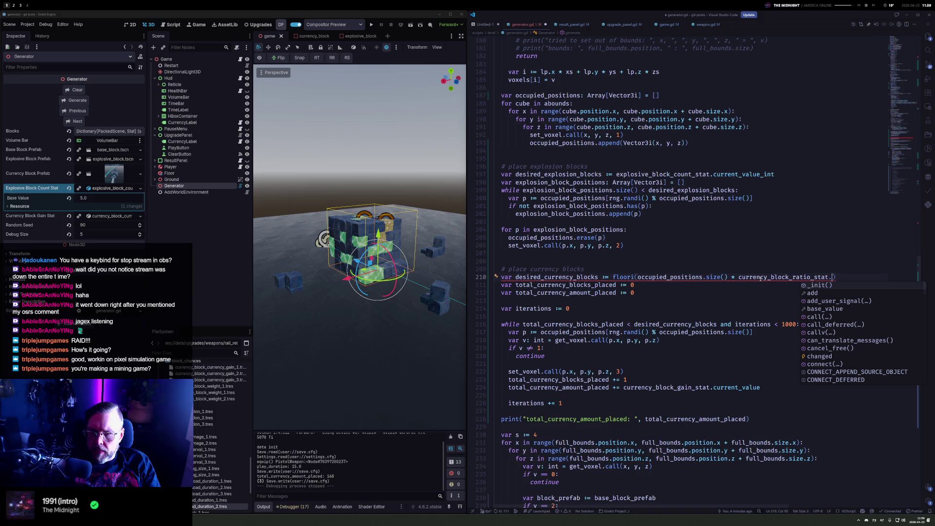
text(current_value)
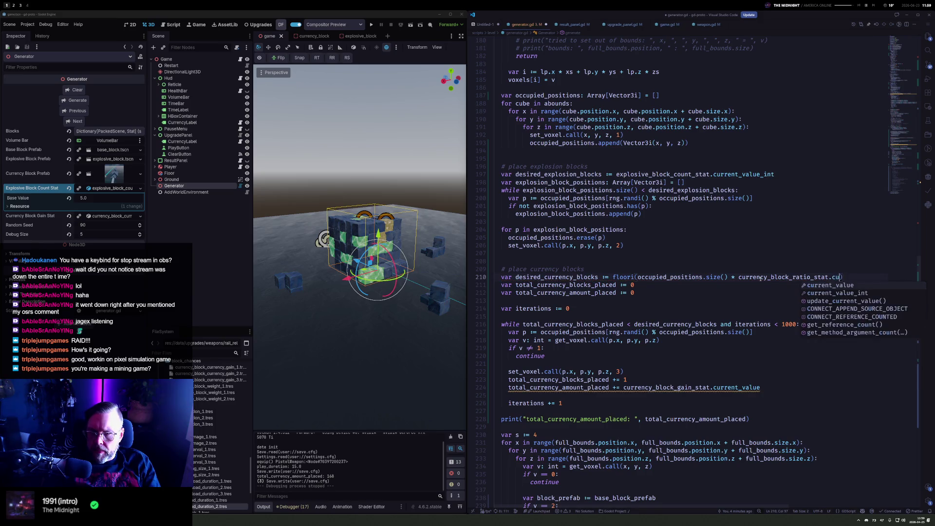
key(ctrl+s)
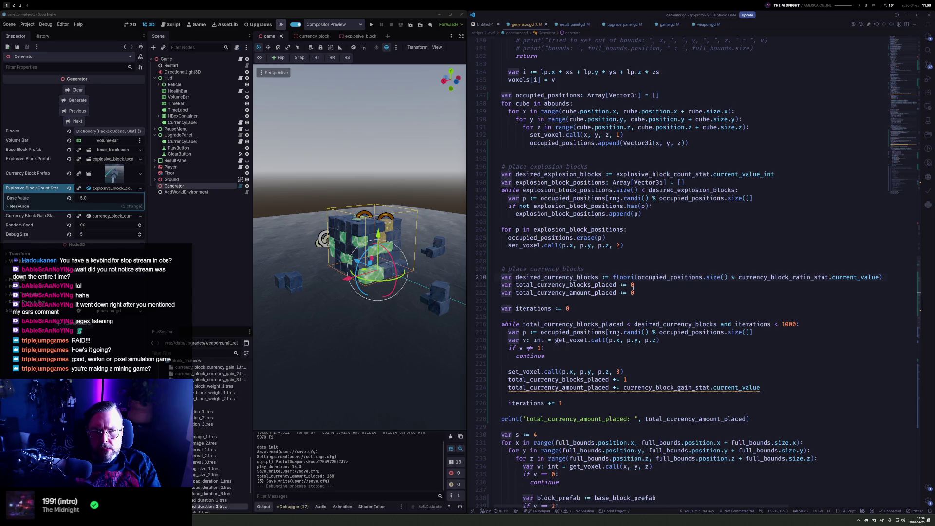
Raise the placement loop's iteration limit from 1000 to 10000
click(784, 324)
text(0)
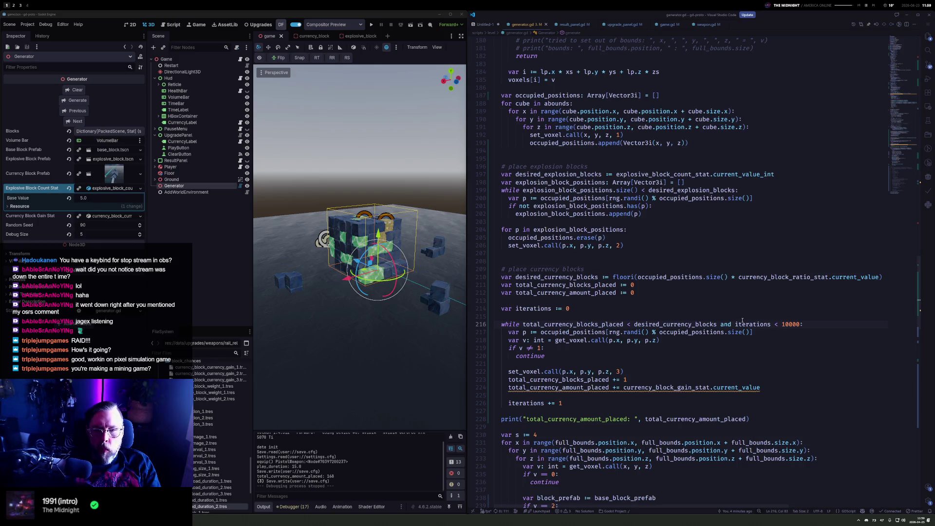
click(649, 294)
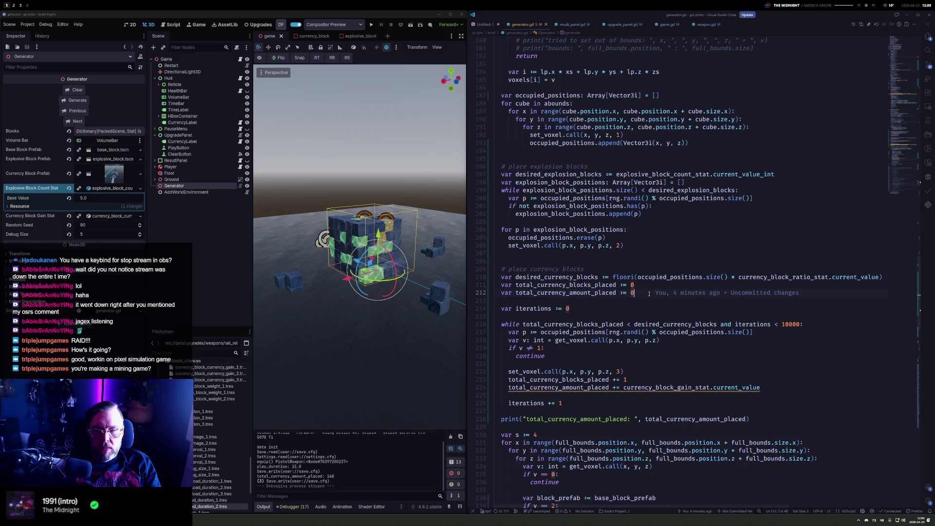
click(539, 316)
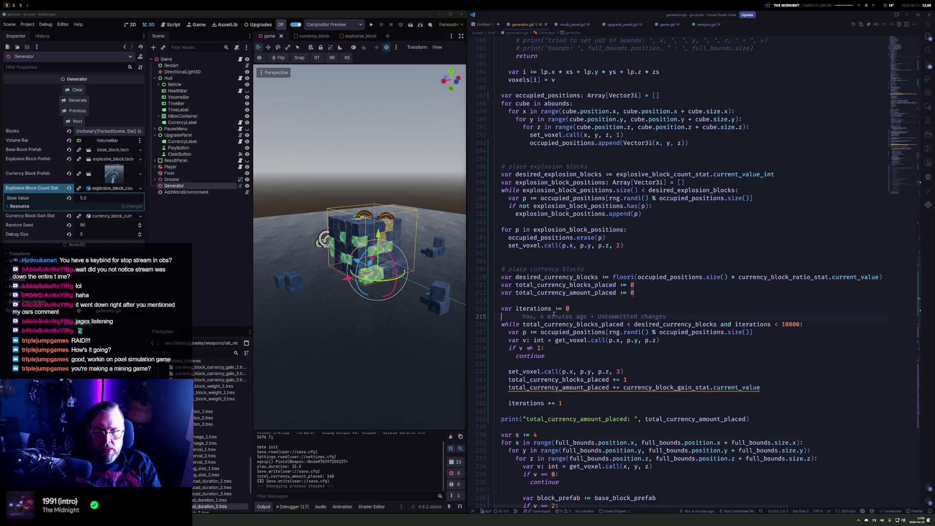
Change line 224 to add currency_block_gain_stat.current_value_int and save generator.gd
scroll(540, 335, down, 3)
scroll(539, 334, down, 2)
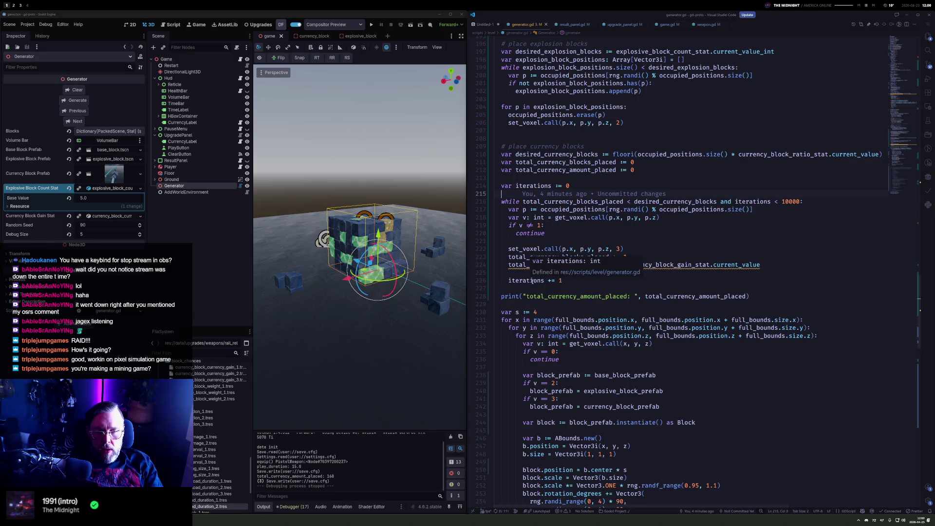
click(760, 265)
mouse_move(642, 267)
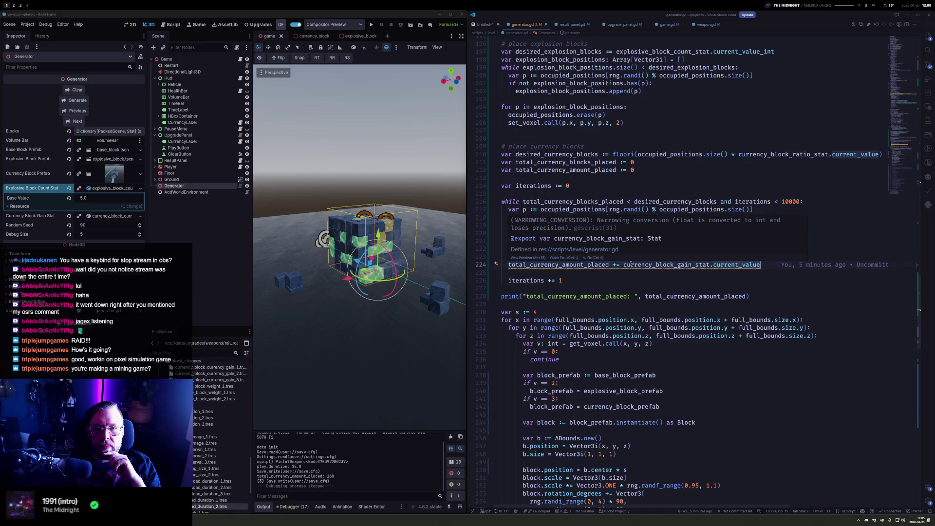
click(623, 264)
key(End)
text(_int)
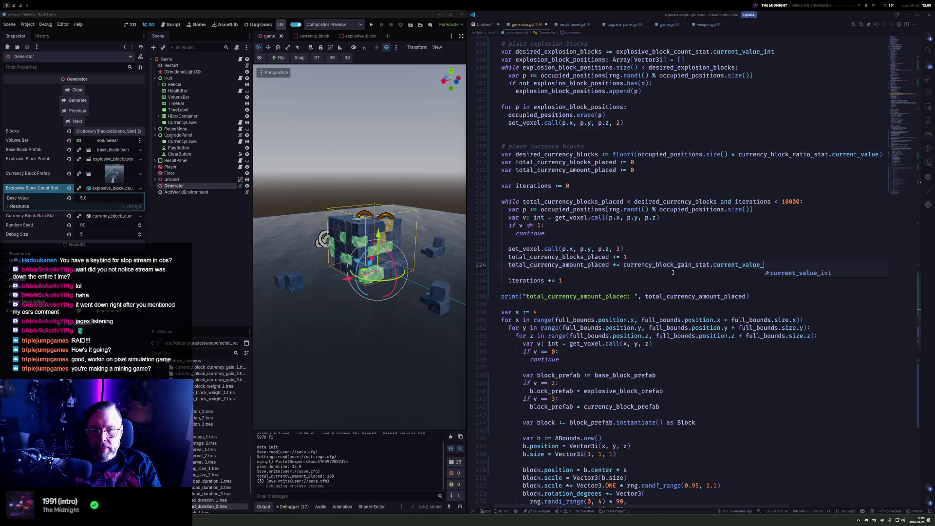
key(ctrl+s)
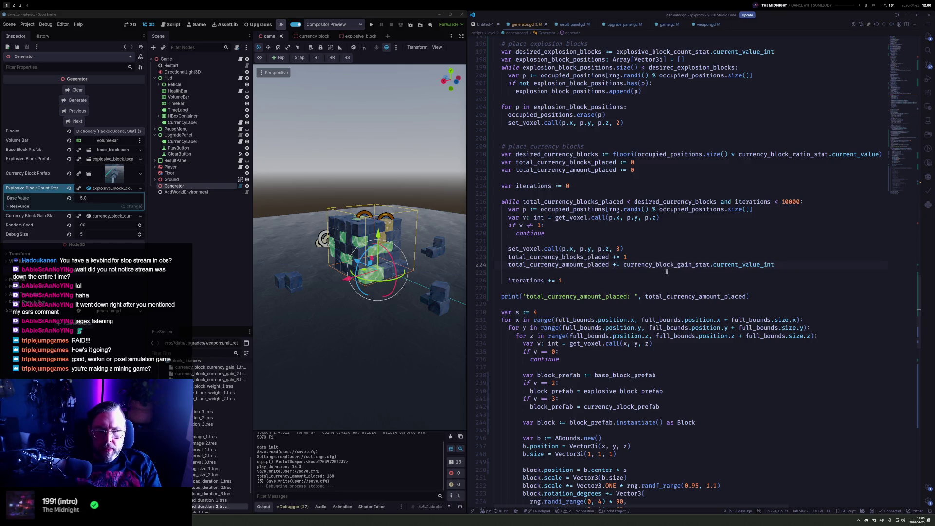
click(258, 24)
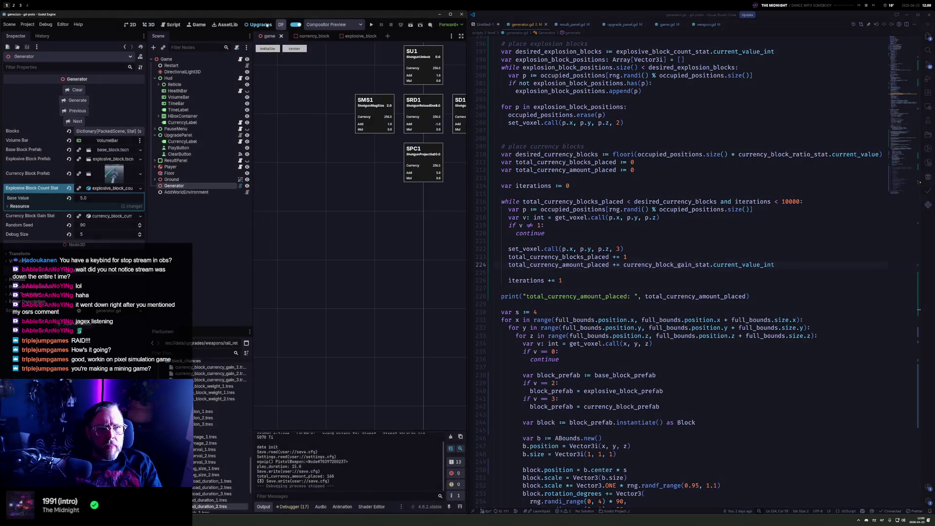
Pan the upgrade graph and select CBCG1 to inspect currency_block_currency_gain_1.tres
drag(383, 205, 324, 210)
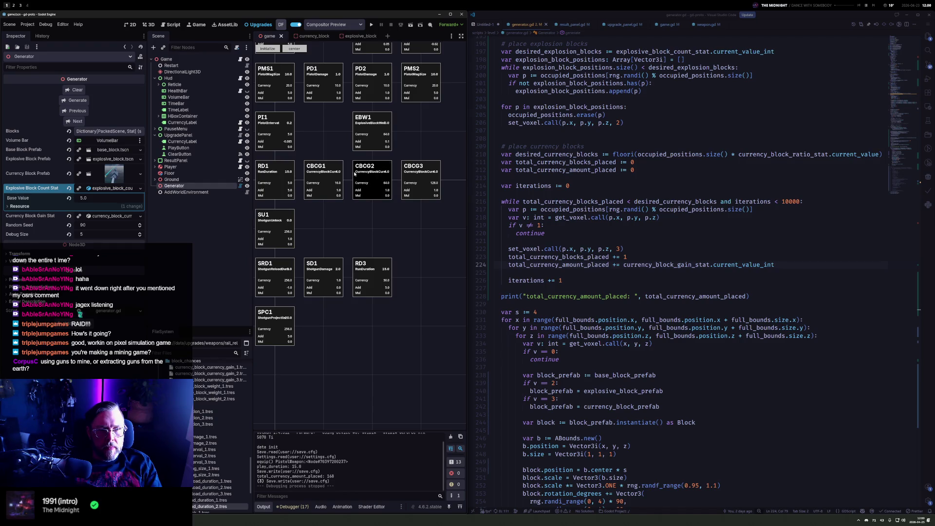
click(328, 171)
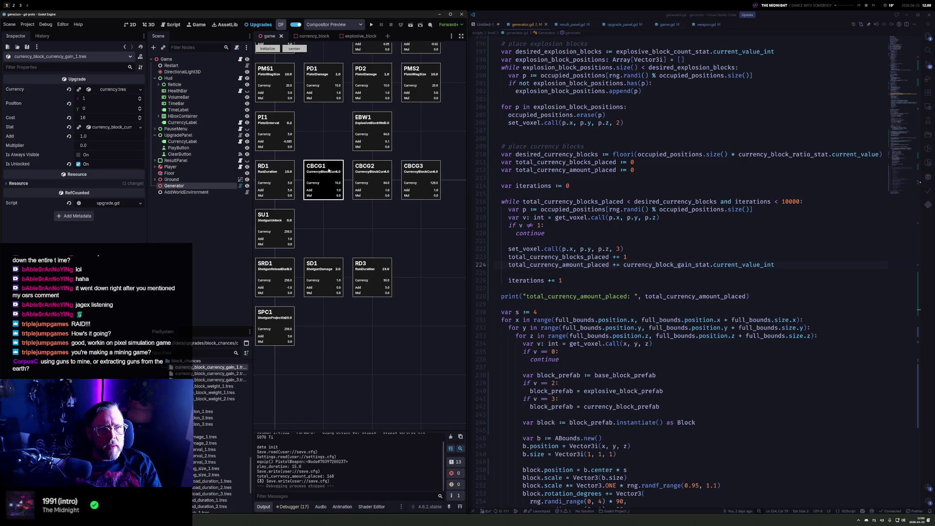
drag(329, 171, 422, 130)
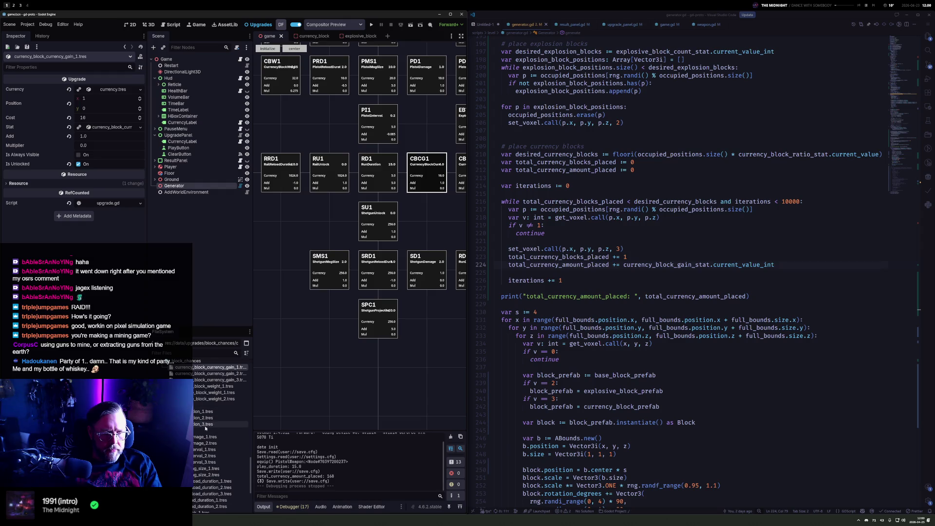
scroll(197, 420, up, 3)
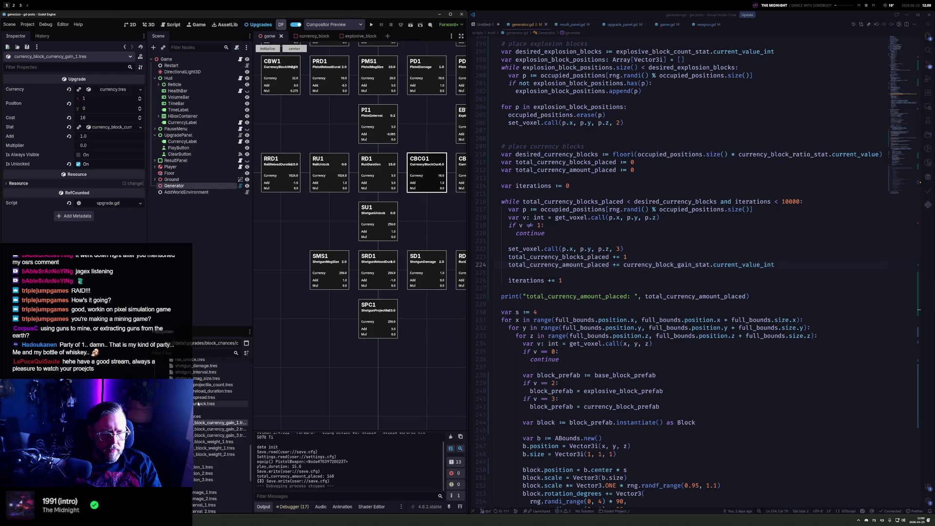
right_click(195, 416)
Create a new resource in the folder and save it as currency_block_factor.tres
mouse_move(220, 409)
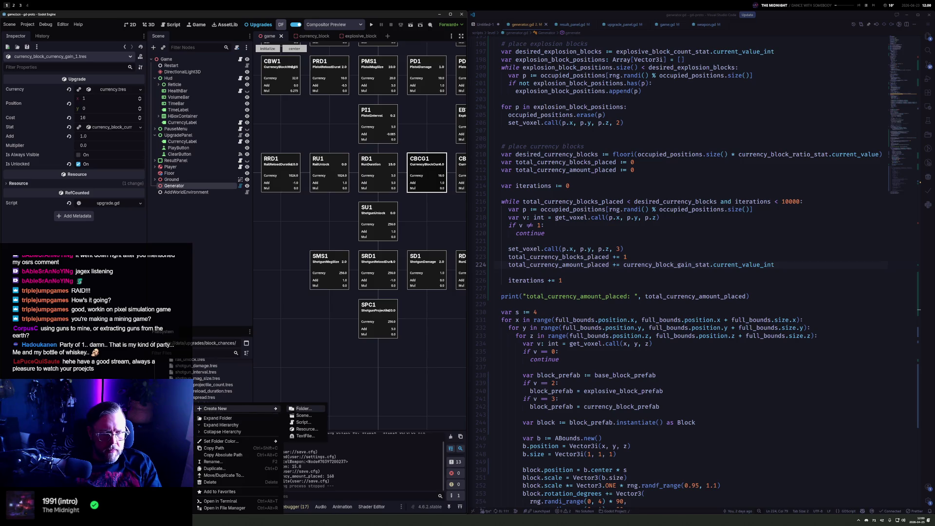
click(309, 424)
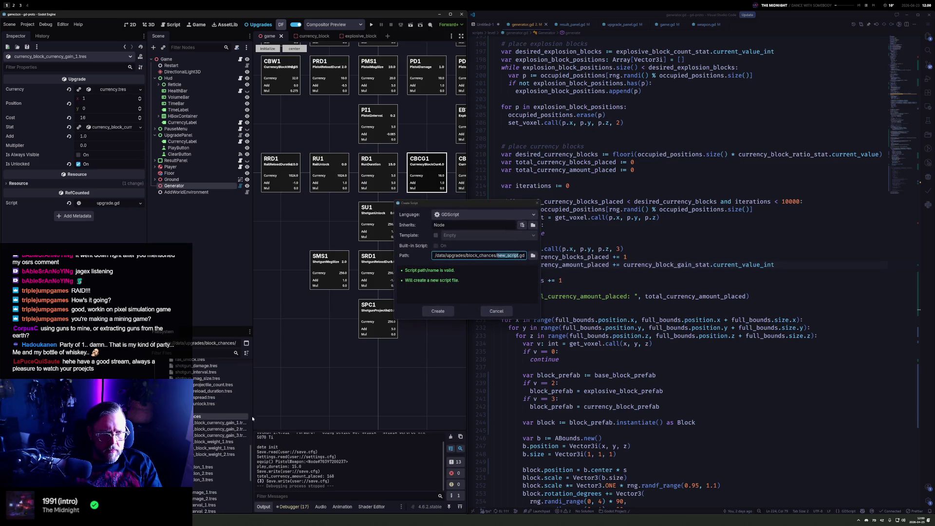
key(Escape)
right_click(202, 417)
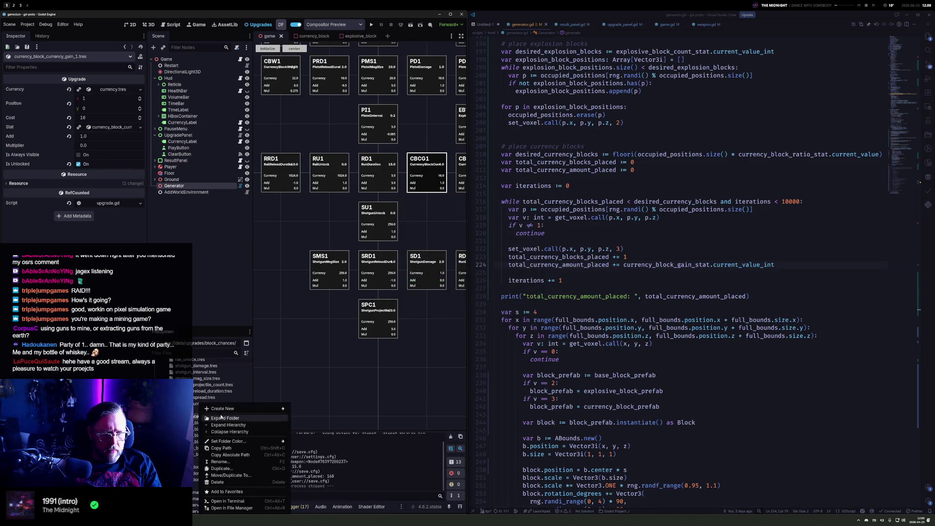
mouse_move(224, 409)
click(309, 409)
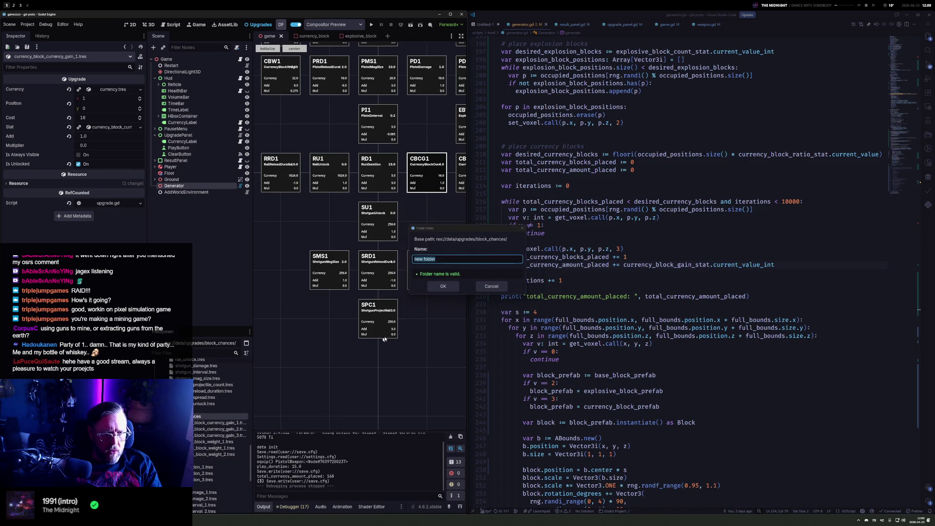
key(Escape)
right_click(198, 409)
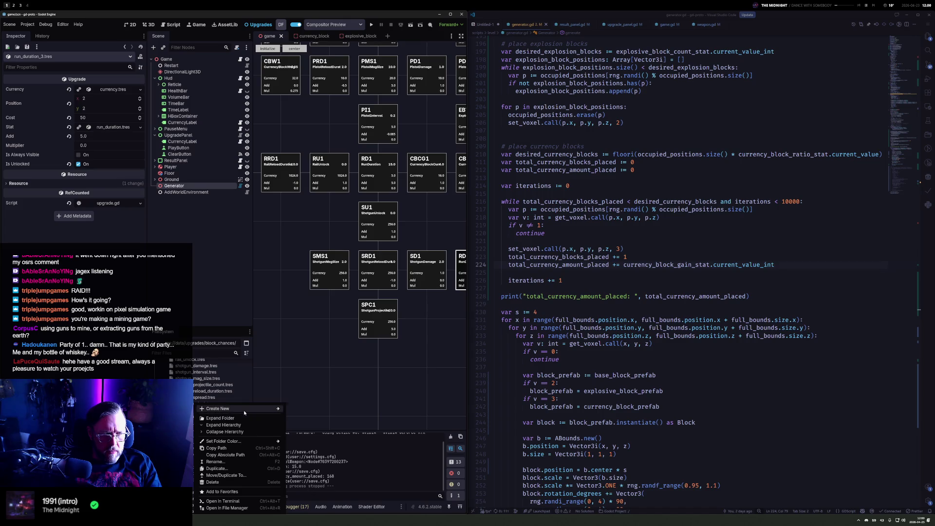
mouse_move(245, 412)
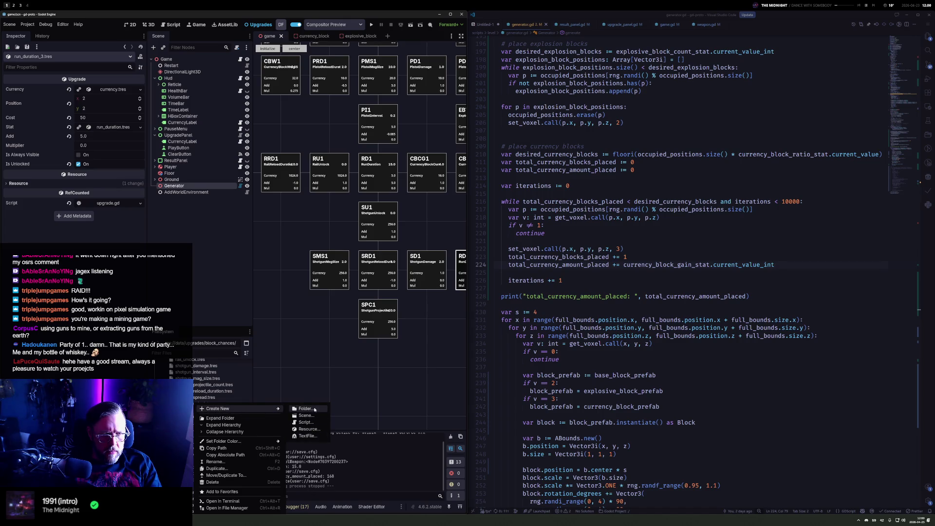
click(309, 428)
key(Escape)
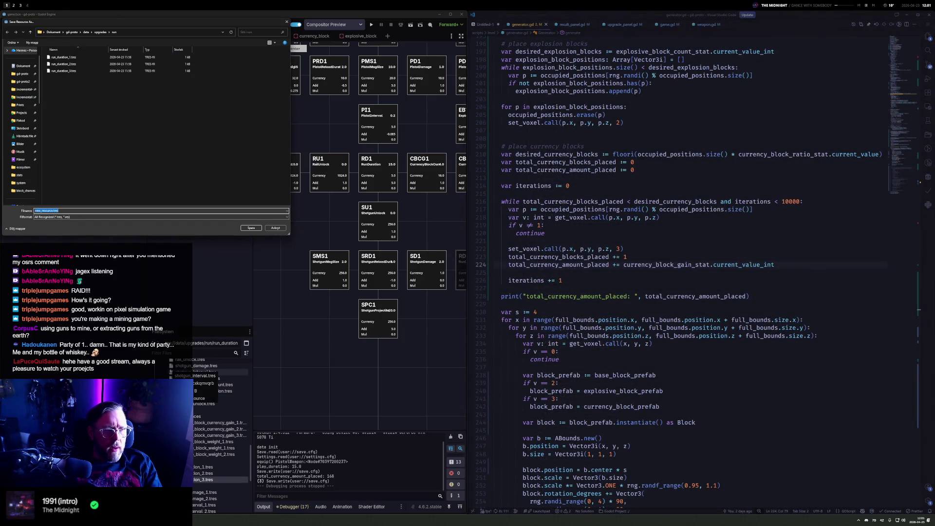
text(currency_)
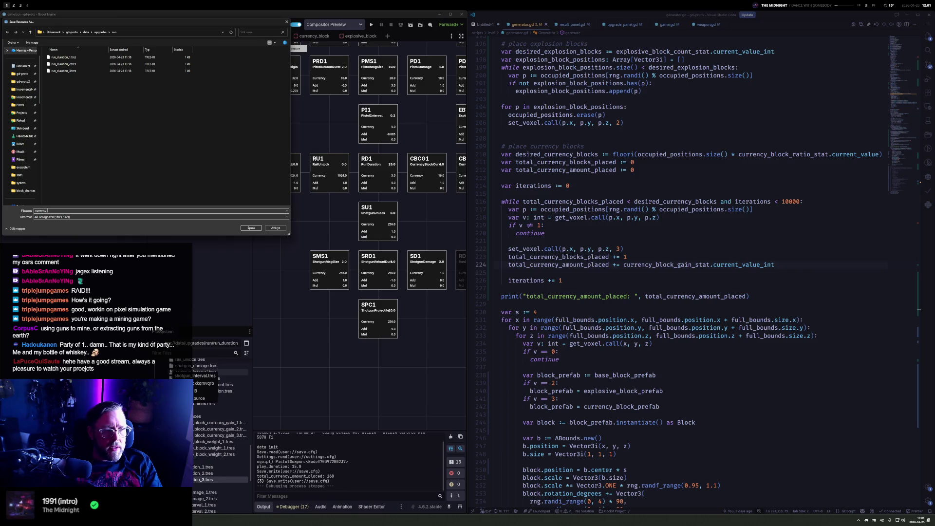
text(block_factor)
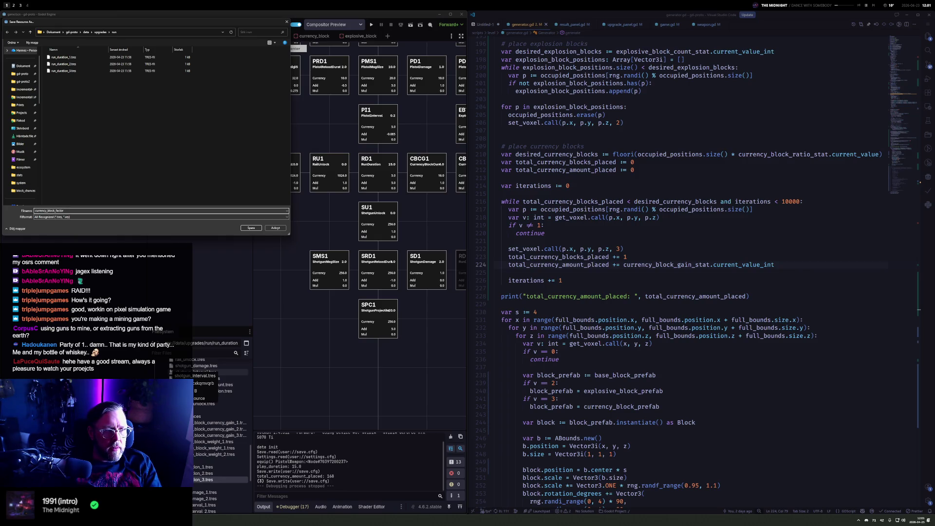
key(Return)
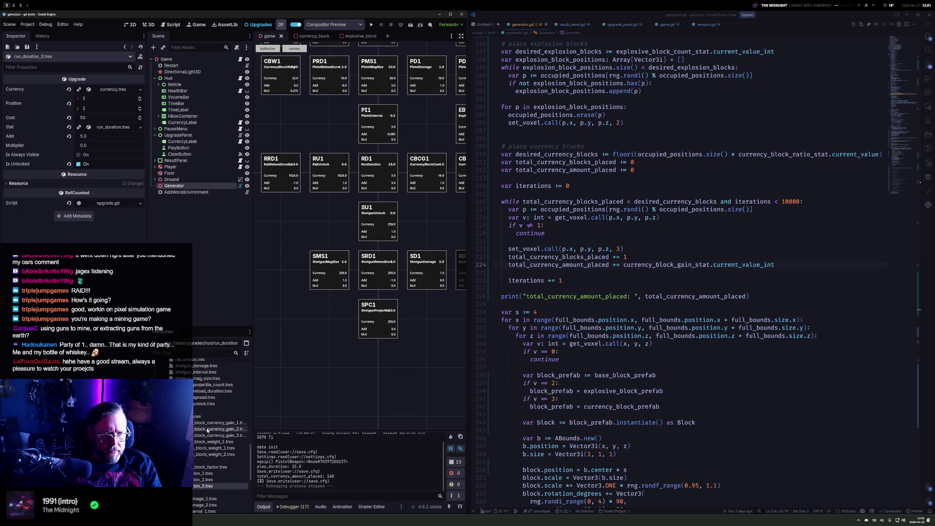
Open the block_chances folder and filter the FileSystem dock for 'currenc'
scroll(211, 443, up, 2)
scroll(212, 443, down, 2)
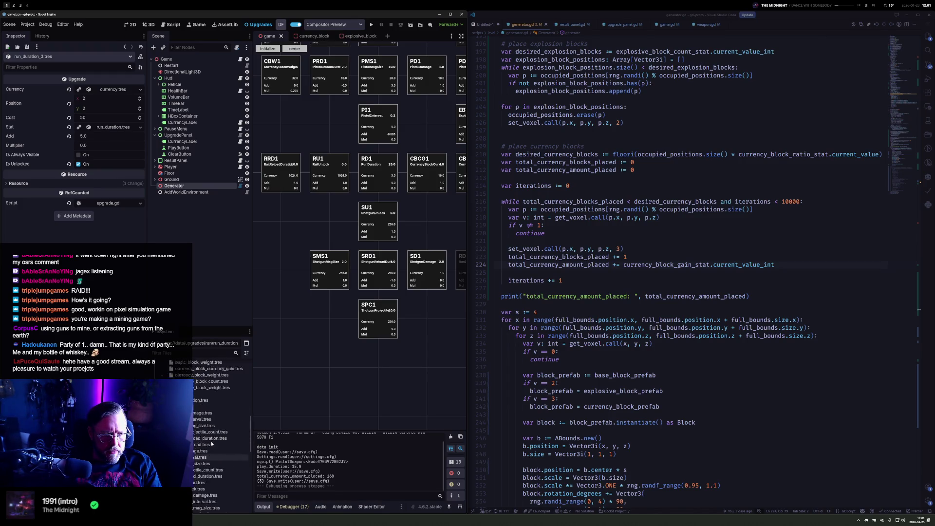
scroll(222, 414, up, 5)
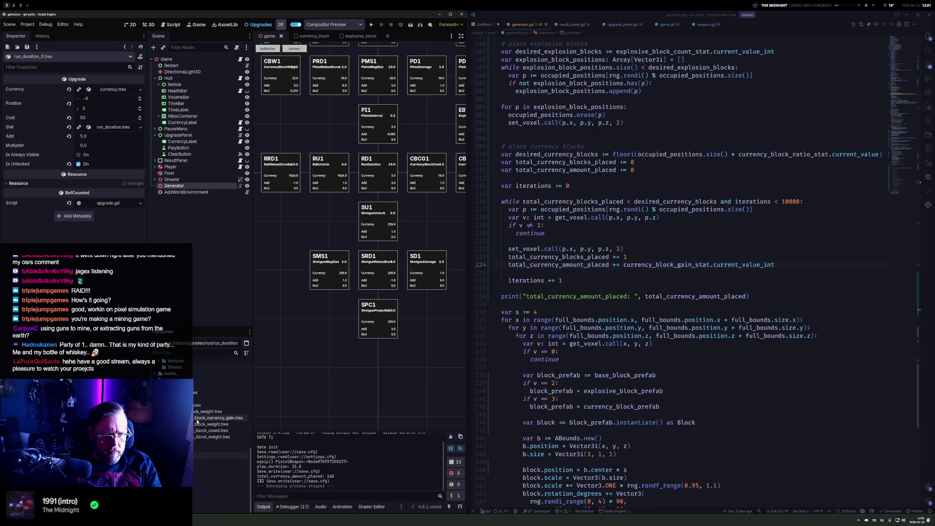
click(198, 438)
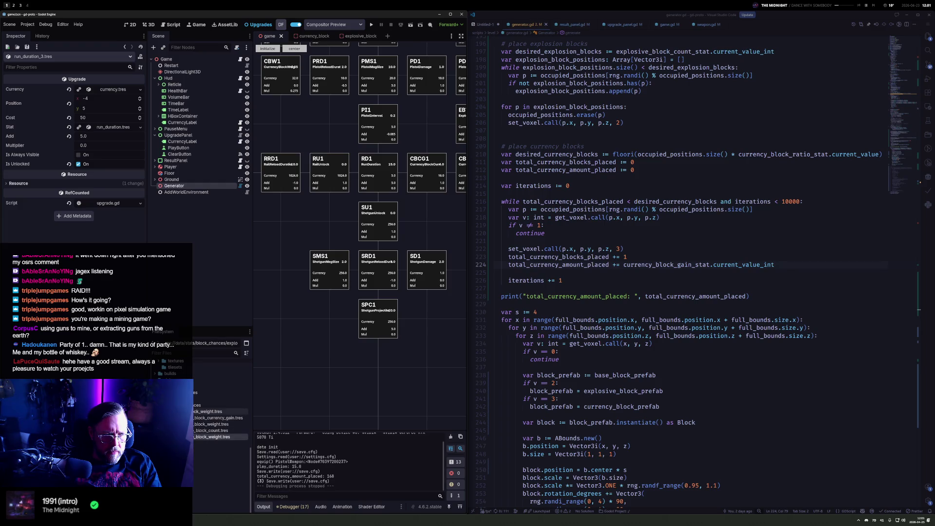
click(178, 353)
text(cuyr)
key(BackSpace)
key(BackSpace)
text(rrenc)
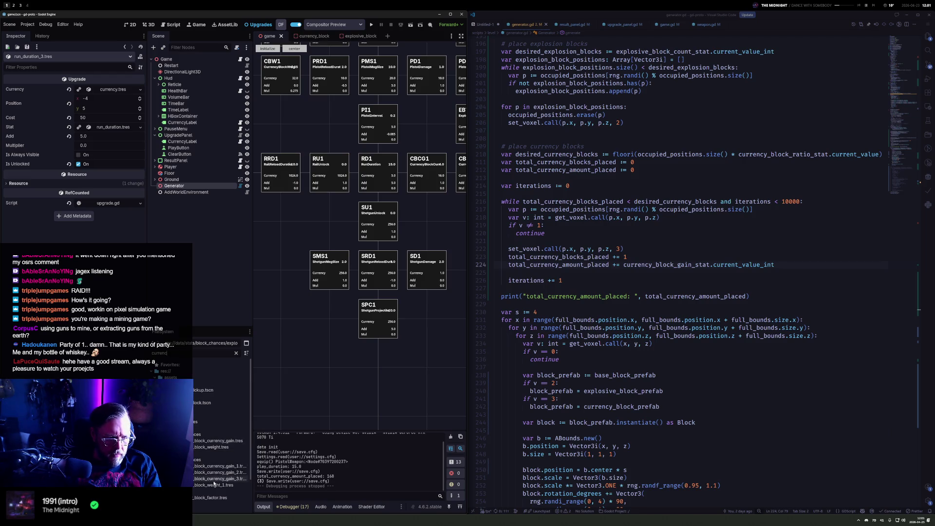
Move currency_block_factor.tres into the block_chances folder and select it
scroll(215, 480, down, 1)
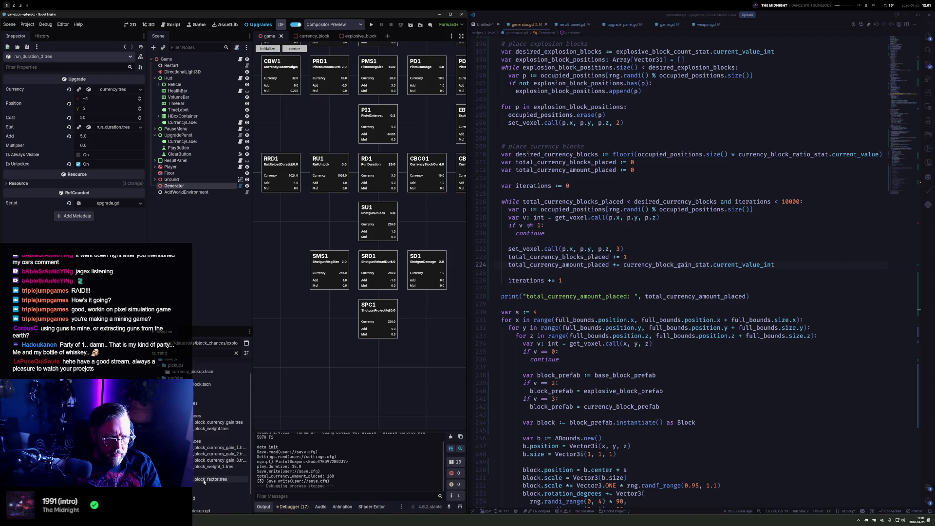
mouse_move(199, 482)
mouse_down()
mouse_move(203, 398)
mouse_move(206, 414)
mouse_move(426, 270)
mouse_up()
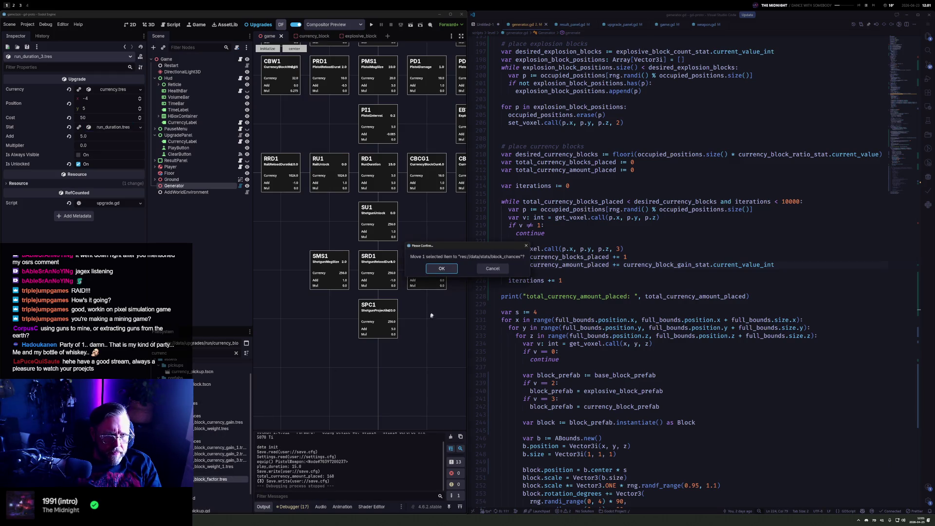
click(435, 267)
scroll(196, 465, up, 5)
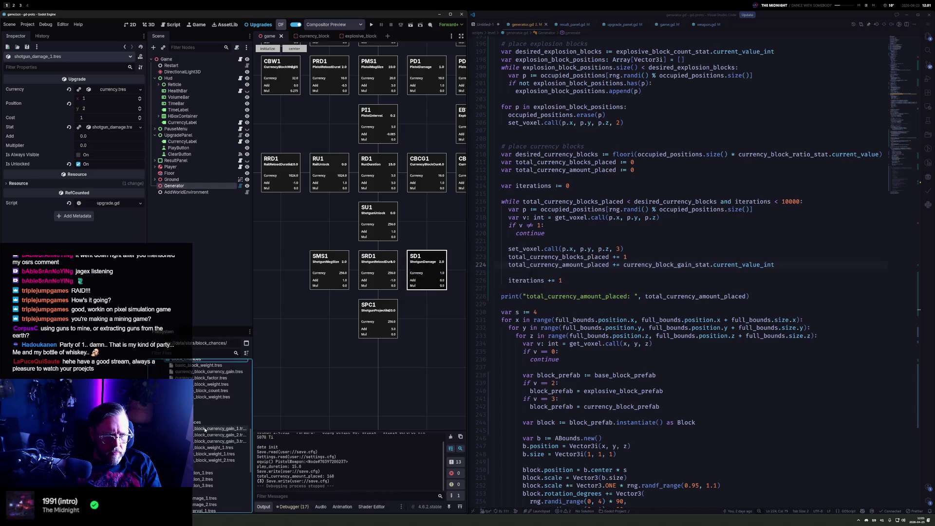
click(207, 452)
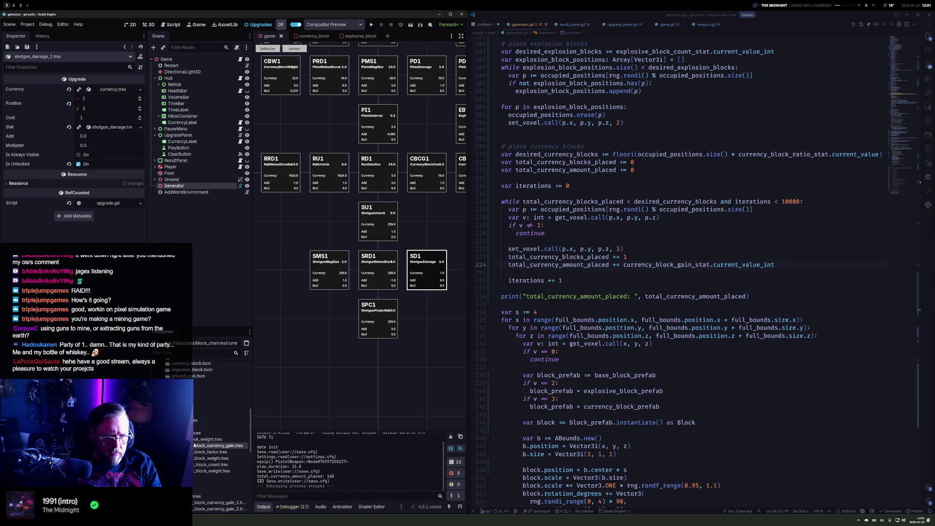
Set the Base Value of currency_block_factor.tres to 0.1
double_click(207, 452)
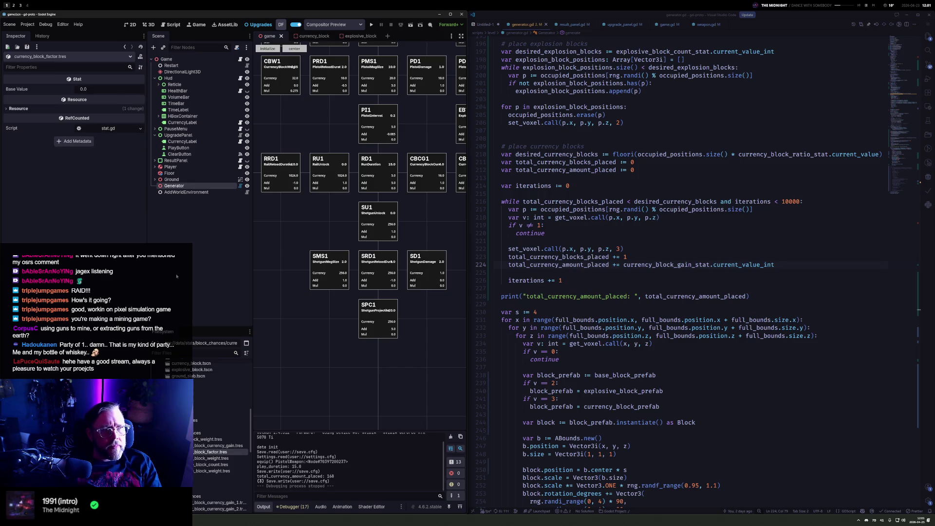
click(111, 89)
text(0.1)
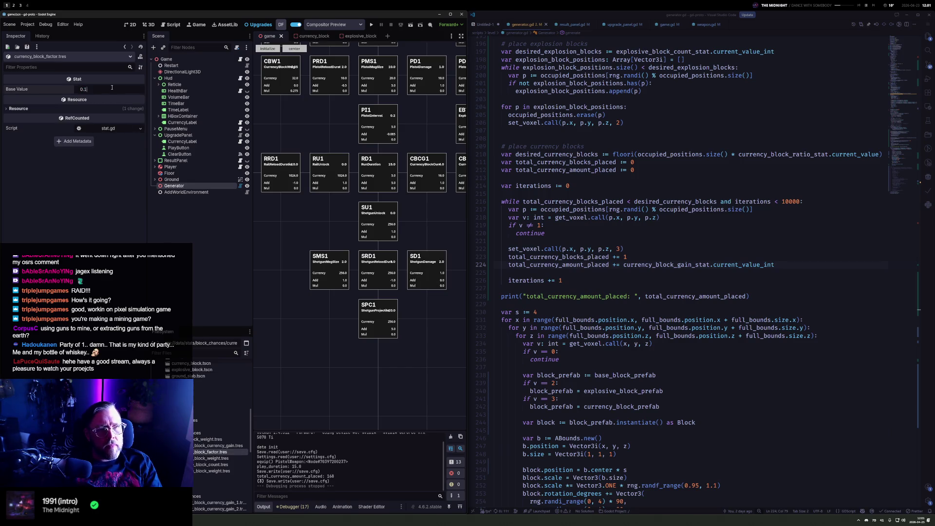
key(Return)
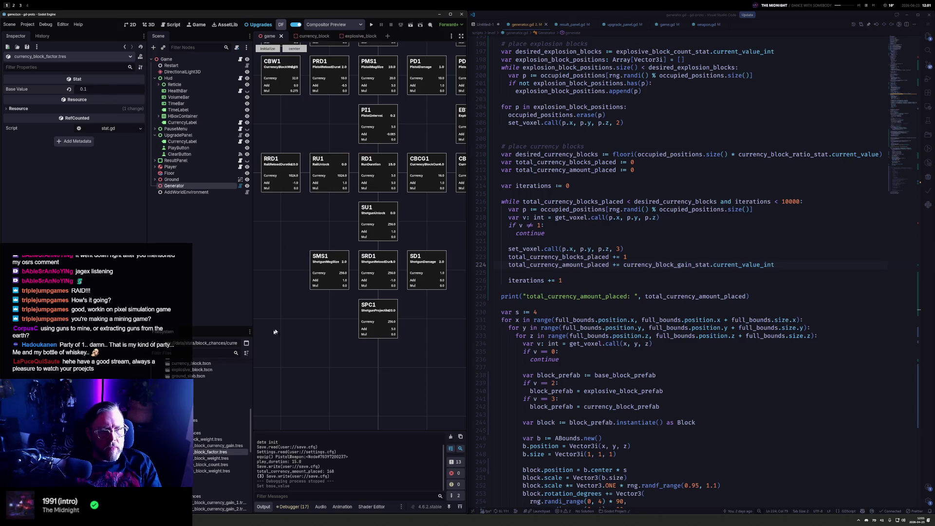
Add a CBF1 upgrade to the graph, place it beside PI1, and inspect EBW1
mouse_move(206, 452)
mouse_down()
mouse_move(298, 225)
mouse_move(426, 175)
mouse_move(427, 222)
mouse_up()
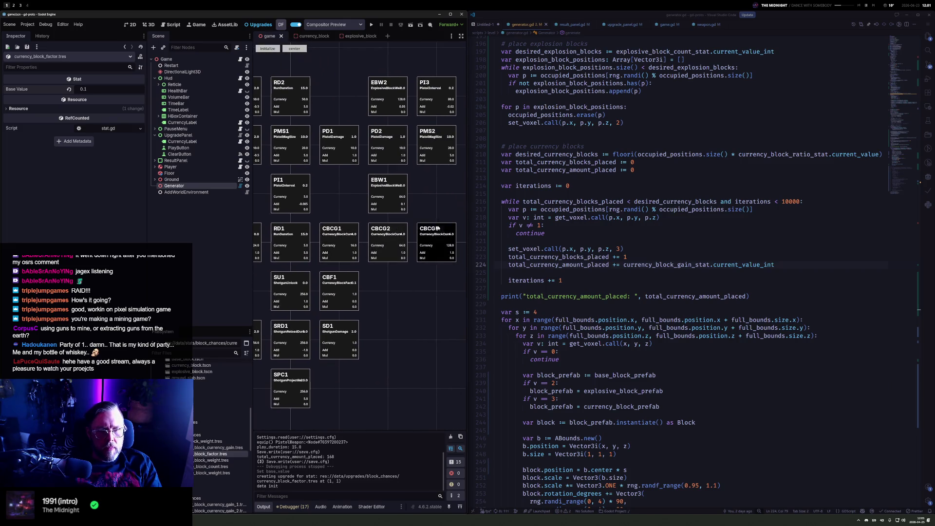
key(super+Right)
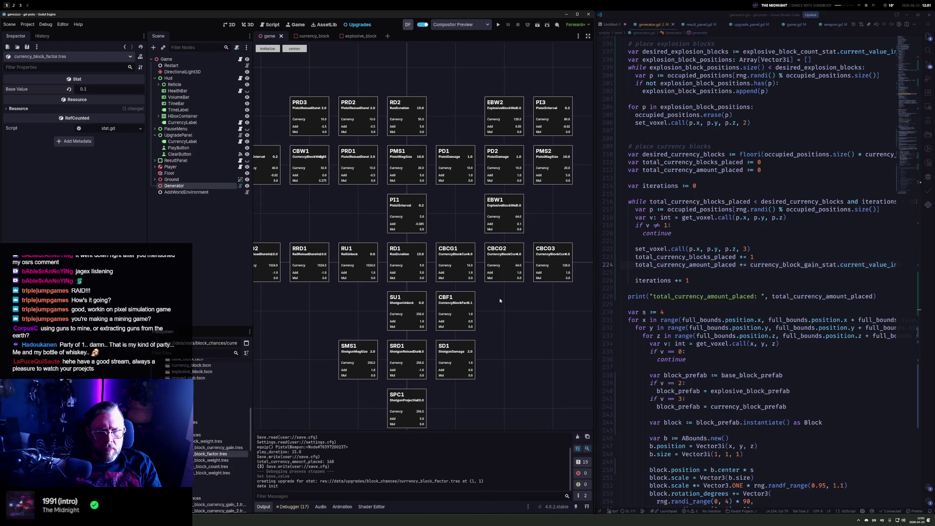
drag(447, 333, 452, 232)
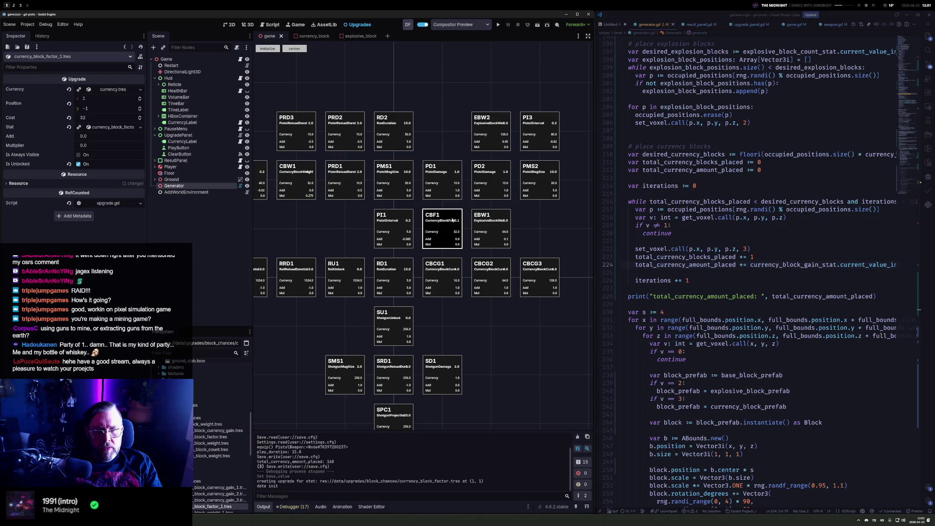
drag(452, 220, 537, 229)
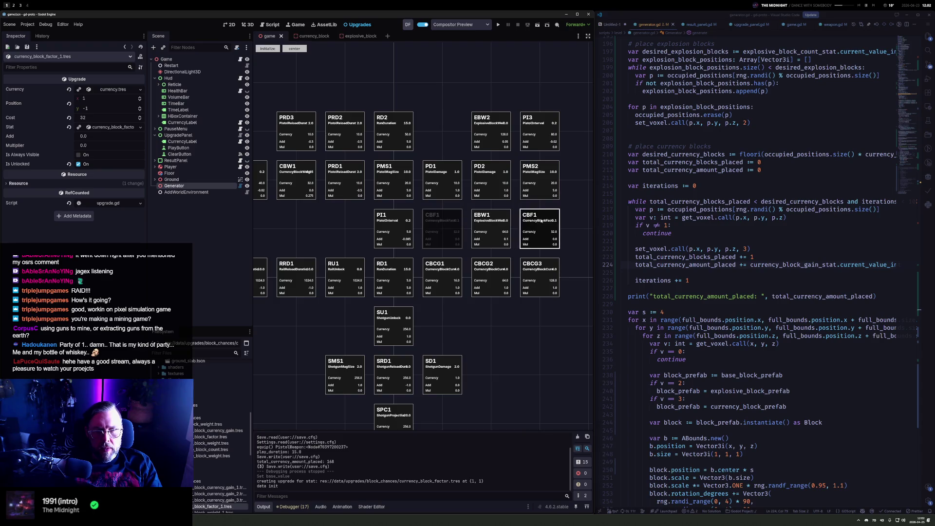
click(499, 224)
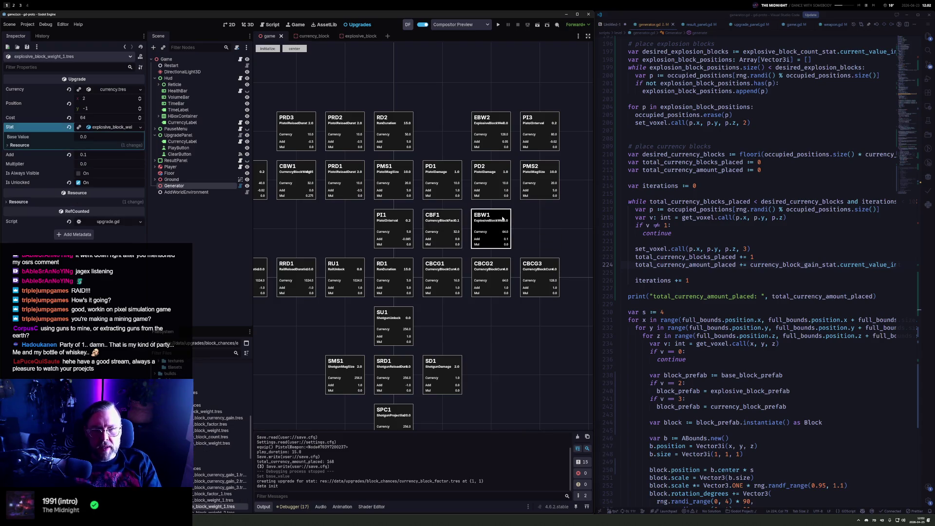
scroll(217, 447, down, 3)
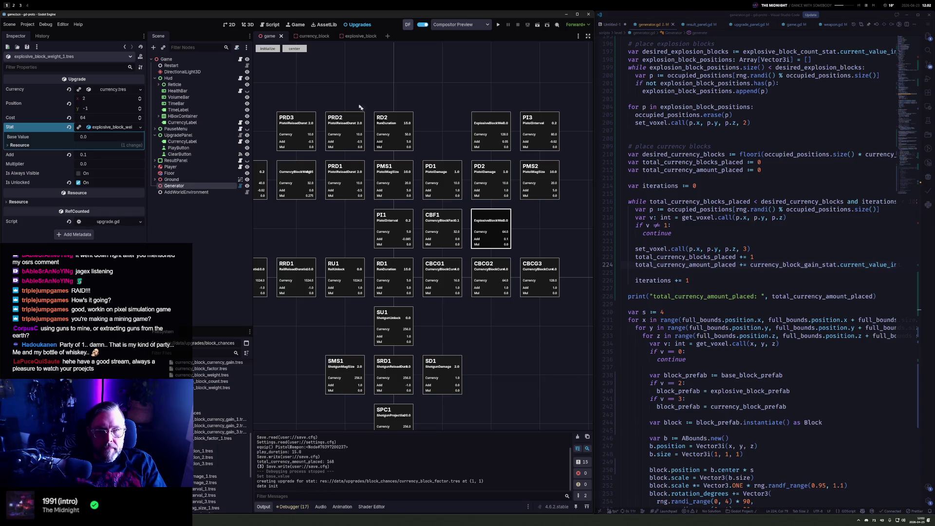
Give CBF1 an Add value of 0.1, then clone it into CBF2 left of PI1 and CBF3
drag(504, 226, 515, 241)
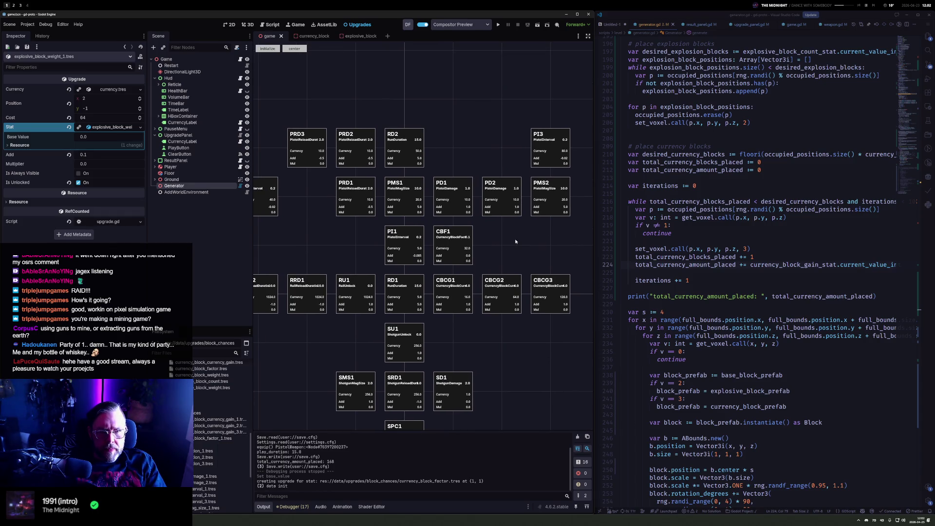
click(459, 241)
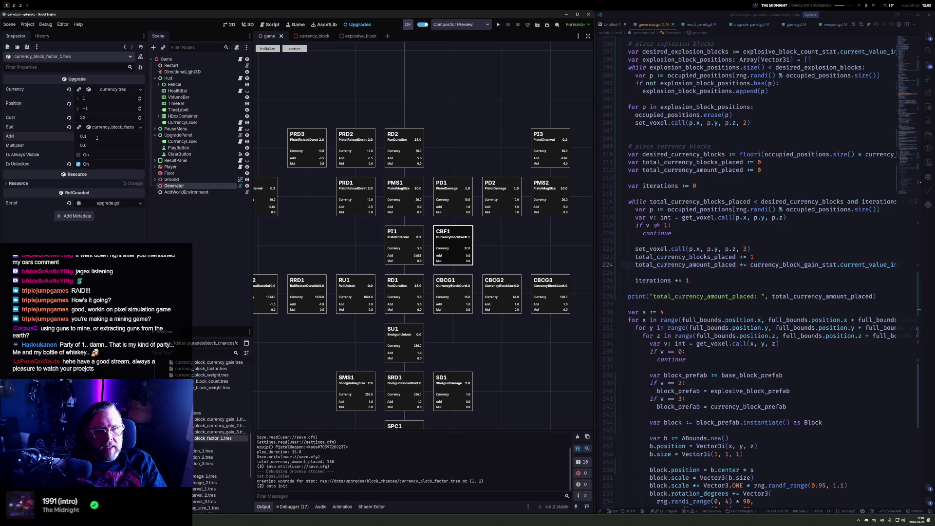
key(Return)
mouse_move(461, 237)
mouse_down()
mouse_move(355, 239)
mouse_move(550, 239)
mouse_move(340, 235)
mouse_up()
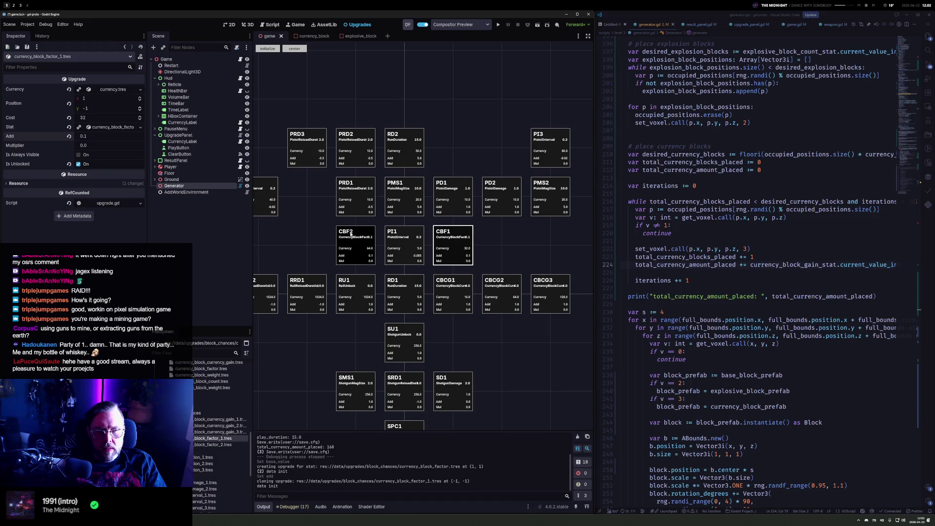
mouse_move(350, 233)
mouse_down()
mouse_move(453, 146)
mouse_move(462, 151)
mouse_up()
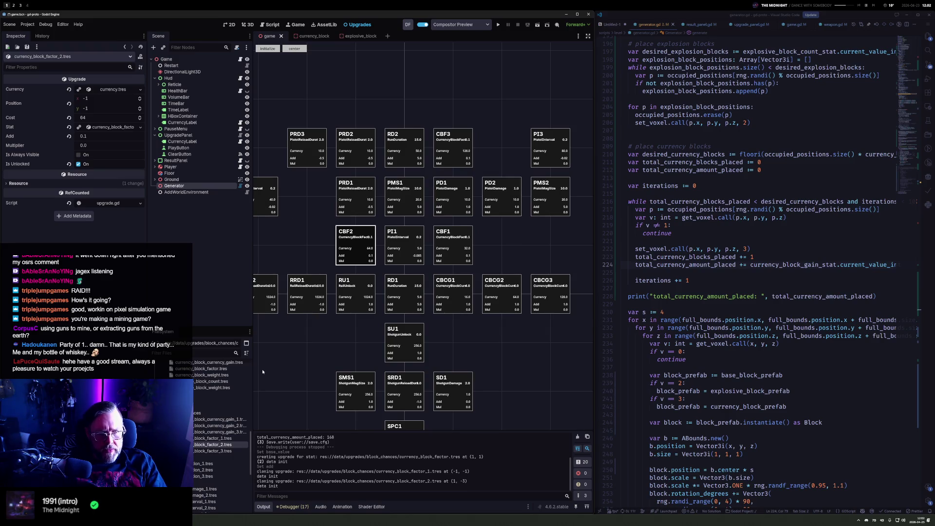
Add an EBC1 explosive block count upgrade to the graph and inspect its settings
drag(212, 381, 501, 244)
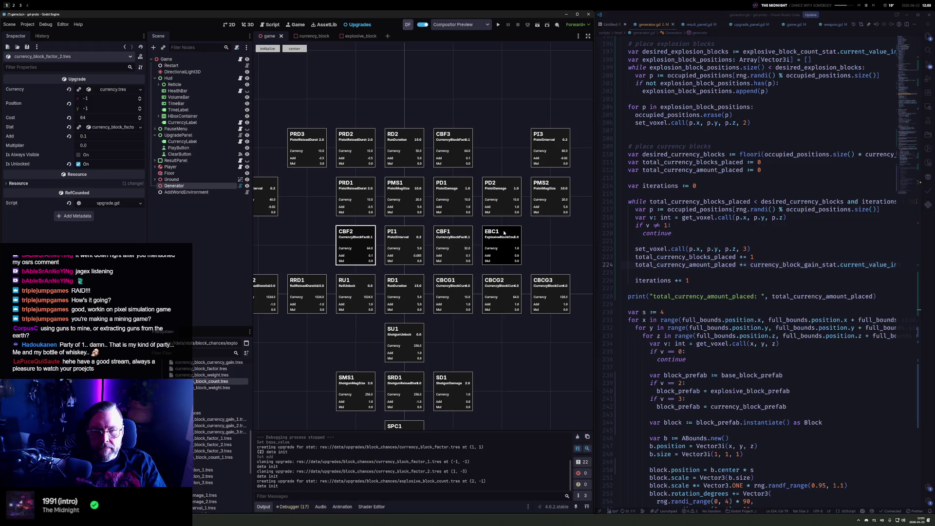
mouse_move(512, 251)
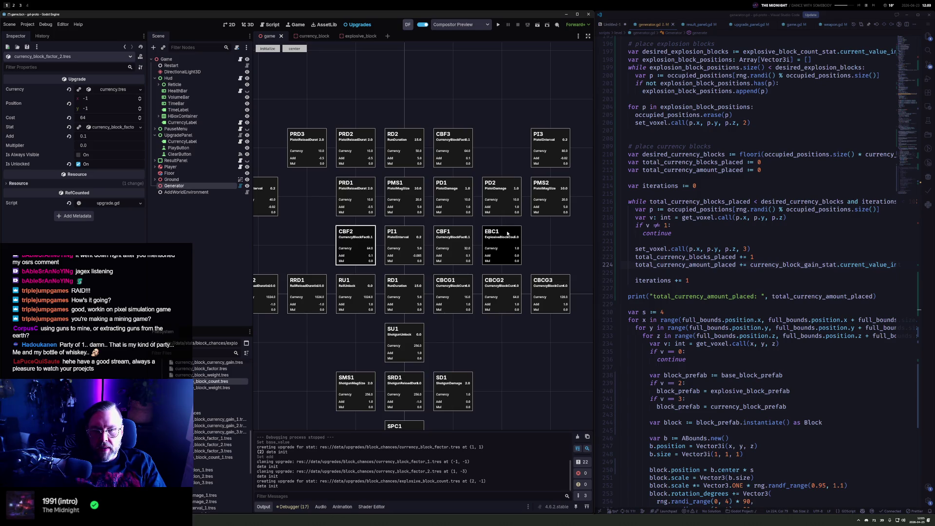
mouse_move(506, 233)
mouse_down()
mouse_move(311, 234)
mouse_move(525, 236)
mouse_up()
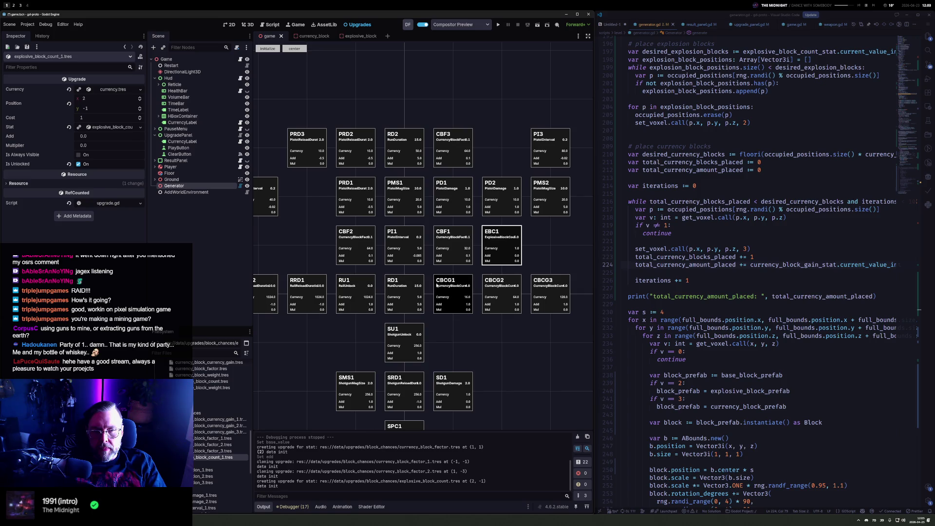
scroll(539, 314, left, 2)
scroll(540, 314, down, 1)
drag(559, 320, 527, 310)
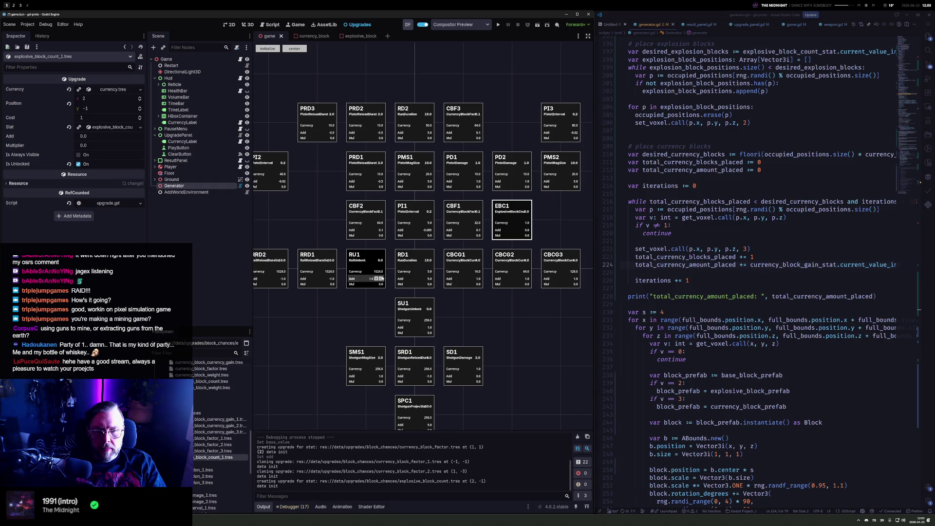
Move EBC1 into the empty slot and PI2 up one slot, then save and run with F5
click(367, 263)
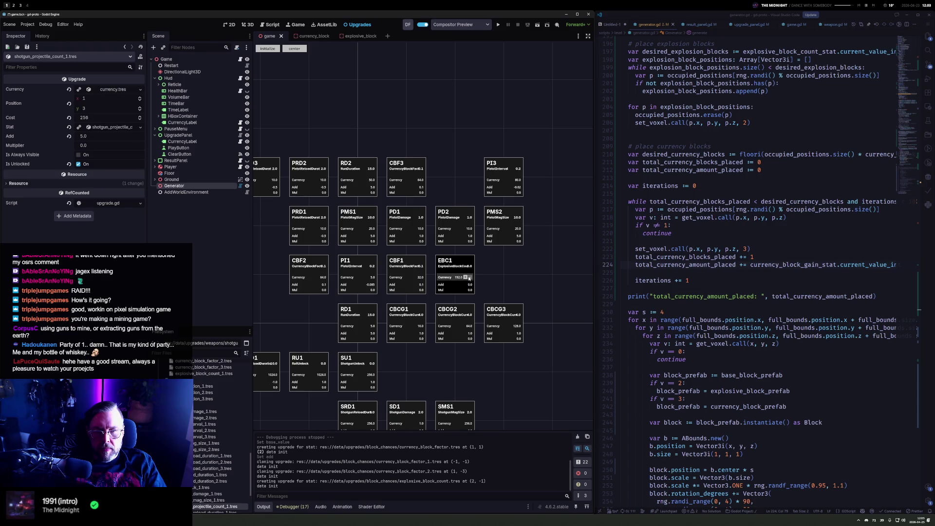
mouse_move(456, 262)
mouse_down()
mouse_move(435, 167)
mouse_move(347, 124)
mouse_move(347, 161)
mouse_move(280, 240)
mouse_move(274, 265)
mouse_move(307, 226)
mouse_move(351, 253)
mouse_move(444, 266)
mouse_move(262, 267)
mouse_up()
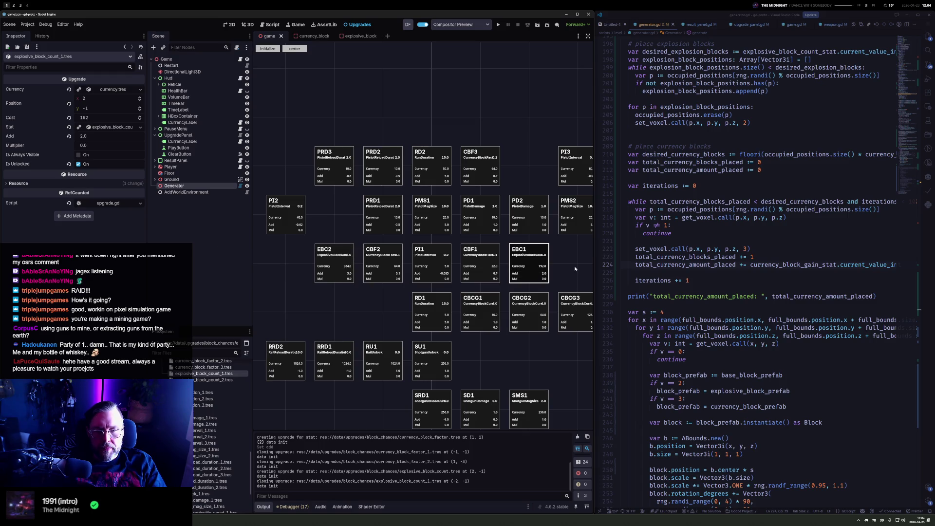
mouse_move(572, 266)
mouse_down()
mouse_move(500, 241)
mouse_move(552, 233)
mouse_up()
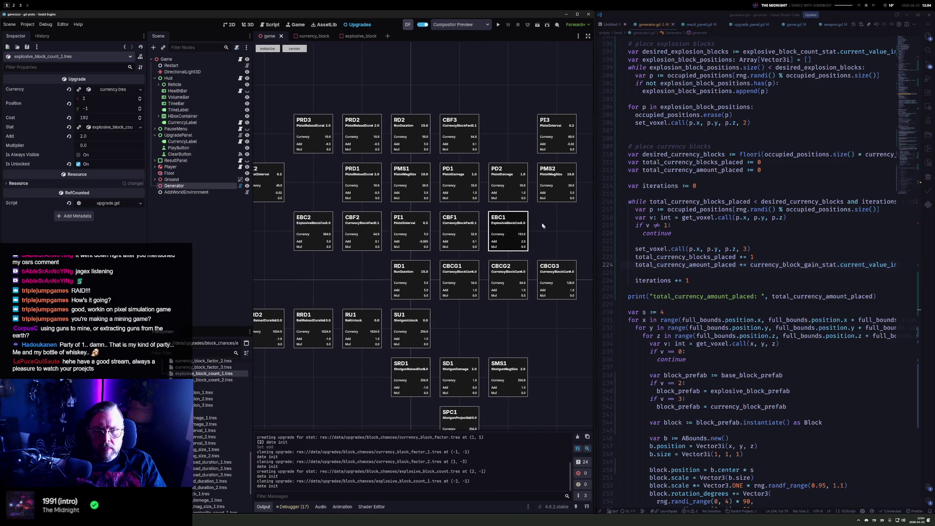
drag(442, 177, 504, 180)
drag(326, 185, 325, 136)
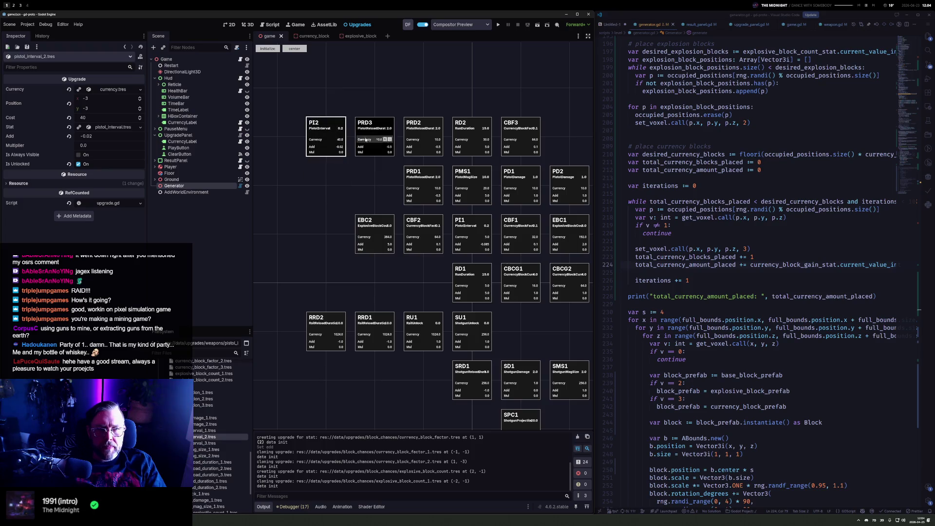
key(F5)
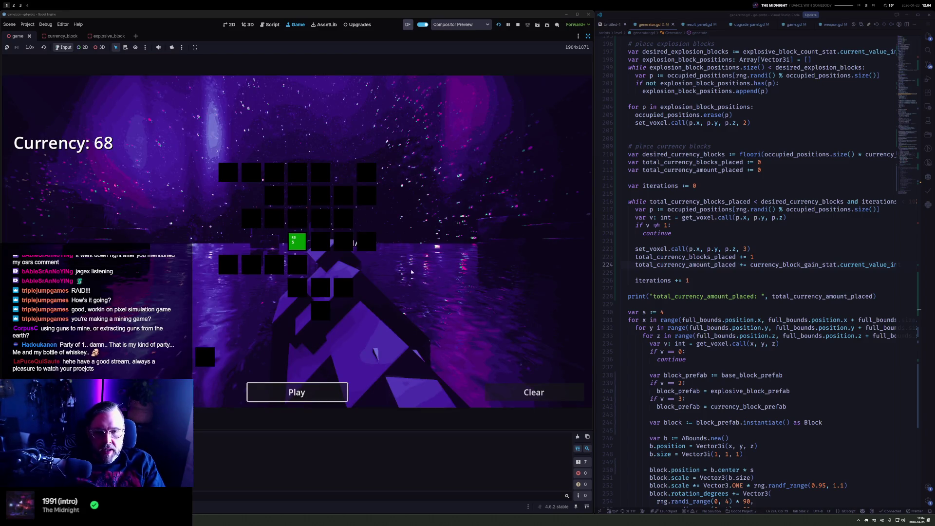
Buy the RD upgrade, reset bought upgrades and currency, and stop the game
click(297, 241)
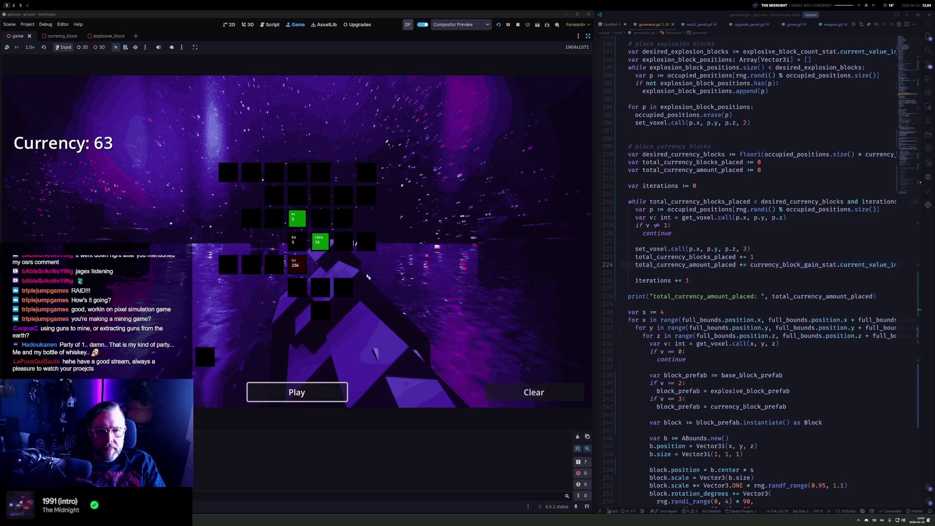
click(533, 392)
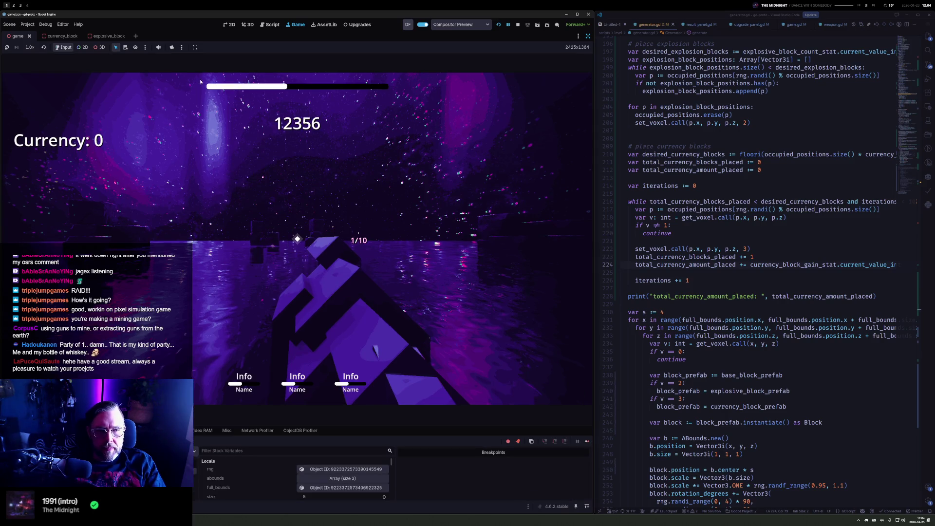
click(518, 24)
Load currency_block_factor.tres into the Generator's Currency Block Ratio Stat, then rerun and start a round
click(175, 186)
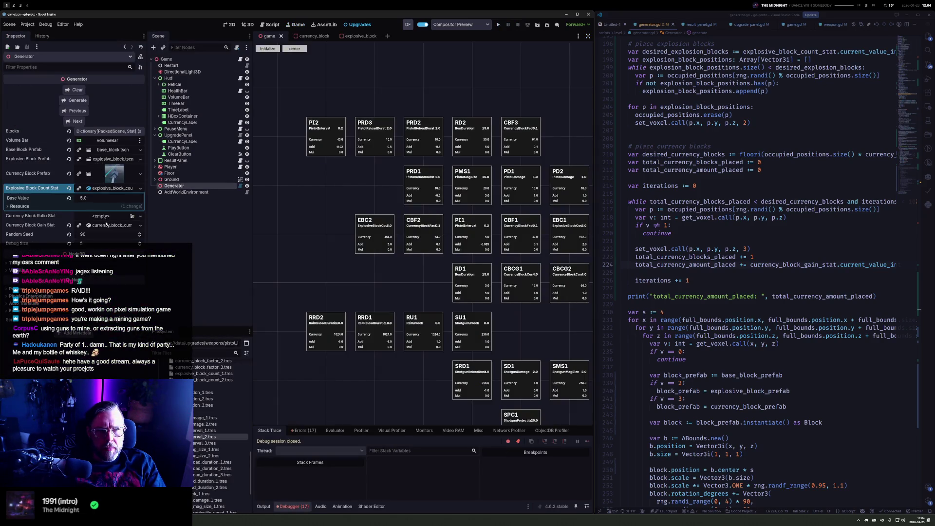
click(104, 217)
click(116, 242)
text(facto)
key(Return)
key(F5)
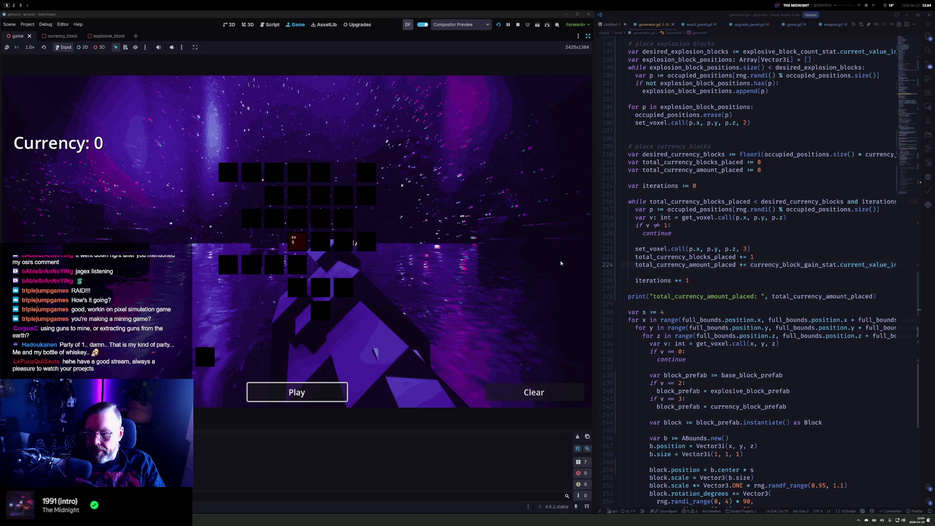
key(space)
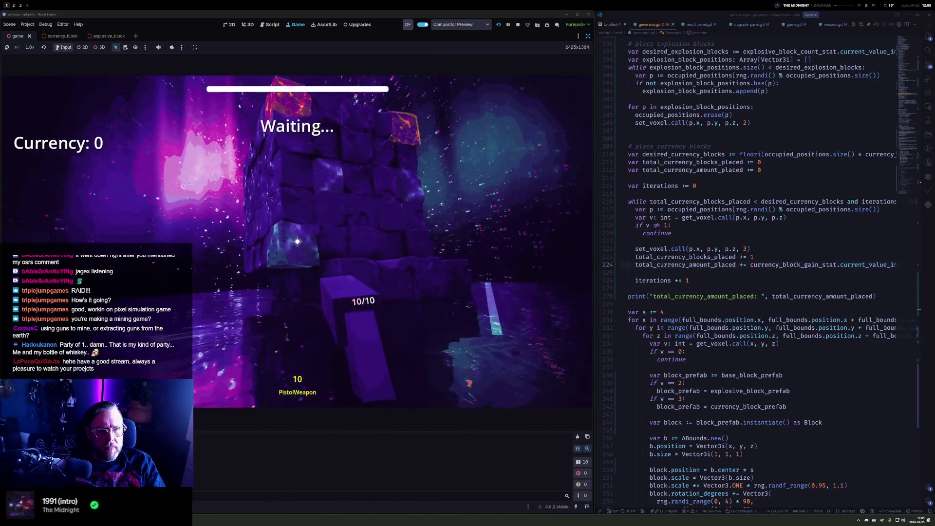
Shoot through the voxel tower, including a green currency block, reloading as needed
click(297, 241)
click(297, 242)
click(297, 242)
click(297, 241)
click(297, 241)
click(297, 241)
click(297, 242)
click(297, 241)
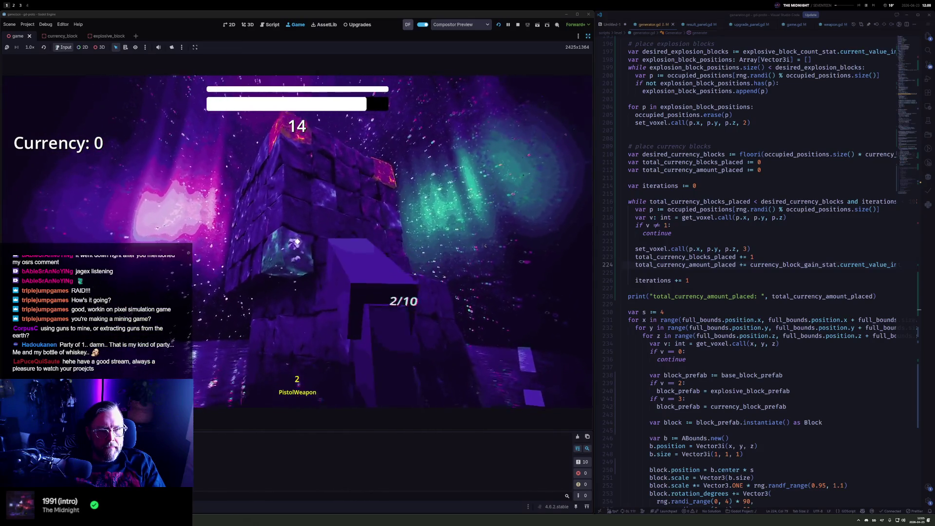
key(r)
click(297, 242)
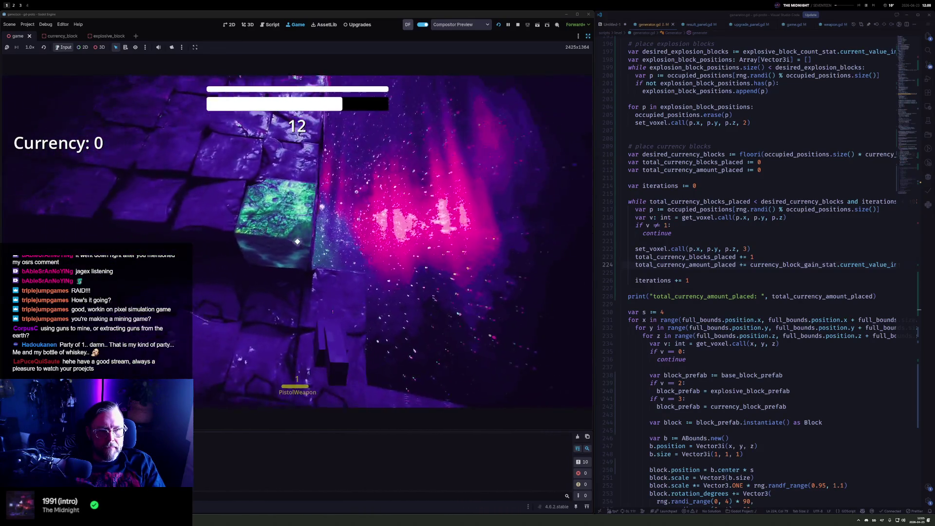
click(297, 242)
click(297, 241)
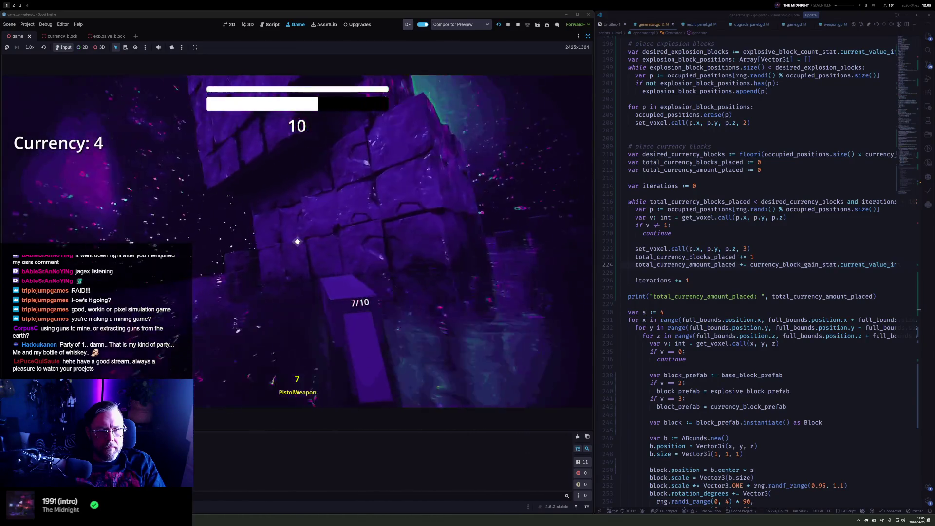
click(297, 241)
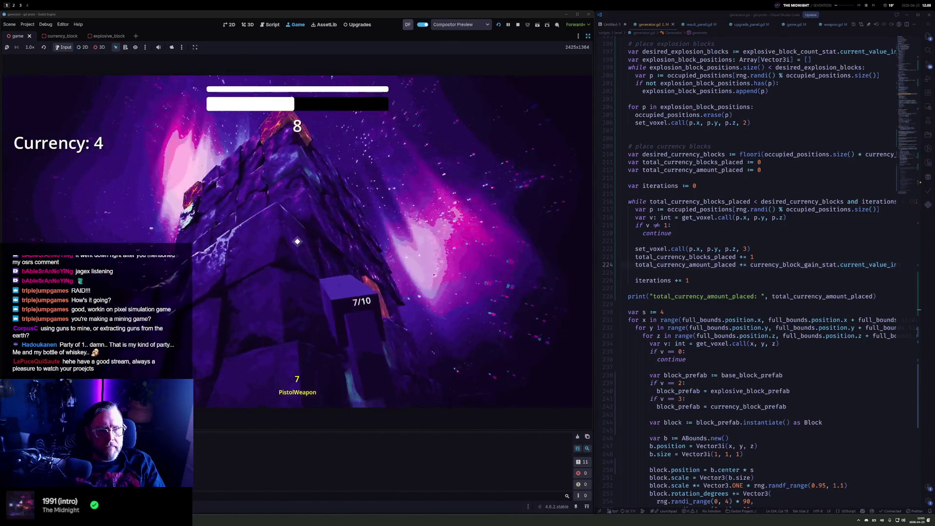
click(297, 242)
click(297, 241)
click(297, 242)
click(297, 242)
click(297, 241)
click(297, 241)
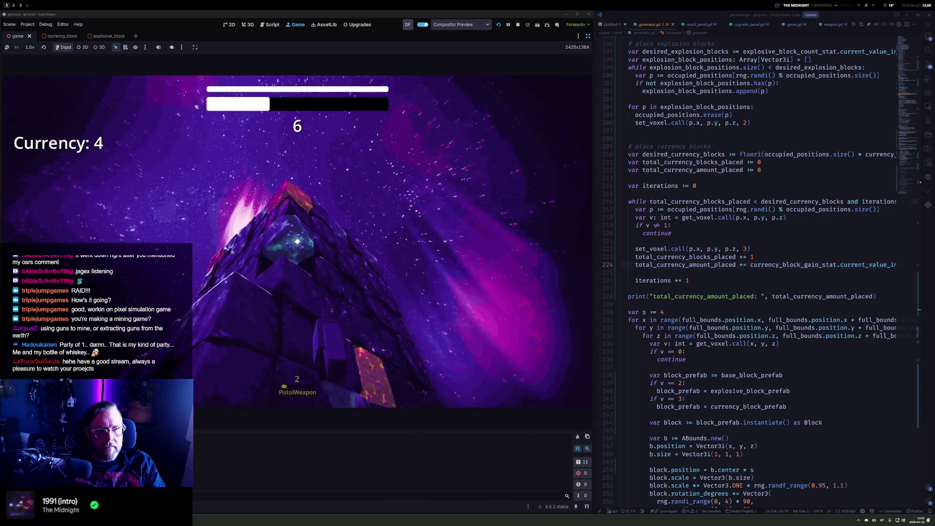
click(297, 242)
click(297, 241)
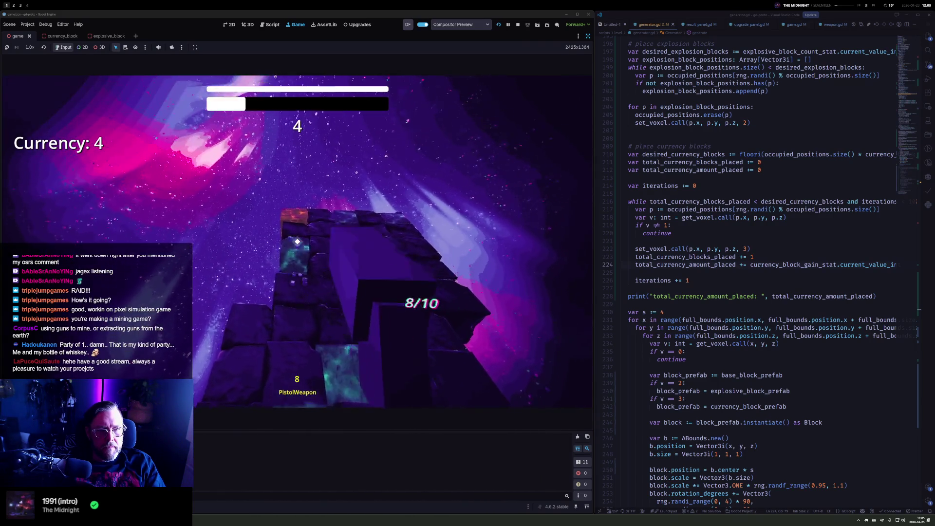
click(297, 242)
click(297, 241)
click(297, 241)
click(297, 242)
click(297, 242)
click(296, 241)
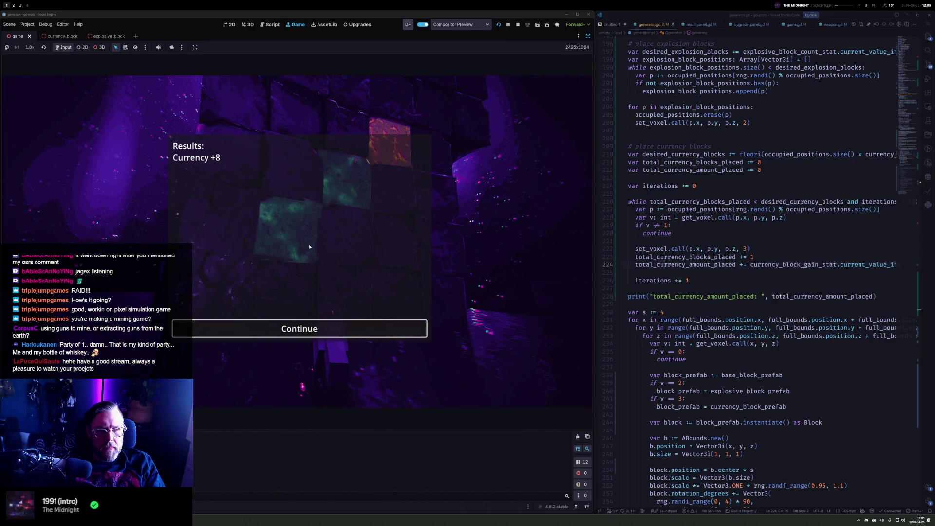
Dismiss the results, buy the RD upgrade, and start the next round
click(324, 327)
click(296, 241)
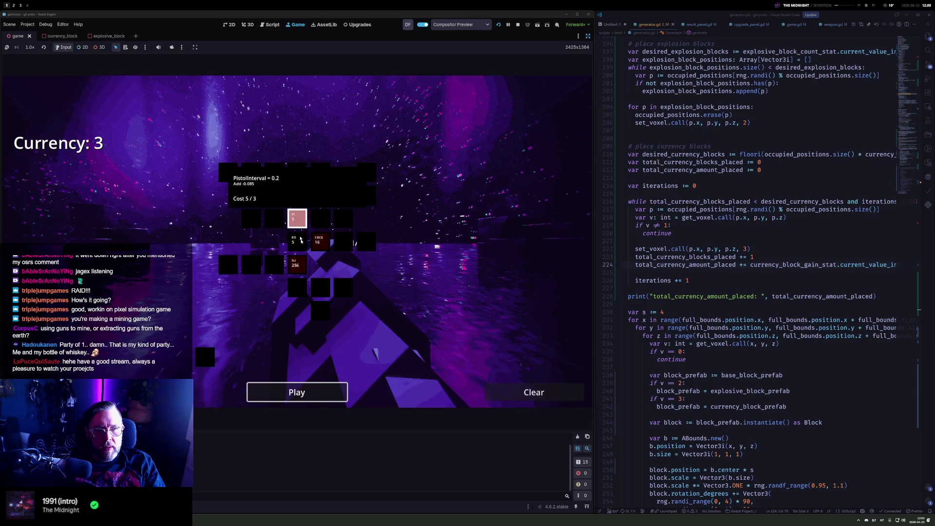
click(326, 391)
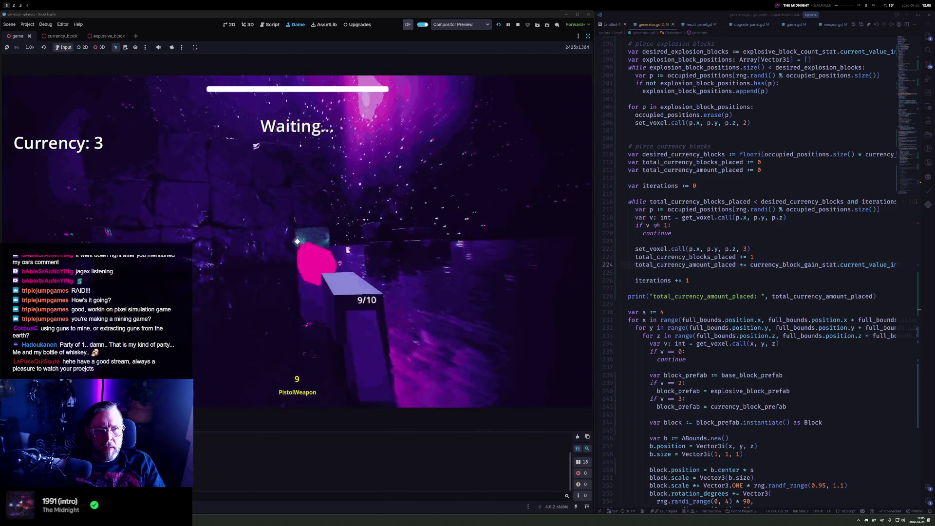
Mine along the wall, detonating an explosive block and breaking green currency blocks
click(297, 241)
click(297, 242)
click(297, 242)
click(297, 242)
click(297, 241)
click(297, 242)
click(297, 241)
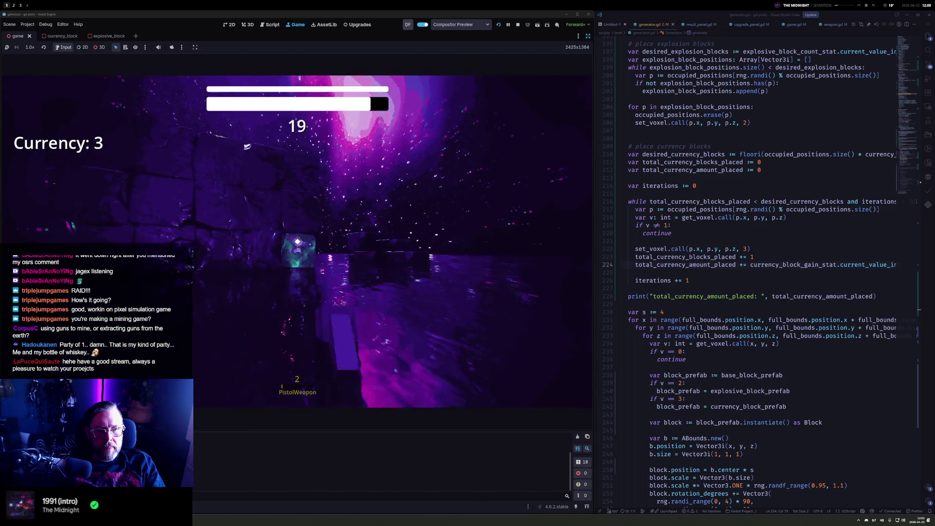
key(r)
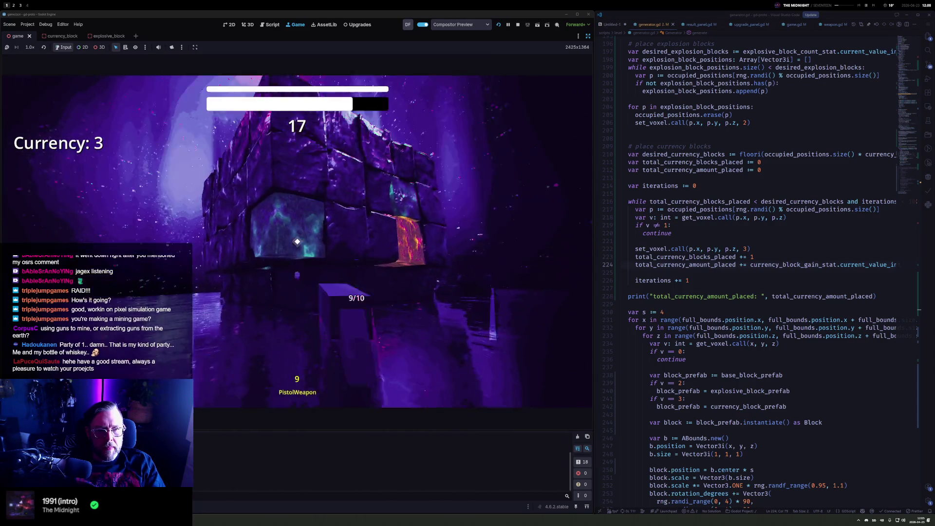
click(297, 242)
click(297, 242)
click(297, 242)
click(297, 242)
click(297, 241)
click(297, 242)
click(297, 242)
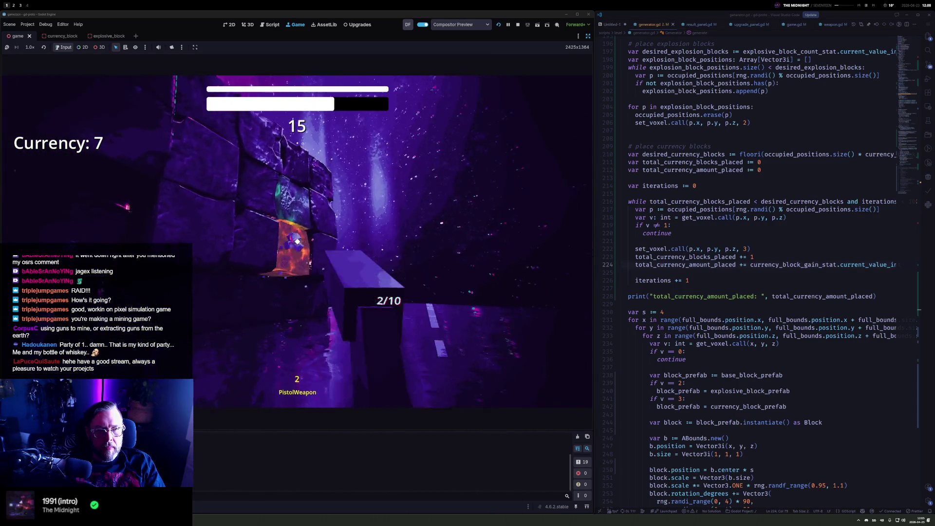
key(r)
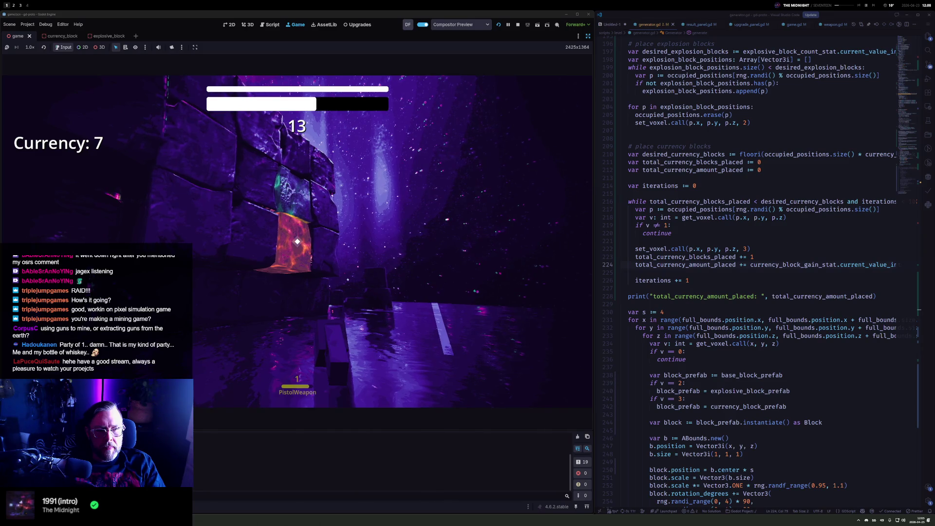
click(297, 241)
click(297, 242)
click(297, 241)
click(297, 241)
click(297, 242)
click(297, 242)
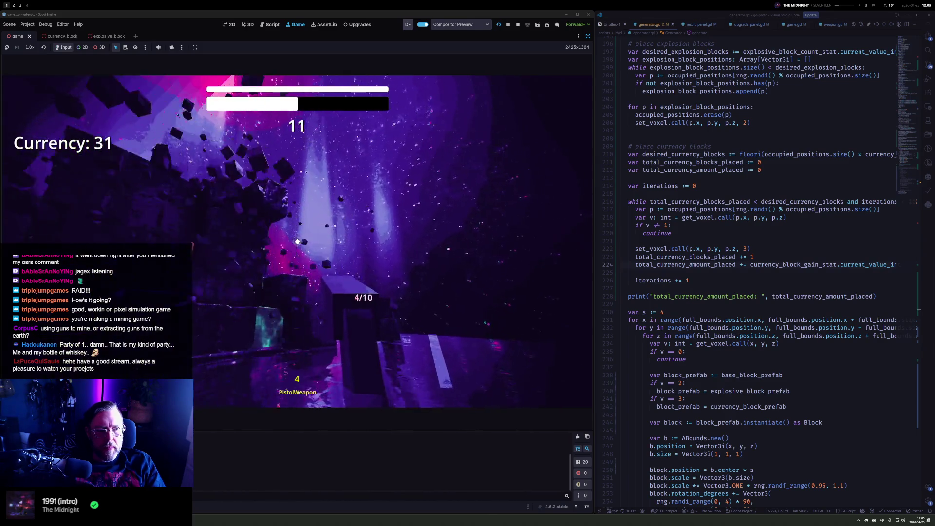
click(297, 241)
click(297, 241)
key(r)
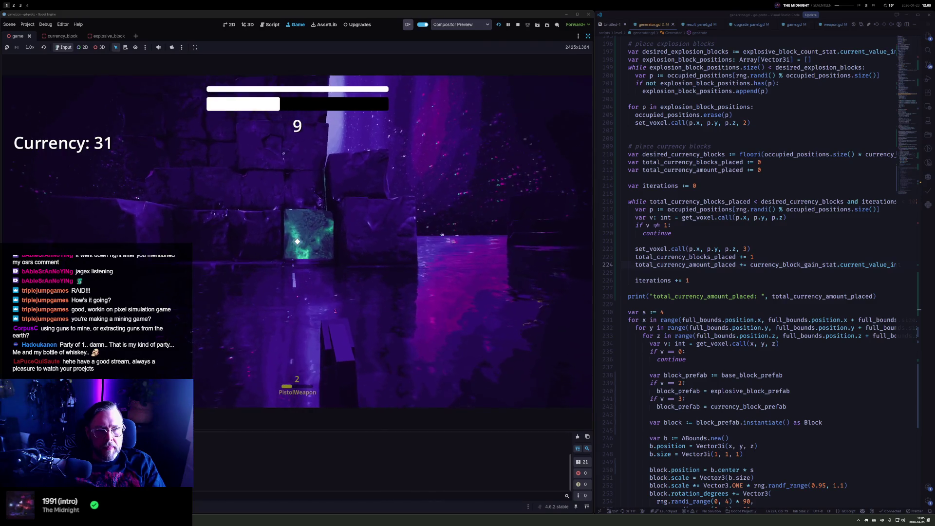
click(297, 242)
click(297, 241)
click(297, 241)
click(297, 241)
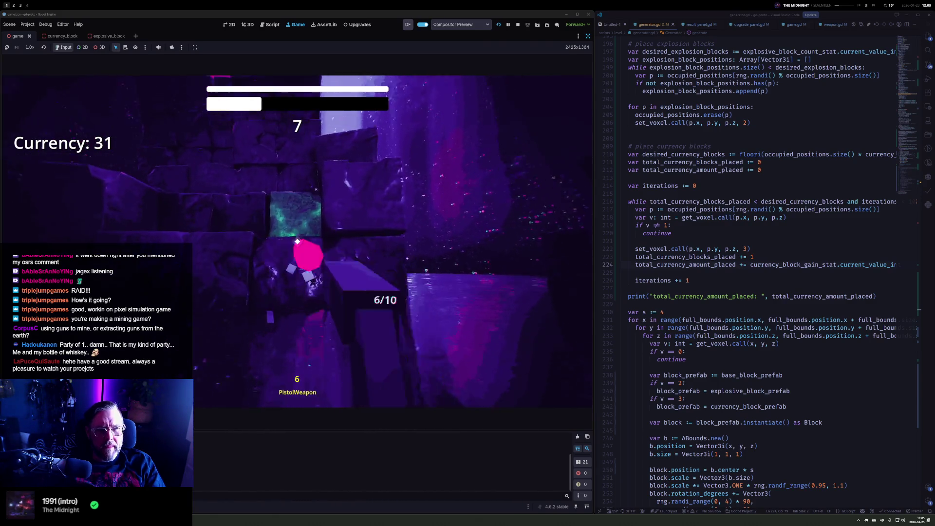
click(297, 241)
click(297, 242)
click(297, 241)
click(297, 241)
key(r)
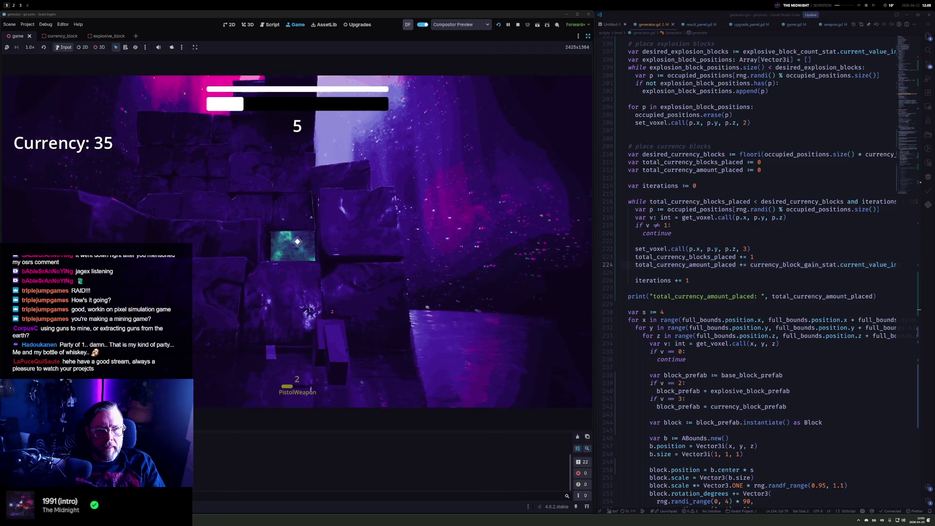
click(297, 242)
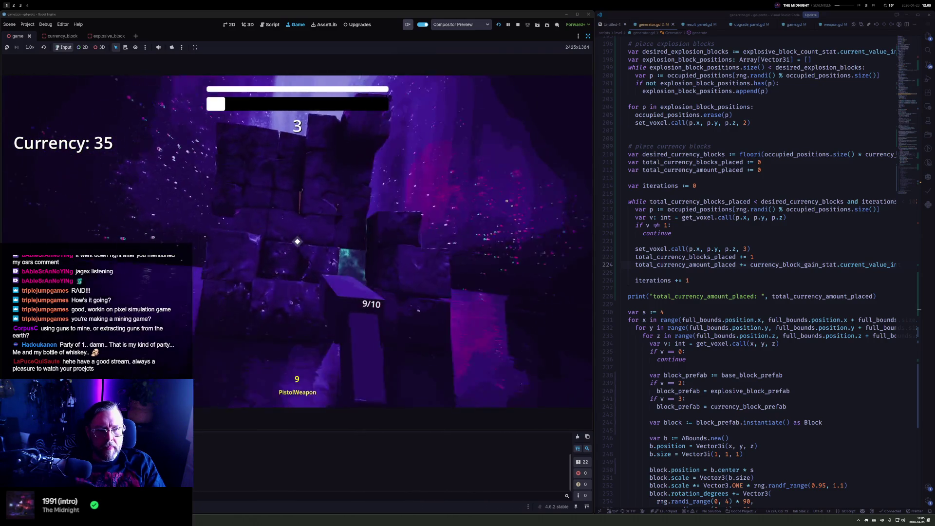
click(297, 242)
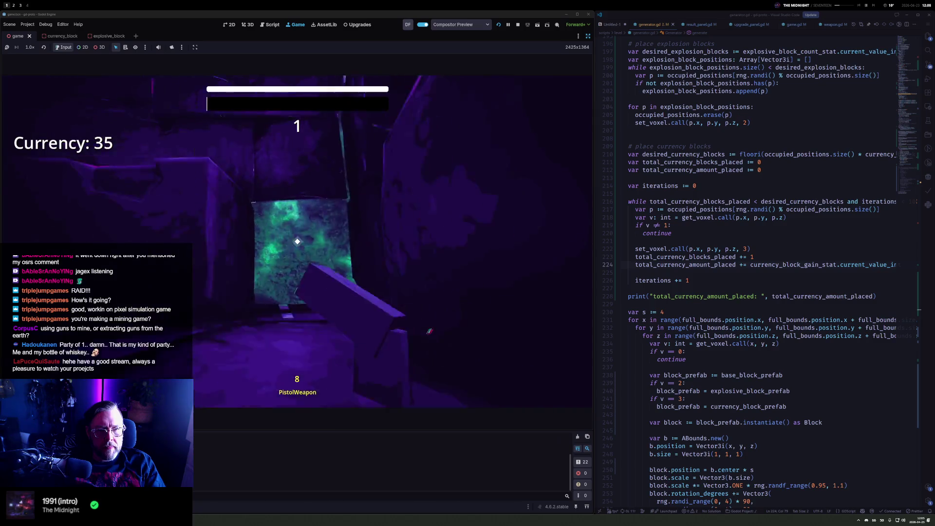
Dismiss the results, buy the currency block gain and pistol interval upgrades, and start a round
key(Return)
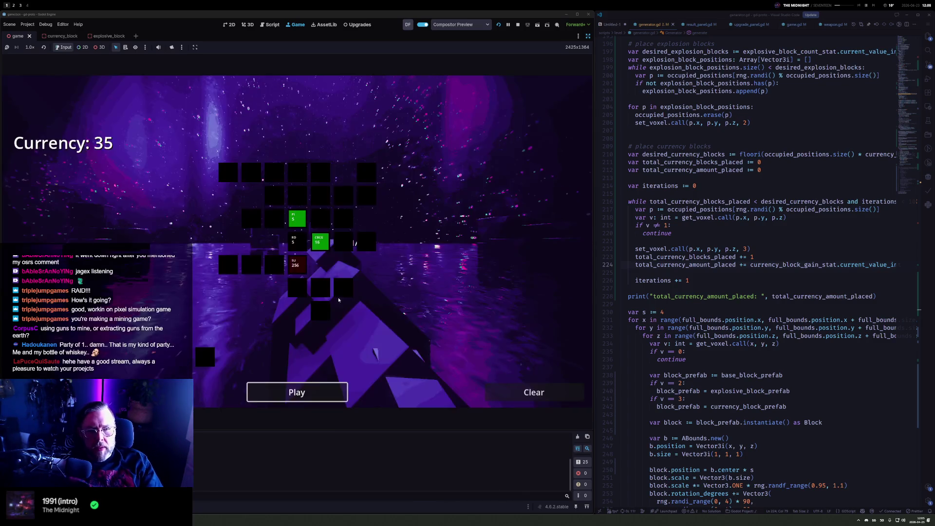
mouse_move(321, 242)
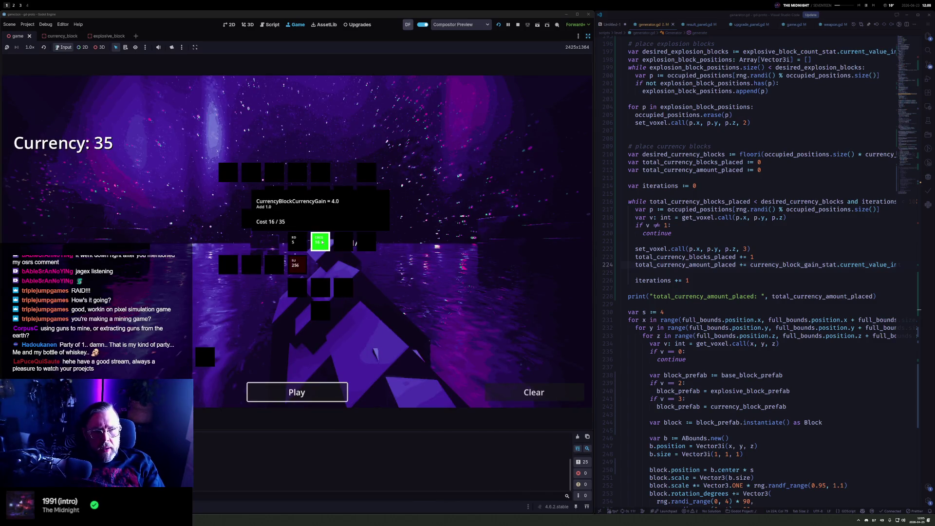
mouse_move(293, 218)
click(326, 243)
click(295, 218)
click(296, 392)
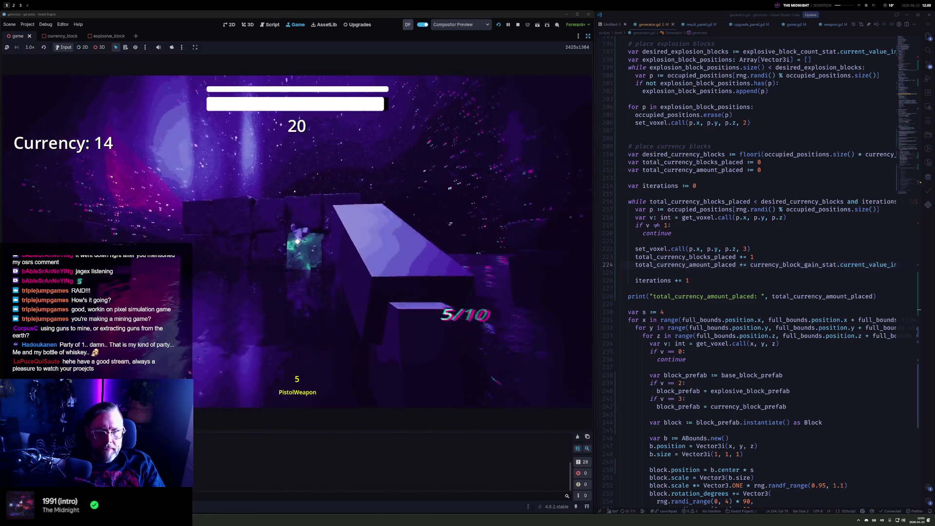
Shoot through the rock wall to expose and break currency blocks for a Currency +20 result
click(297, 241)
click(296, 241)
click(297, 241)
click(297, 241)
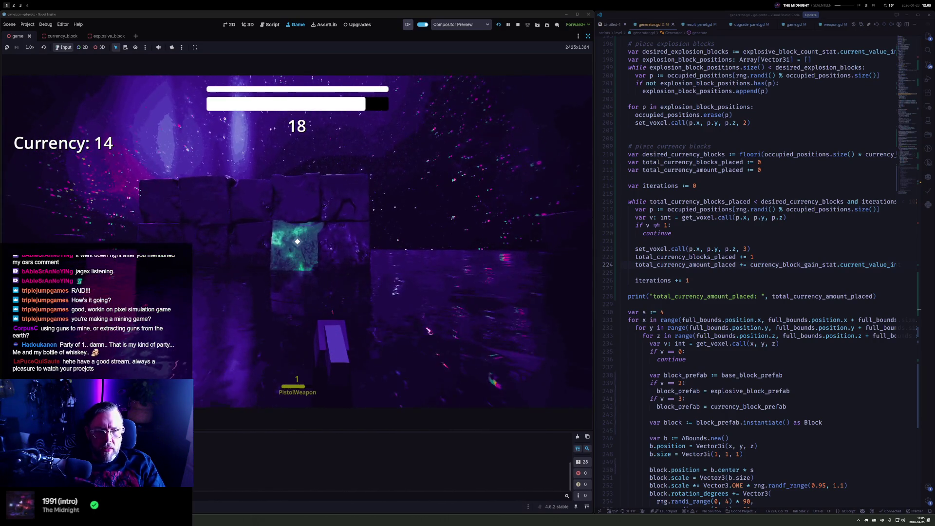
click(297, 241)
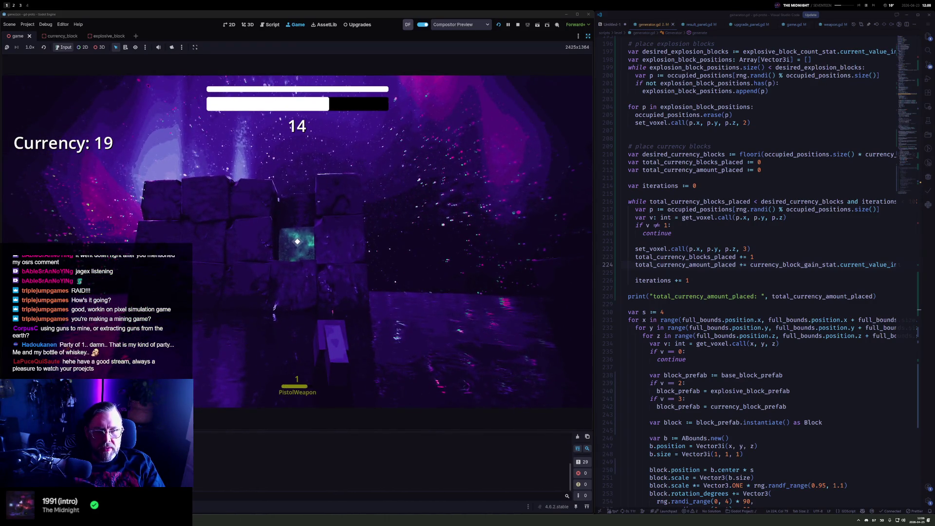
click(297, 241)
click(297, 242)
click(297, 242)
click(297, 242)
click(297, 242)
click(297, 242)
click(297, 242)
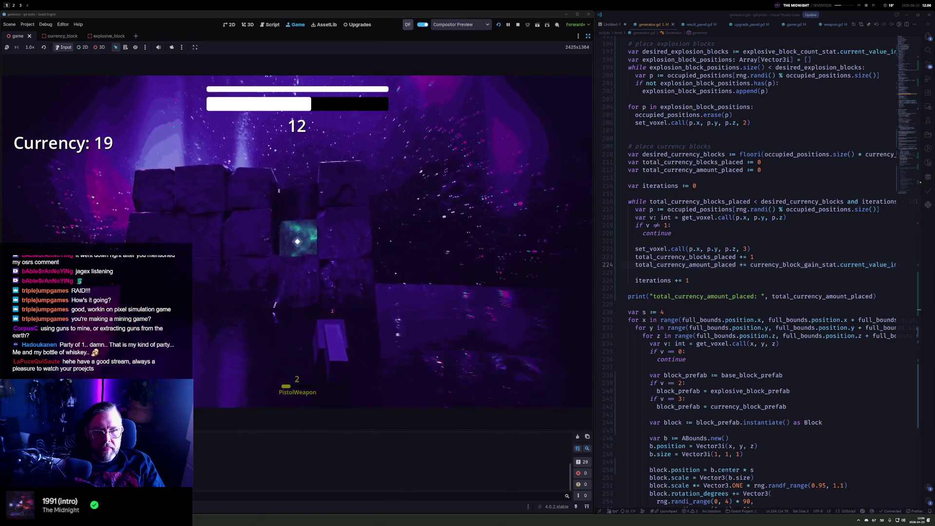
click(297, 242)
click(297, 241)
click(297, 242)
click(297, 241)
click(297, 241)
click(297, 241)
click(297, 241)
click(297, 242)
click(297, 242)
click(297, 242)
click(297, 242)
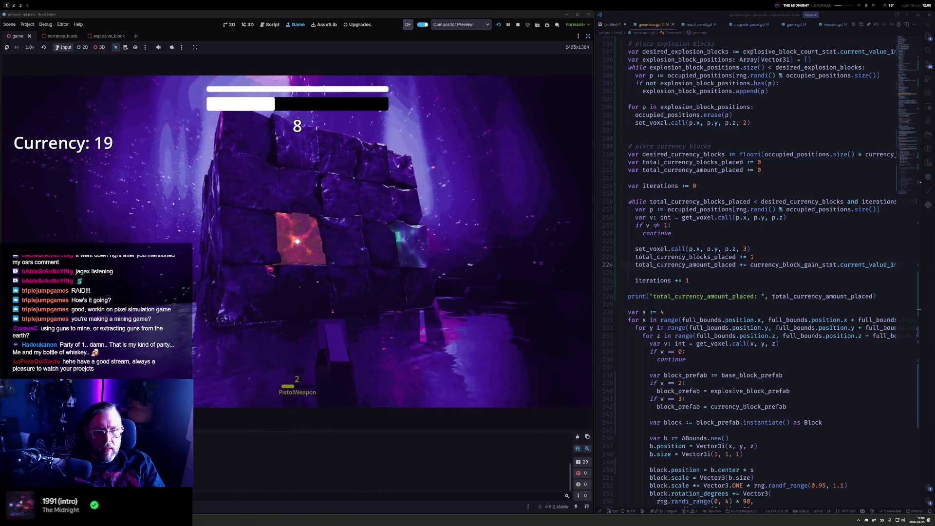
click(297, 241)
click(297, 241)
click(297, 242)
click(297, 242)
click(297, 241)
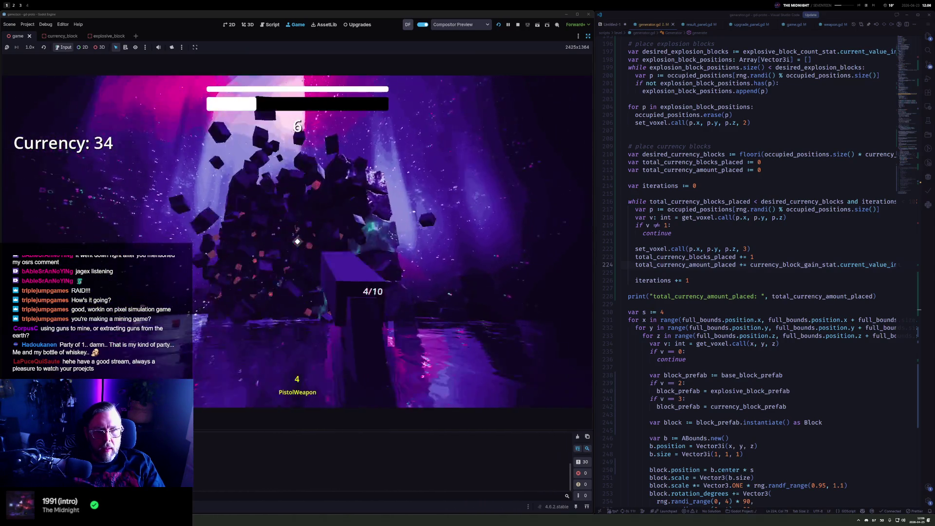
click(297, 242)
click(297, 241)
click(297, 242)
click(296, 242)
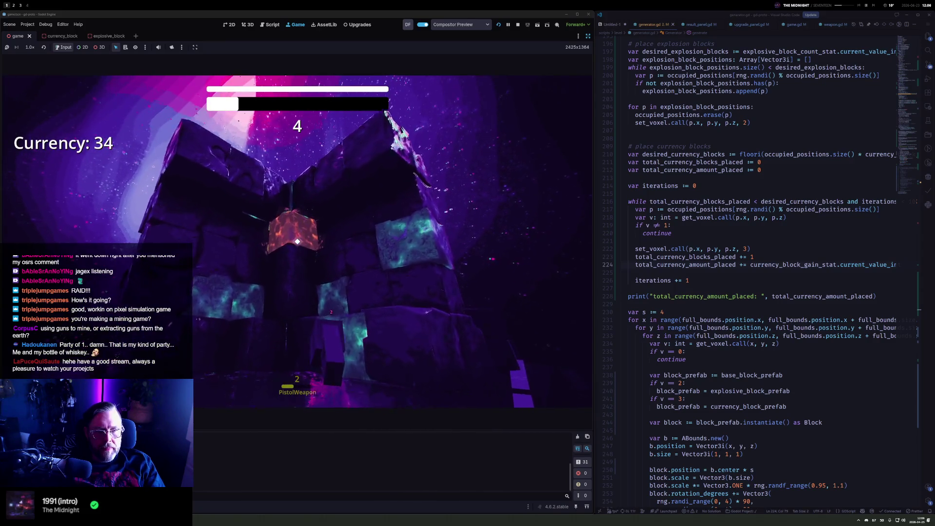
click(297, 241)
click(297, 241)
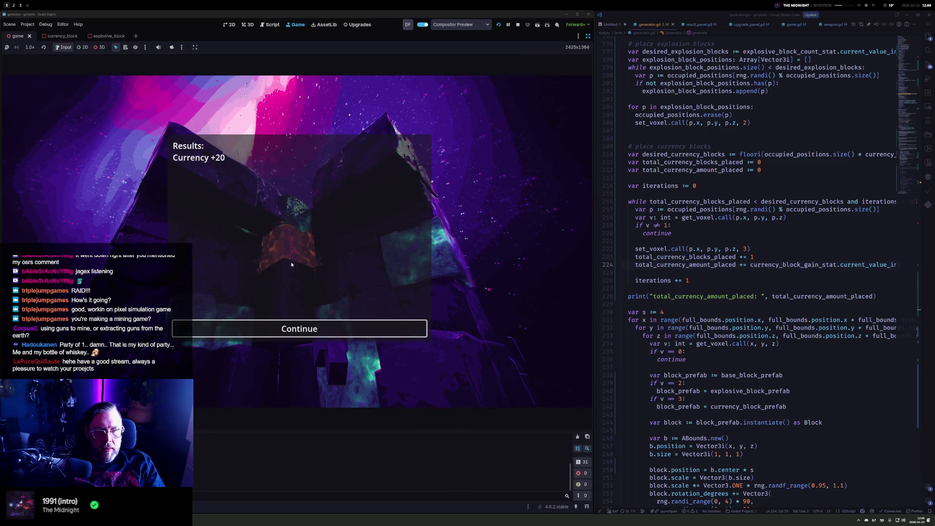
Play another round shooting teal currency and magenta blocks until time ends, reaching Currency 49
key(Return)
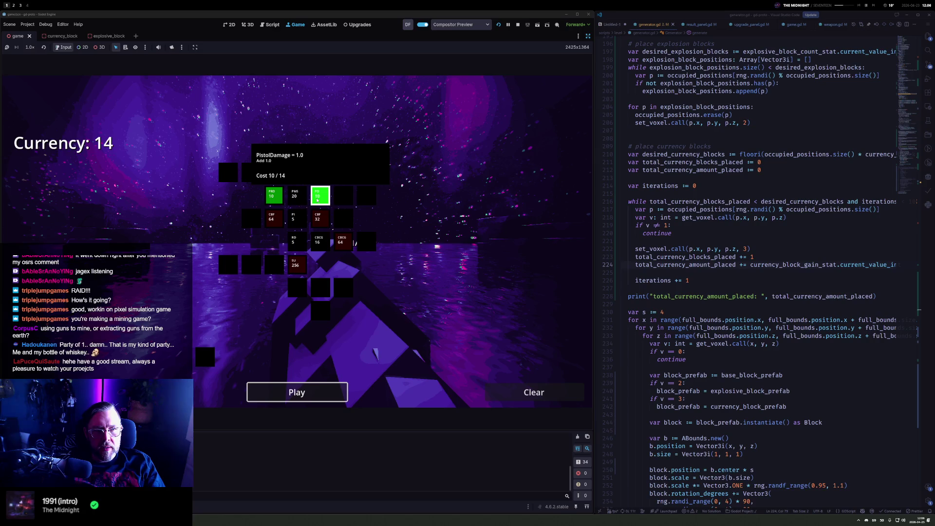
click(296, 392)
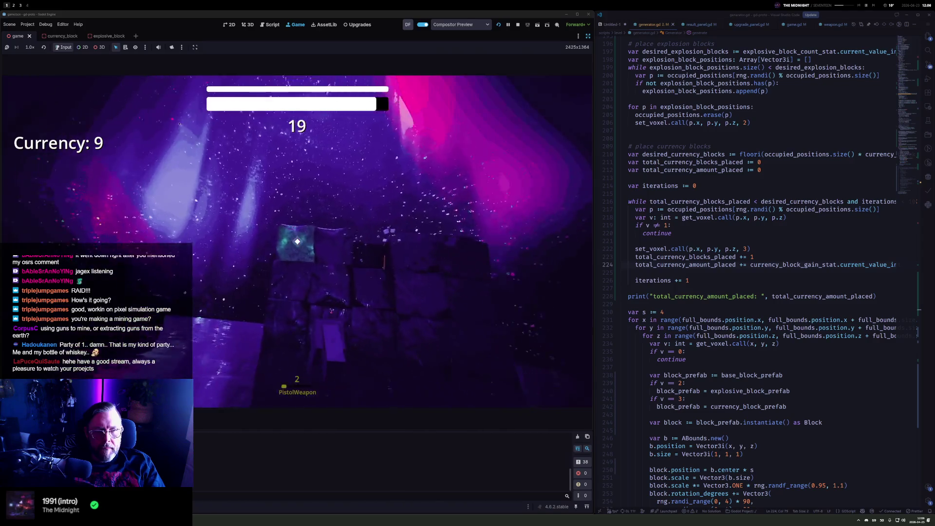
click(297, 241)
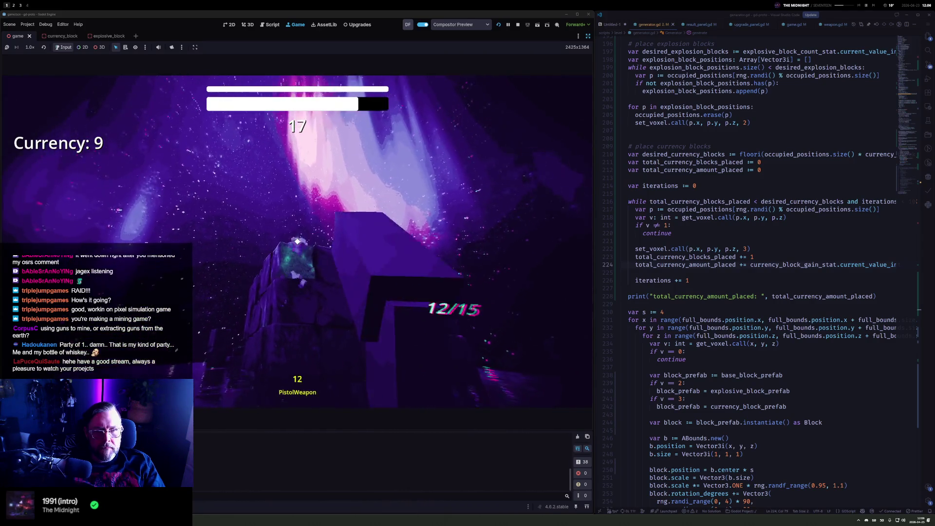
click(297, 241)
click(297, 241)
click(297, 241)
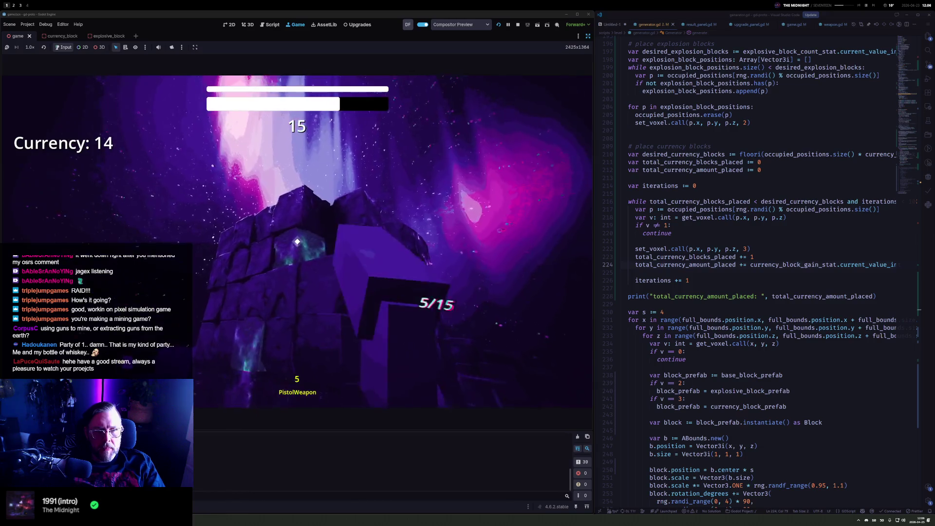
click(297, 241)
click(297, 241)
click(297, 241)
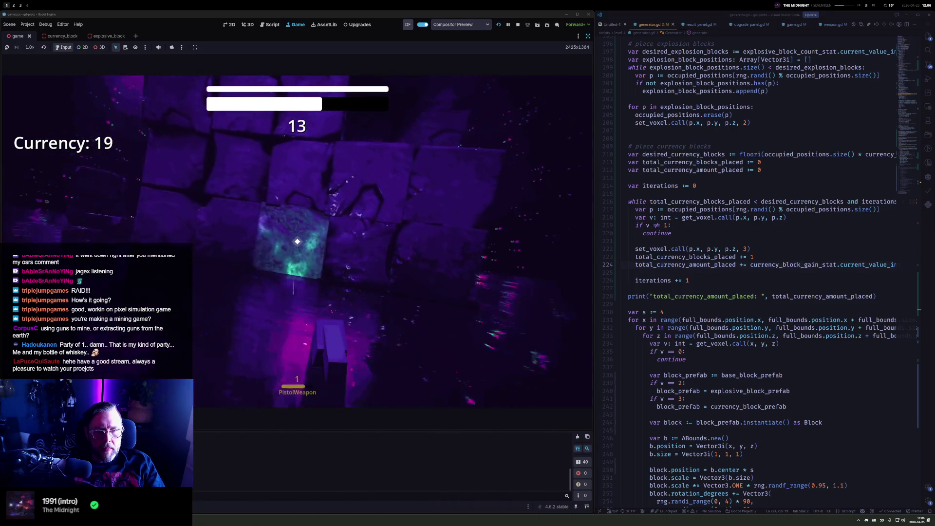
key(r)
click(297, 241)
click(296, 241)
click(297, 241)
click(297, 241)
click(297, 241)
click(297, 241)
click(297, 241)
click(297, 241)
click(297, 241)
key(r)
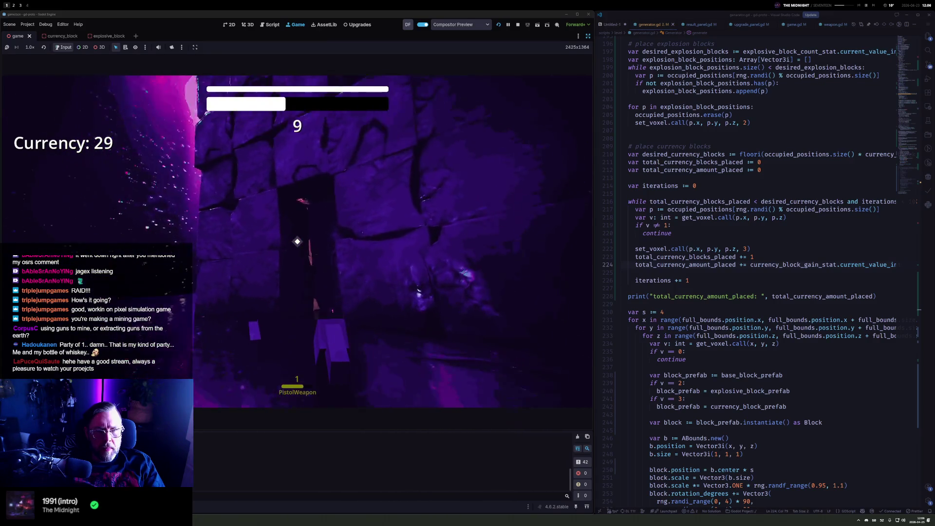
click(297, 241)
click(297, 241)
click(296, 241)
click(297, 241)
click(297, 241)
click(297, 240)
click(297, 241)
click(297, 241)
click(297, 241)
click(297, 241)
key(r)
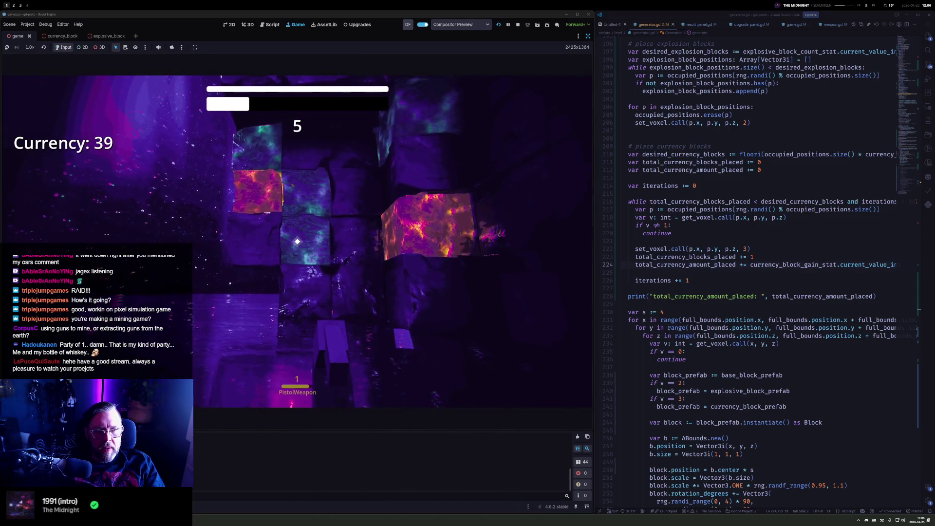
click(297, 241)
click(297, 241)
click(297, 241)
click(297, 241)
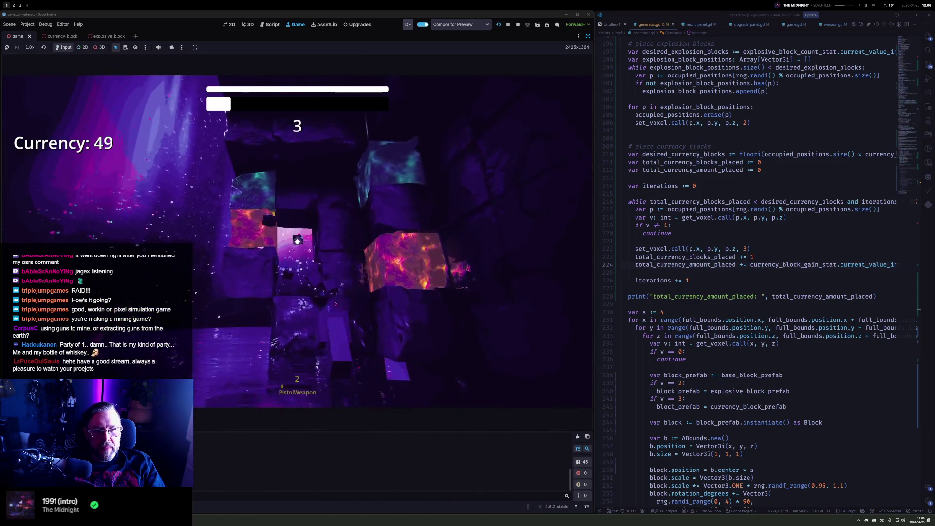
click(297, 241)
click(297, 241)
click(297, 241)
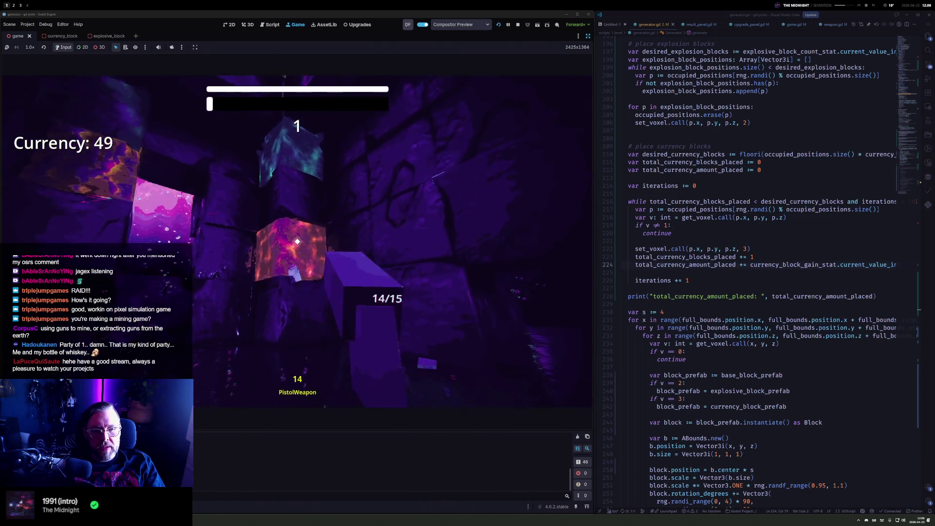
key(r)
click(297, 241)
click(299, 328)
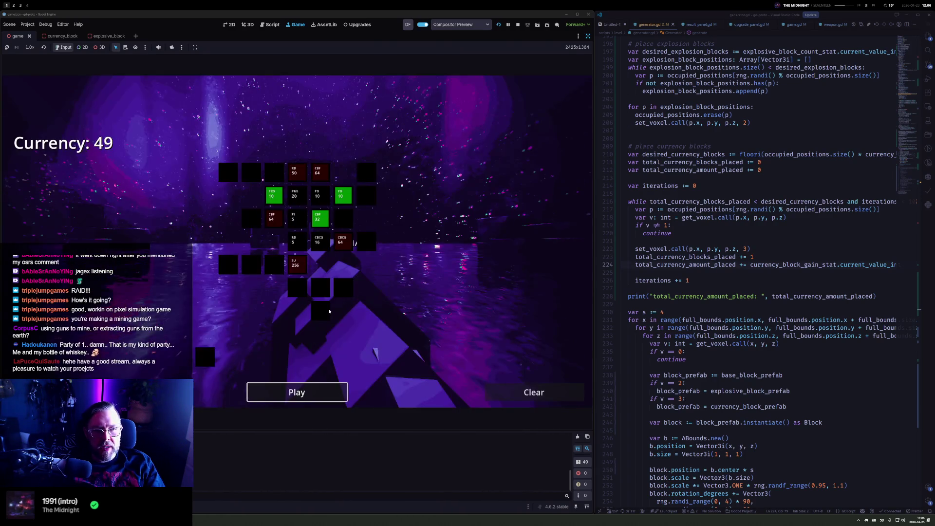
Stop the game and clone the EBC1 explosive block count upgrade one cell right
click(519, 25)
scroll(487, 282, right, 3)
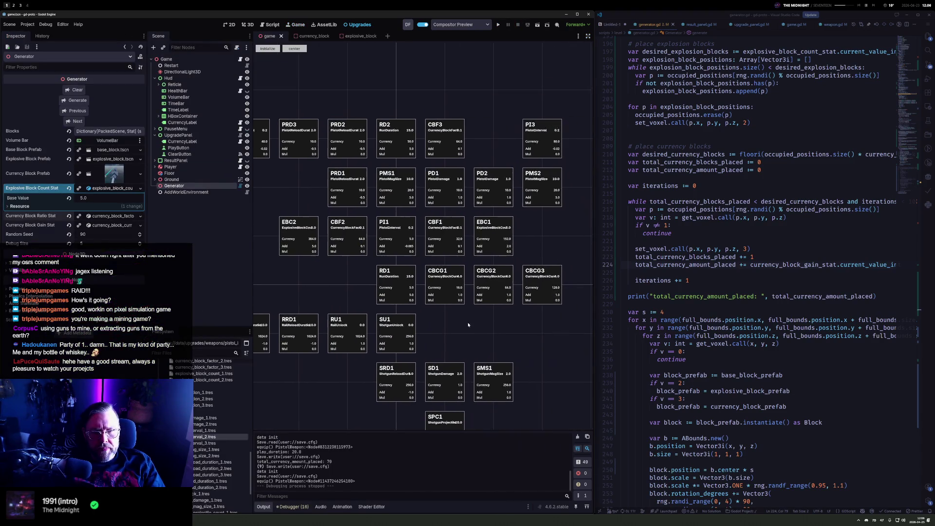
click(491, 227)
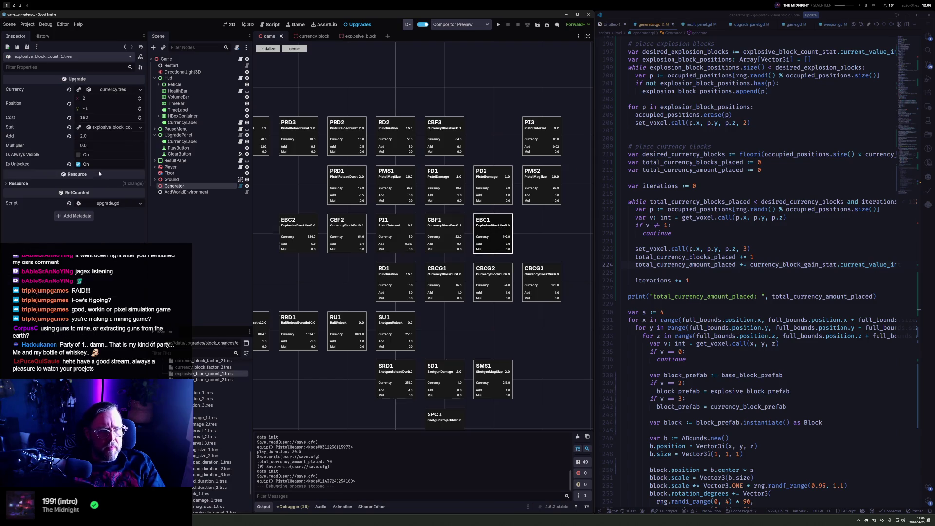
click(108, 127)
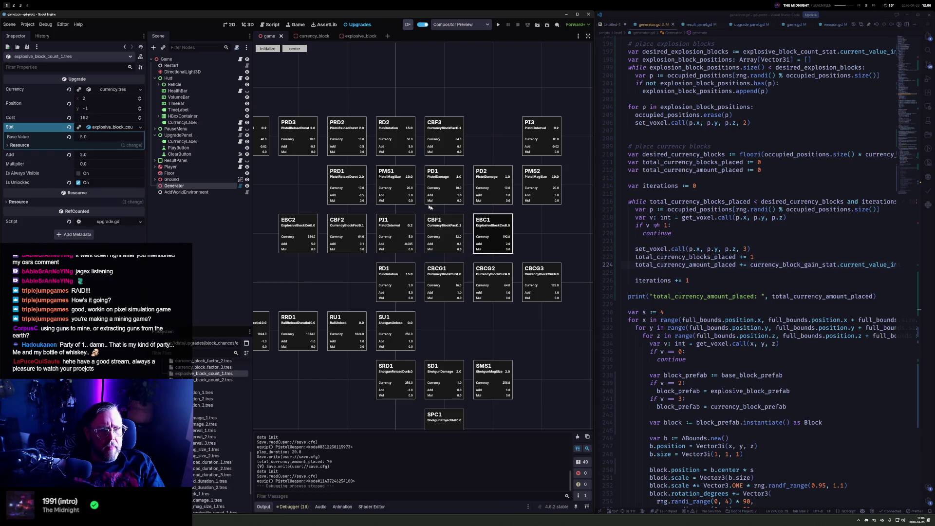
ctrl+click(490, 227)
mouse_move(489, 227)
mouse_down()
mouse_move(440, 227)
mouse_move(554, 236)
mouse_up()
Delete the extra explosive_block_count_3.tres upgrade file
click(495, 225)
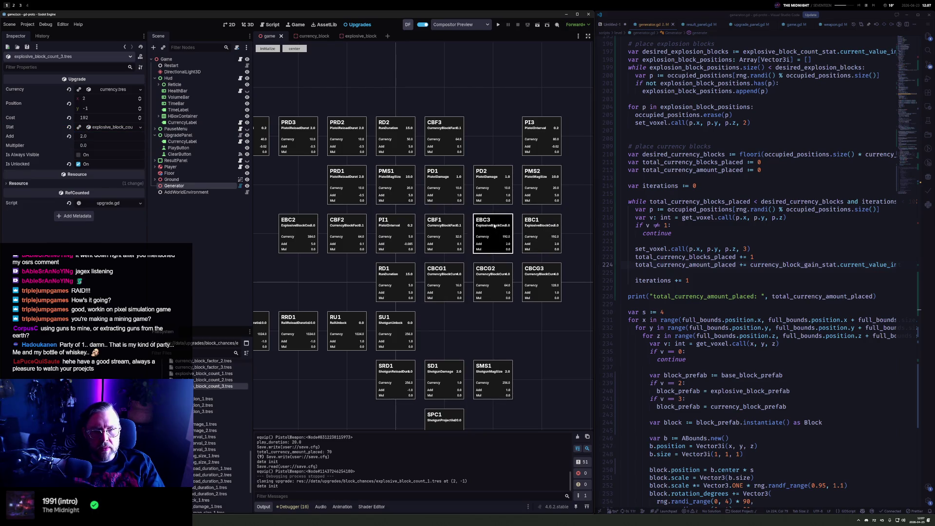
click(228, 386)
key(Delete)
key(Return)
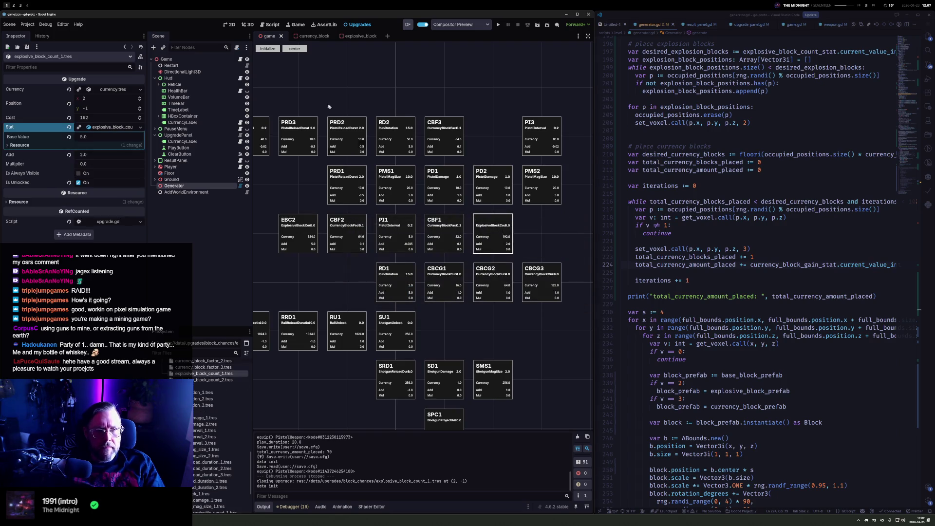
Re-initialize the upgrade tree, inspect the explosive block count stat, and relaunch the game
click(270, 49)
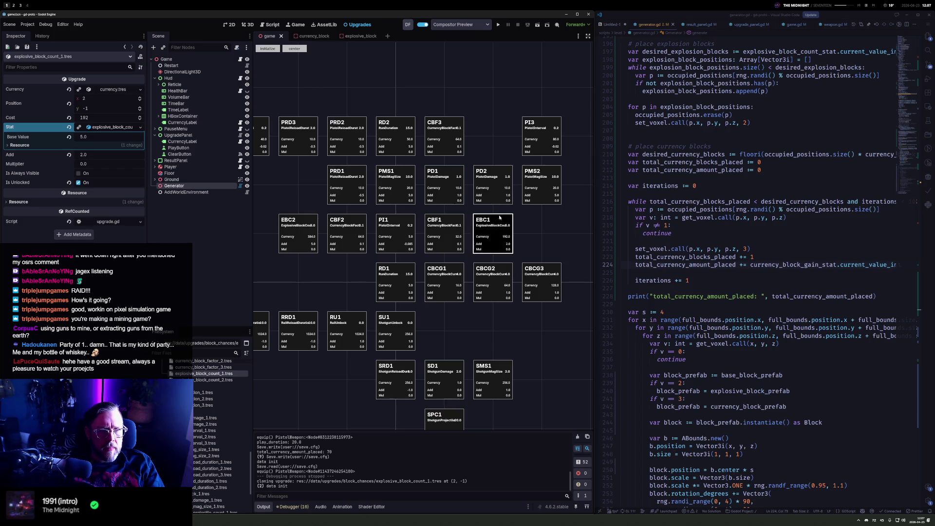
click(112, 126)
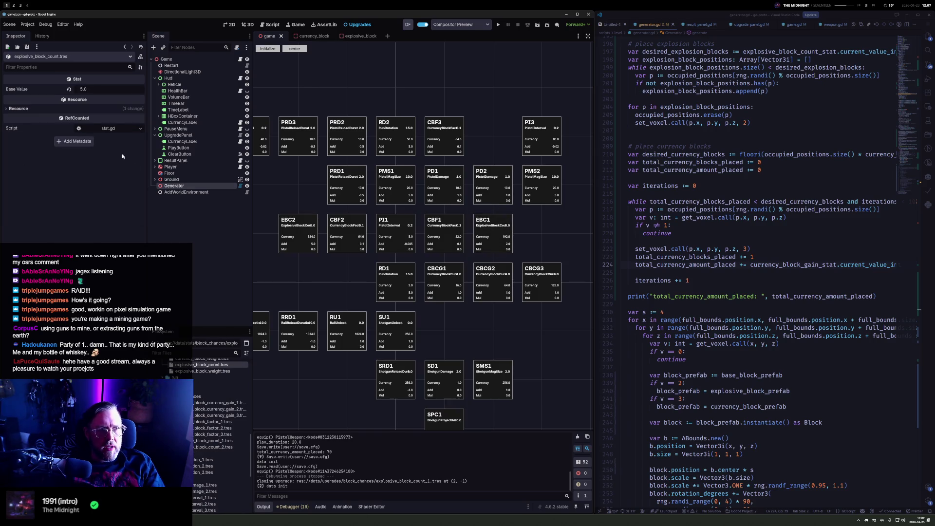
key(F5)
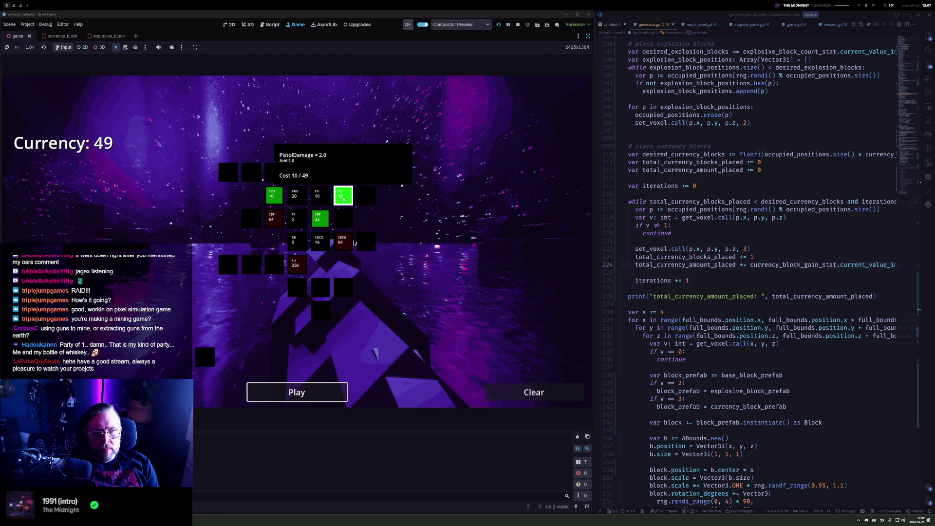
Buy the pistol damage and PMS upgrades and start the next mining run
click(343, 198)
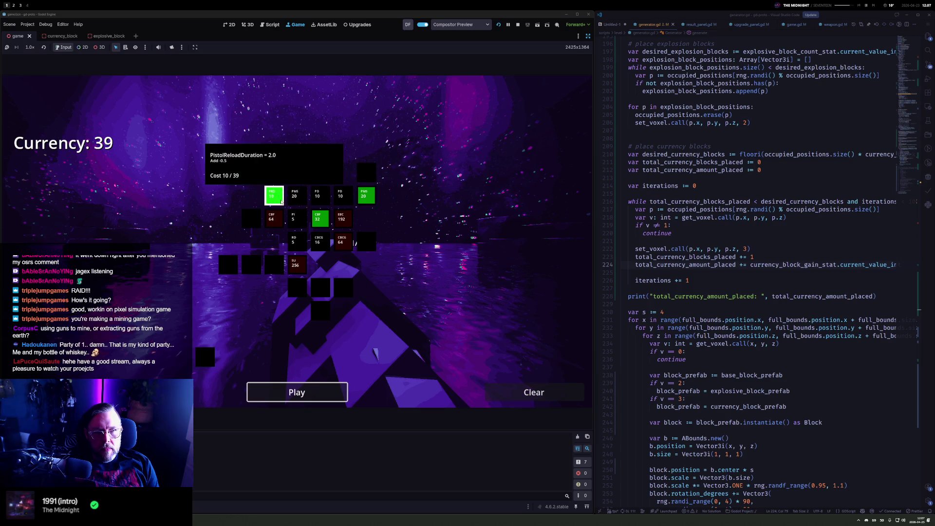
click(366, 195)
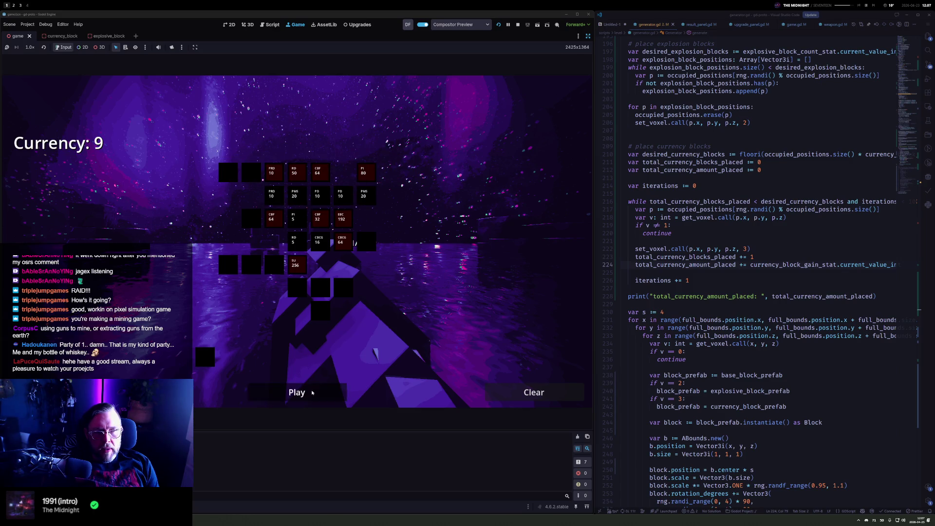
click(304, 392)
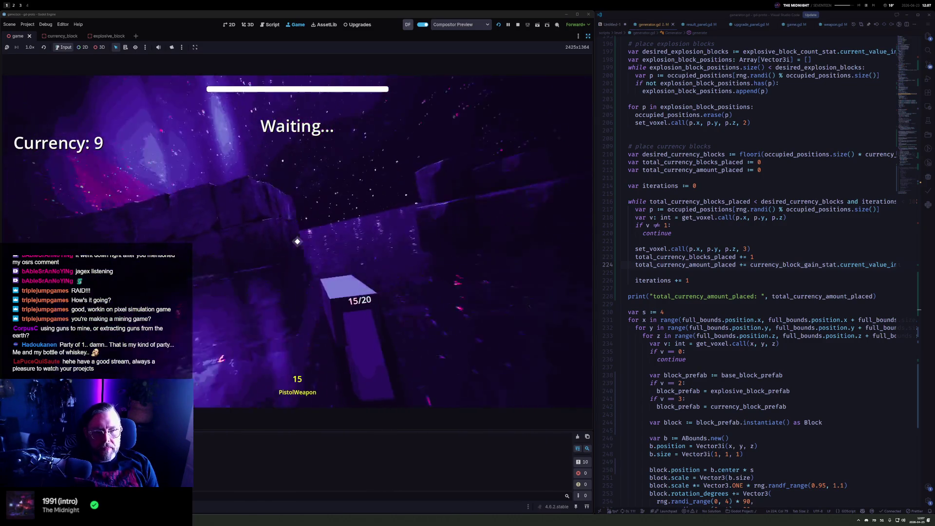
Shoot blocks until the timer expires, then dismiss the Currency +50 results
click(297, 241)
click(297, 242)
click(297, 242)
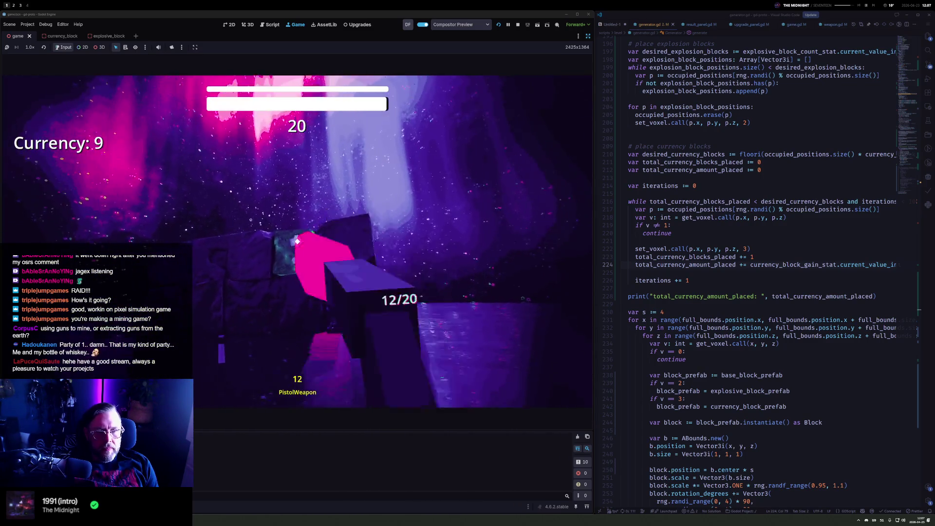
click(297, 241)
click(297, 241)
click(297, 241)
click(297, 241)
click(297, 242)
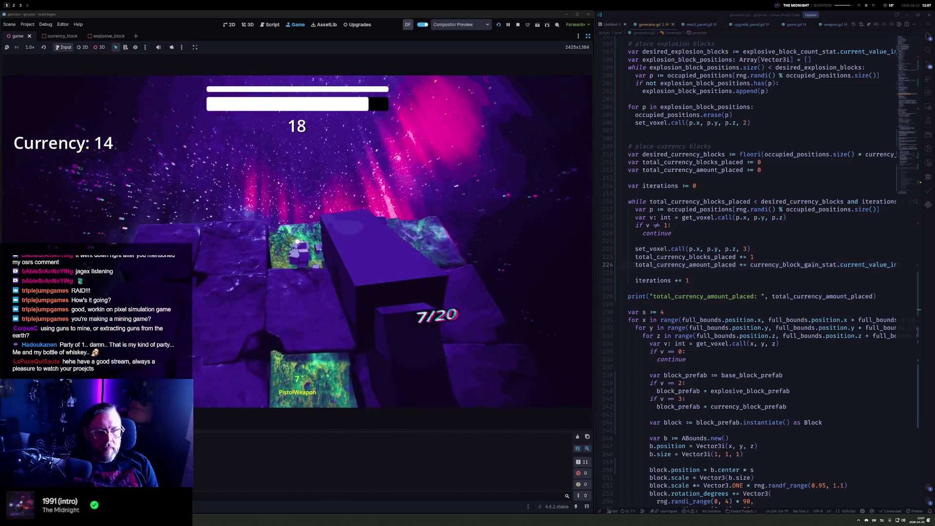
click(297, 241)
click(296, 241)
click(297, 241)
click(297, 241)
click(297, 242)
click(297, 242)
click(297, 242)
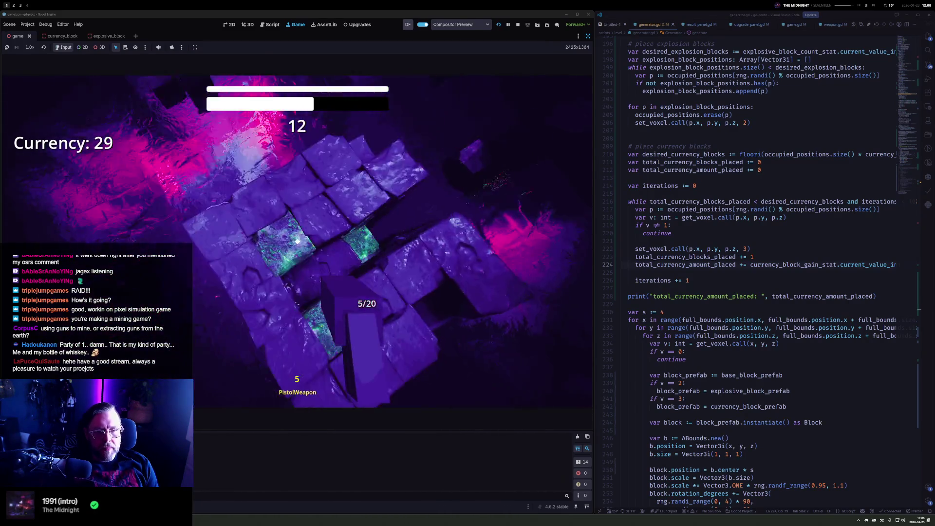
click(297, 241)
click(297, 241)
click(297, 242)
click(297, 242)
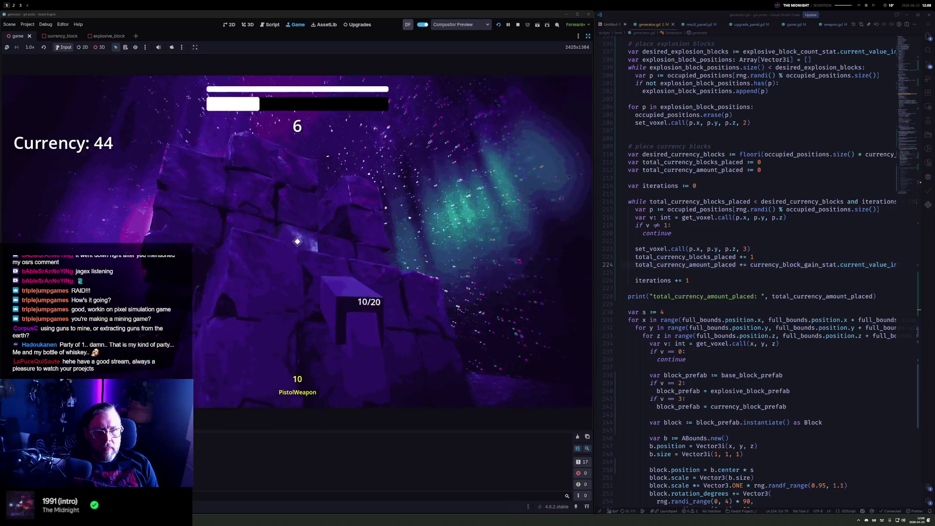
click(297, 241)
click(297, 242)
click(296, 242)
click(297, 241)
click(297, 242)
click(297, 241)
click(297, 242)
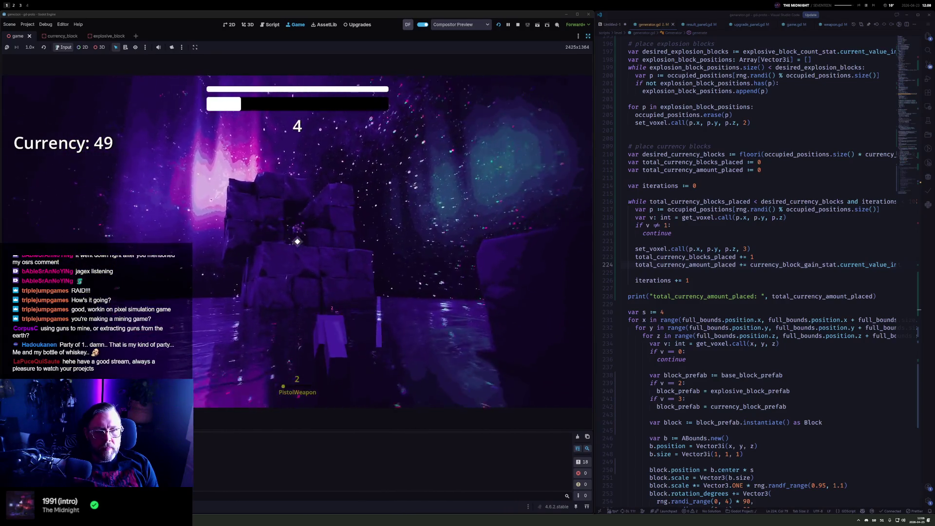
click(297, 241)
drag(297, 241, 297, 242)
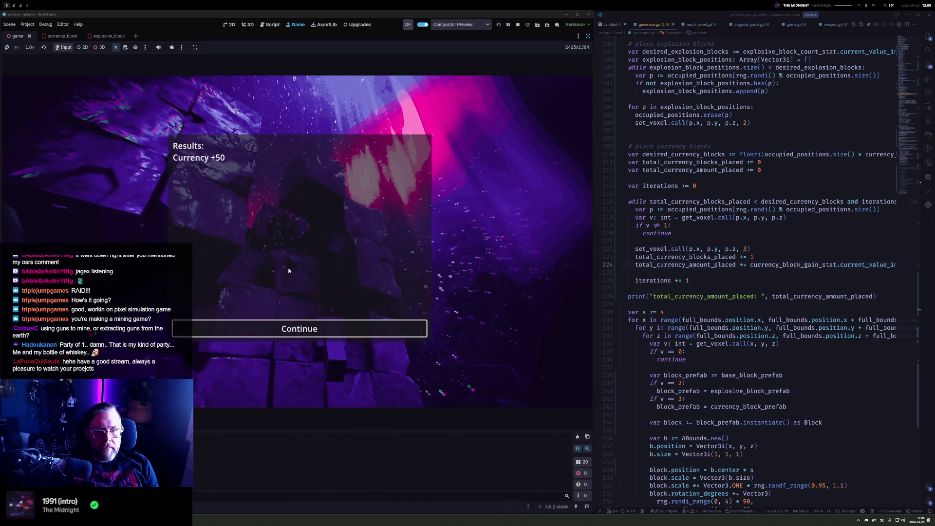
click(327, 329)
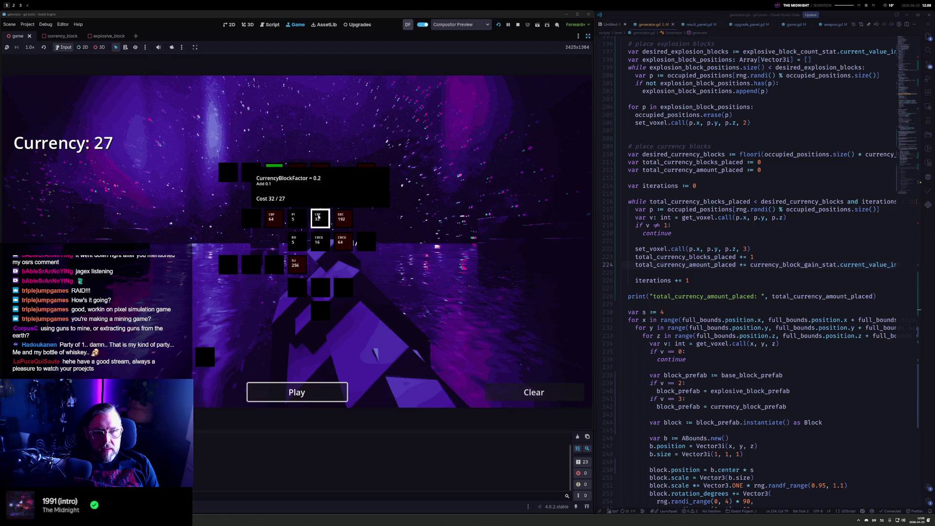
Play a run with firing and a reload for Currency +75, then check upgrade costs at 102
click(315, 385)
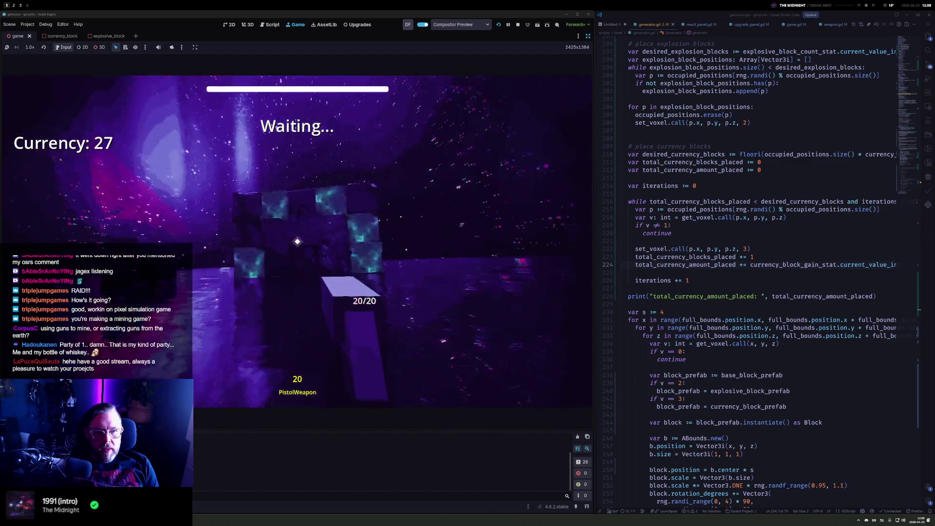
drag(297, 241, 297, 242)
key(r)
key(r)
key(r)
key(r)
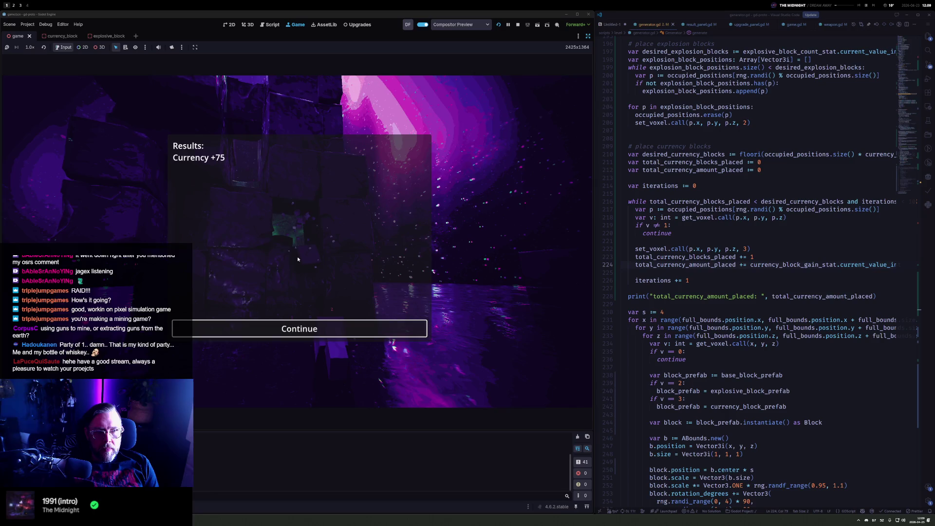
key(Return)
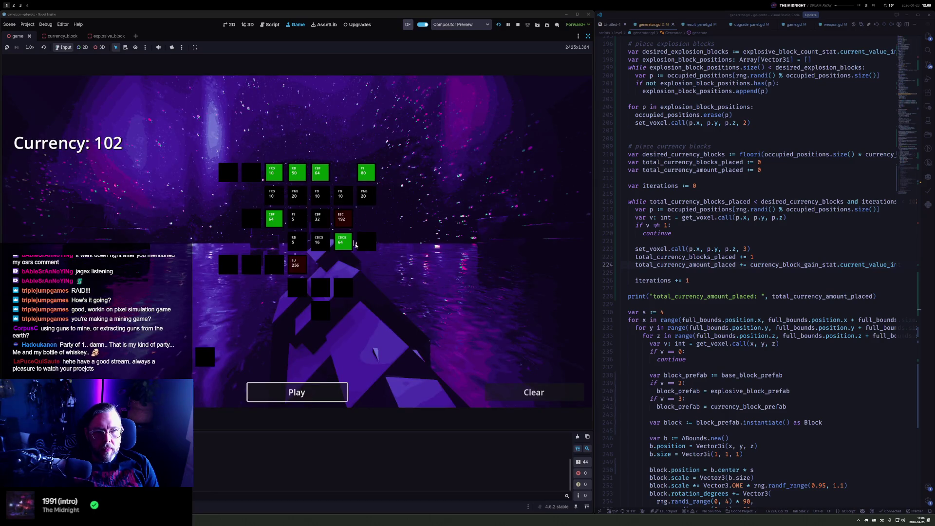
mouse_move(352, 243)
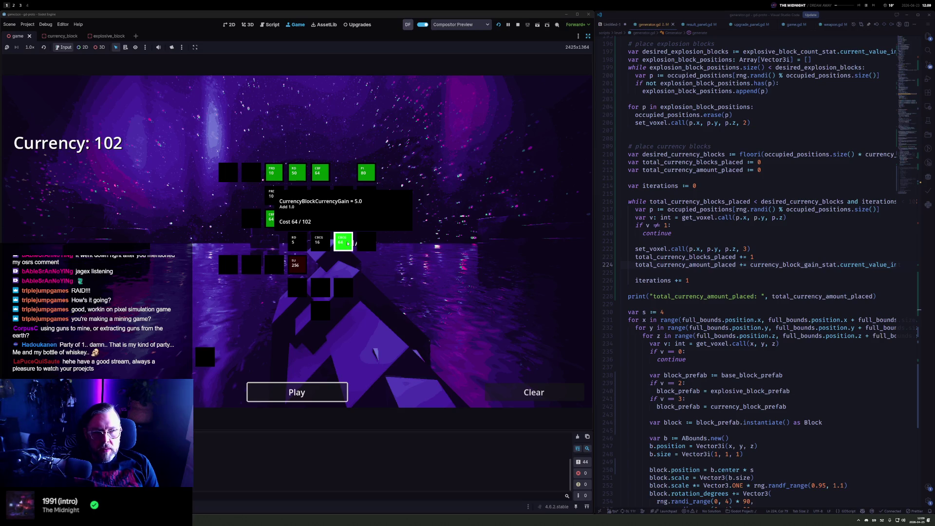
mouse_move(280, 220)
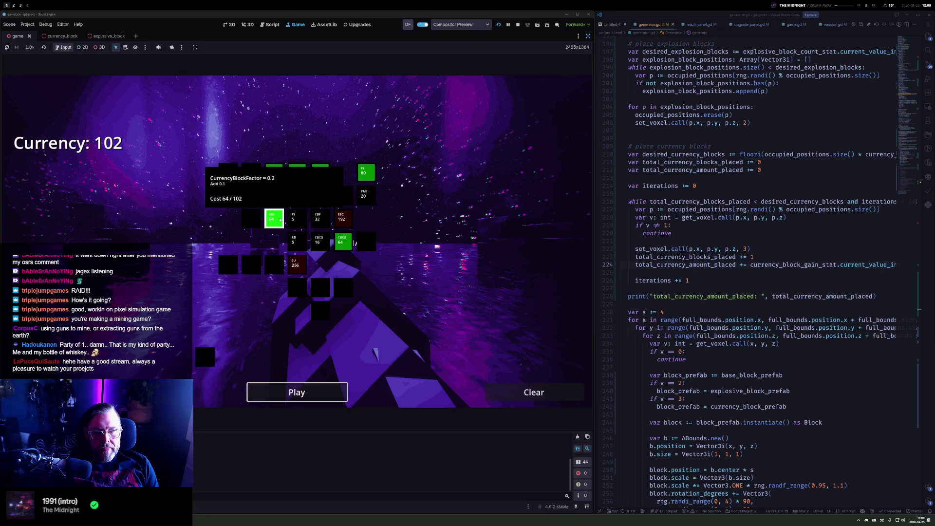
mouse_move(351, 224)
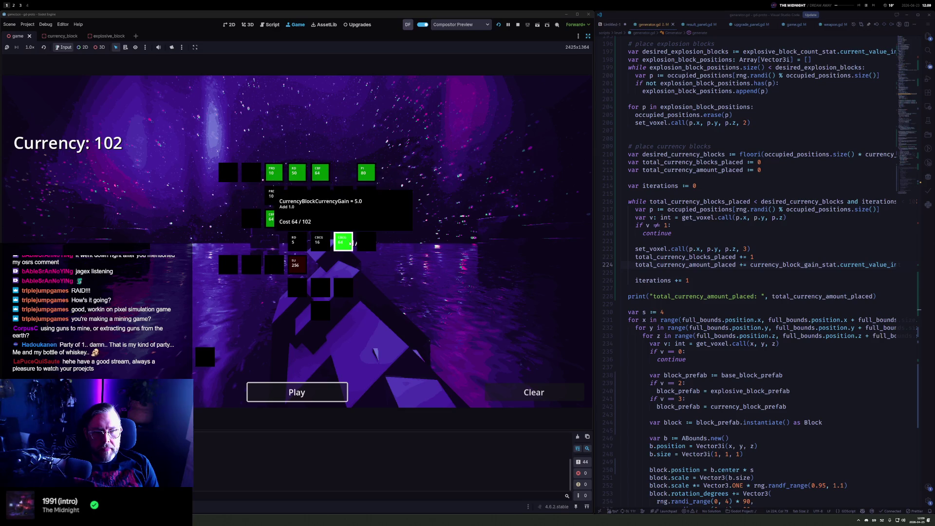
Buy the CurrencyBlockCurrencyGain upgrade, start a run, and shoot the blocks
click(343, 241)
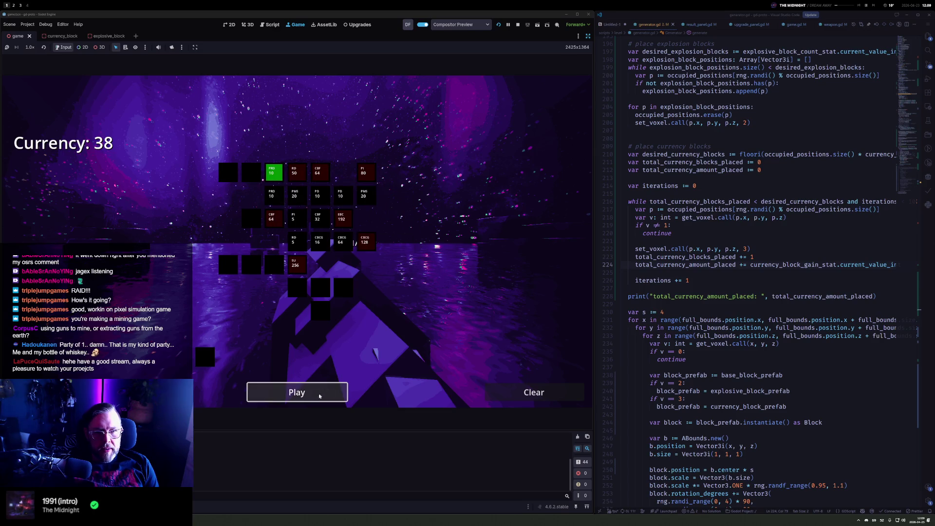
click(319, 393)
click(297, 242)
click(297, 242)
click(297, 241)
click(297, 242)
click(297, 241)
click(297, 242)
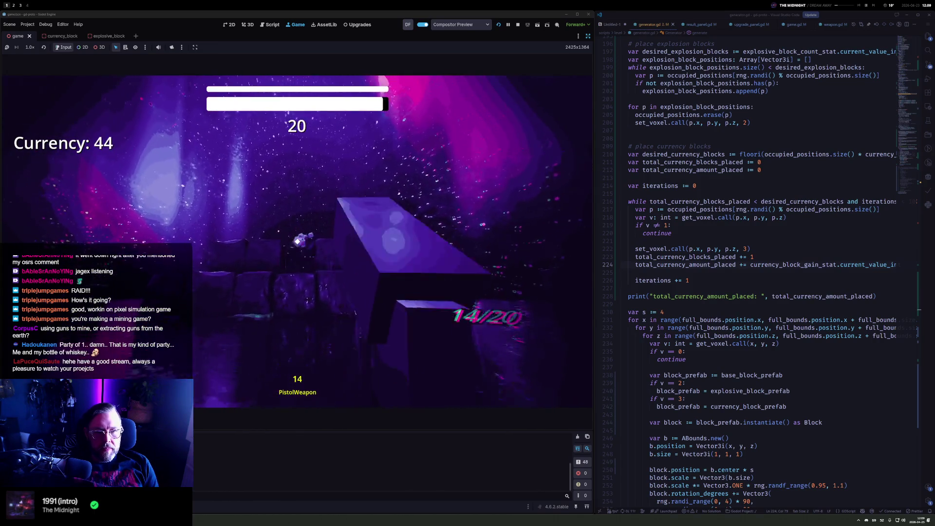
click(297, 241)
click(297, 242)
click(297, 242)
click(297, 241)
click(297, 242)
click(297, 242)
click(297, 241)
click(297, 241)
click(297, 242)
click(297, 242)
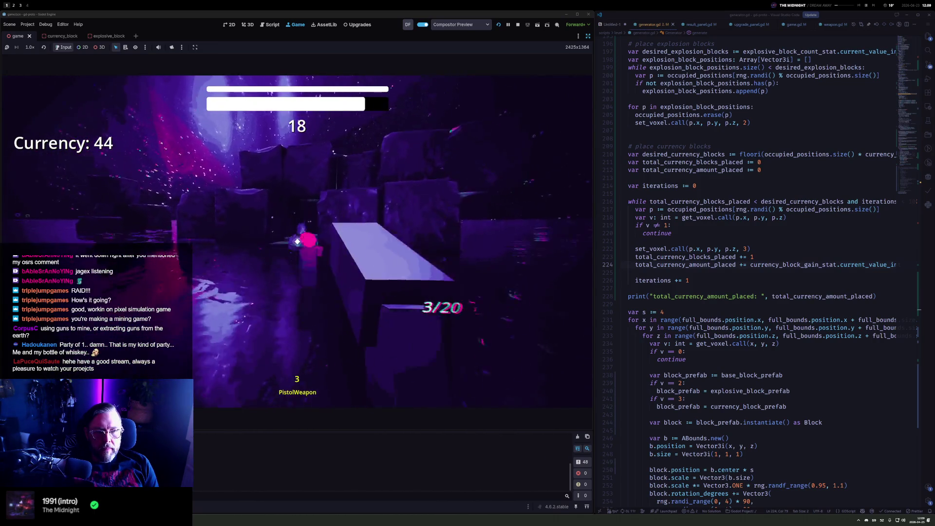
click(297, 241)
click(297, 242)
Keep shooting green currency blocks, reloading once, until the run ends at Currency +72
click(297, 242)
click(297, 242)
click(297, 241)
click(297, 241)
click(297, 241)
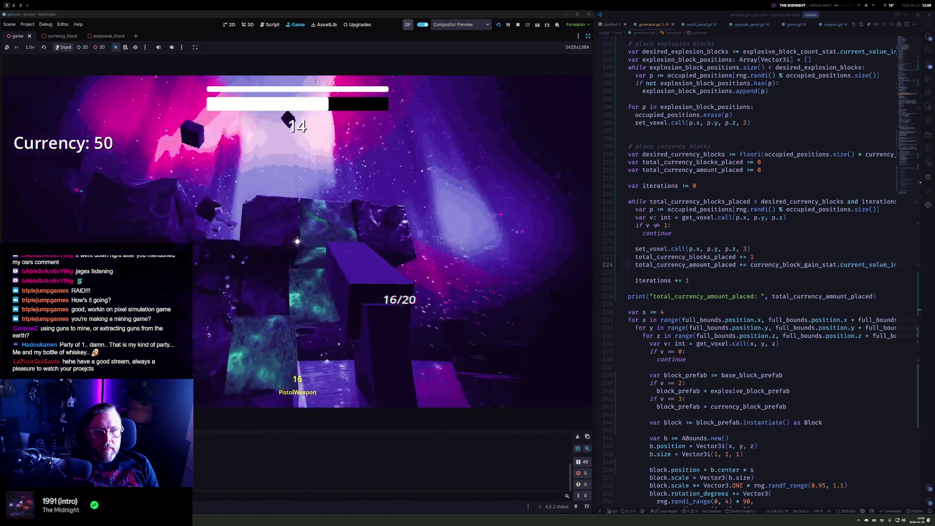
click(297, 242)
click(297, 241)
click(297, 242)
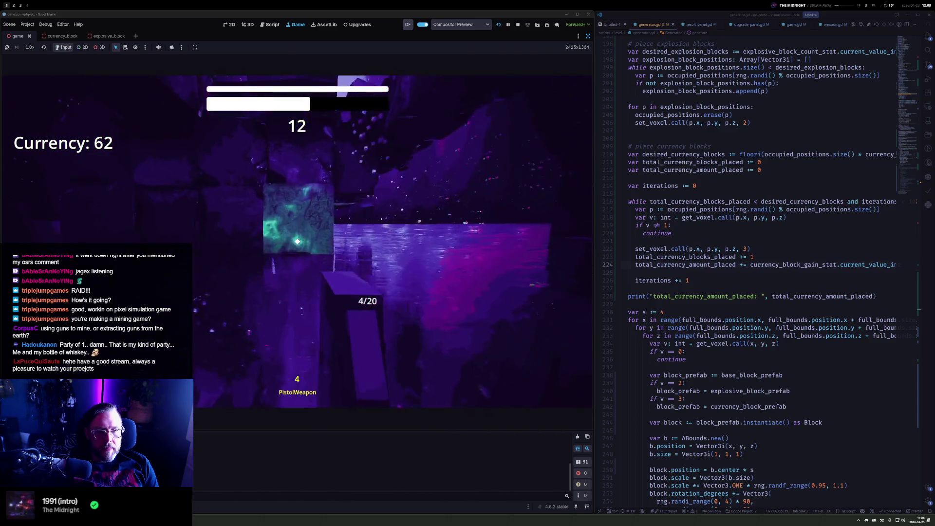
click(297, 242)
click(297, 241)
click(297, 241)
click(297, 241)
click(297, 241)
click(297, 241)
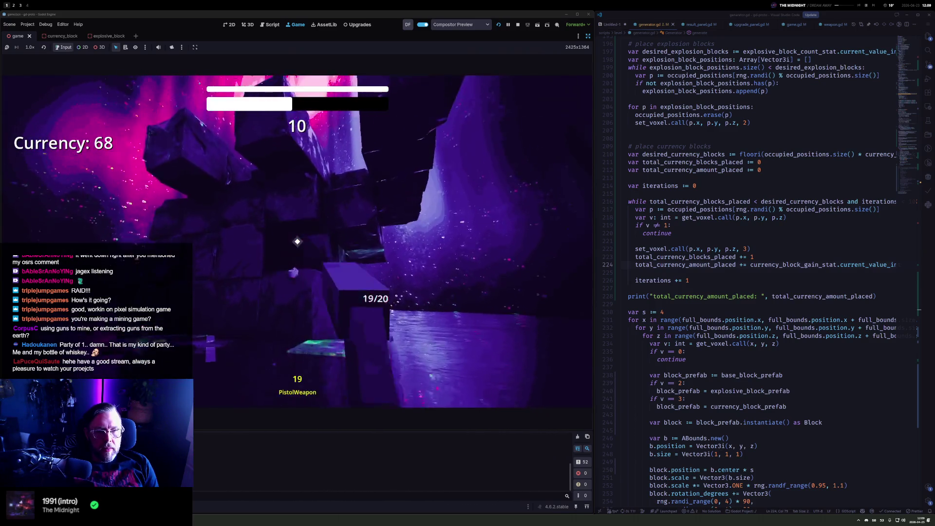
click(297, 242)
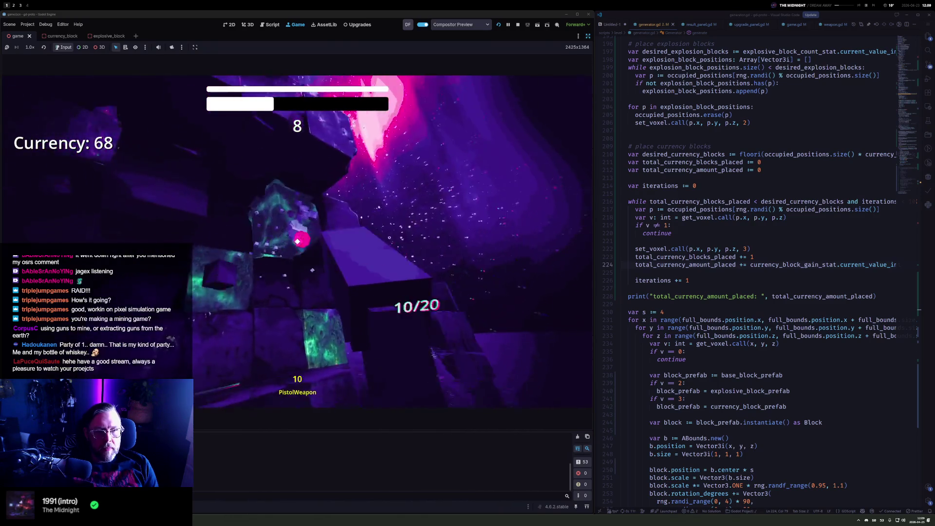
key(r)
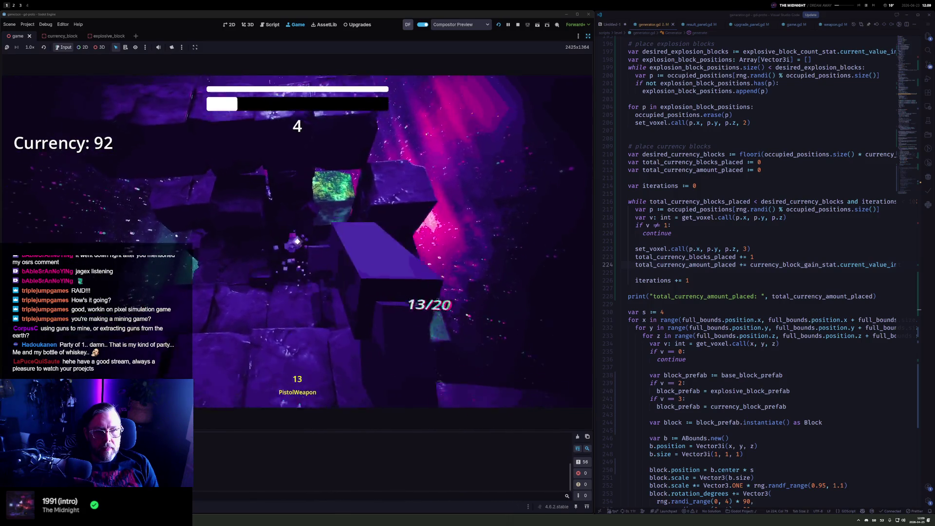
click(297, 241)
click(296, 241)
click(297, 242)
click(297, 241)
click(297, 241)
click(297, 241)
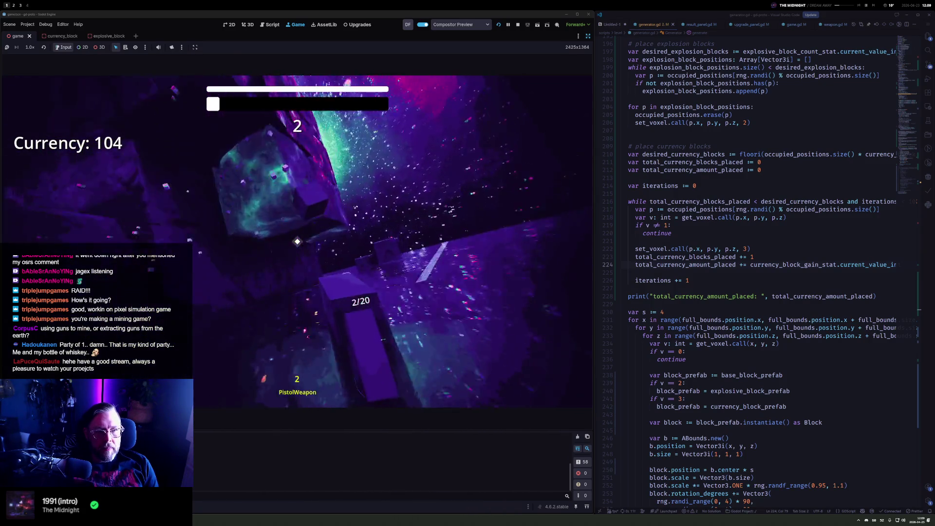
click(297, 242)
click(297, 242)
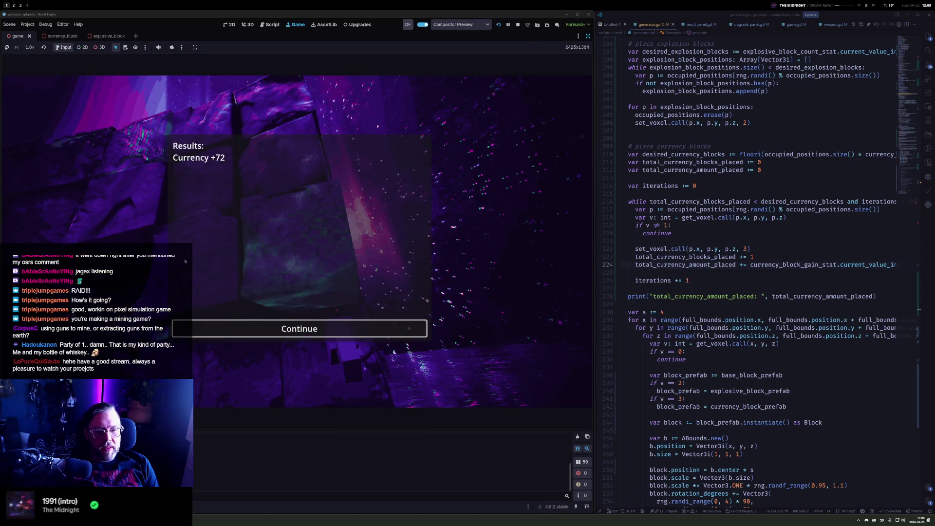
Leave the results, buy the Pistol Interval upgrade from 110 currency, and start a round
click(292, 328)
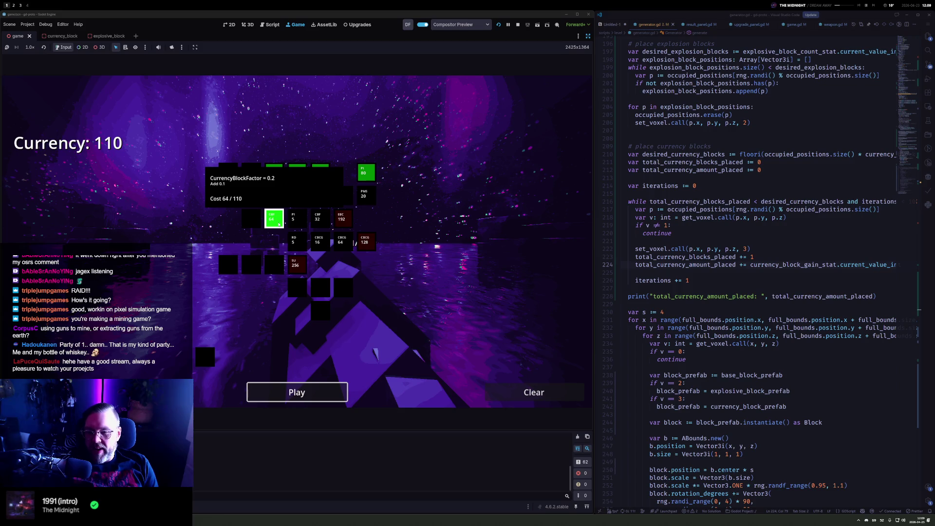
mouse_move(373, 173)
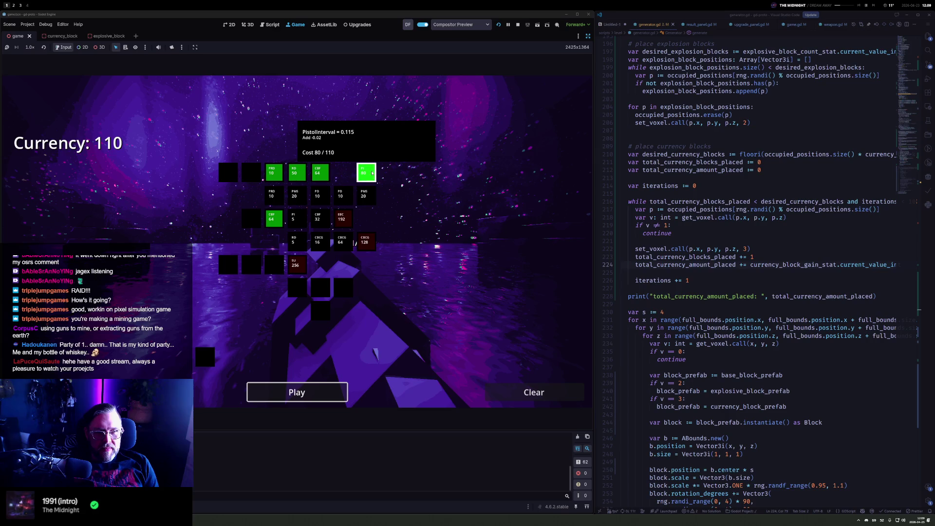
mouse_move(277, 220)
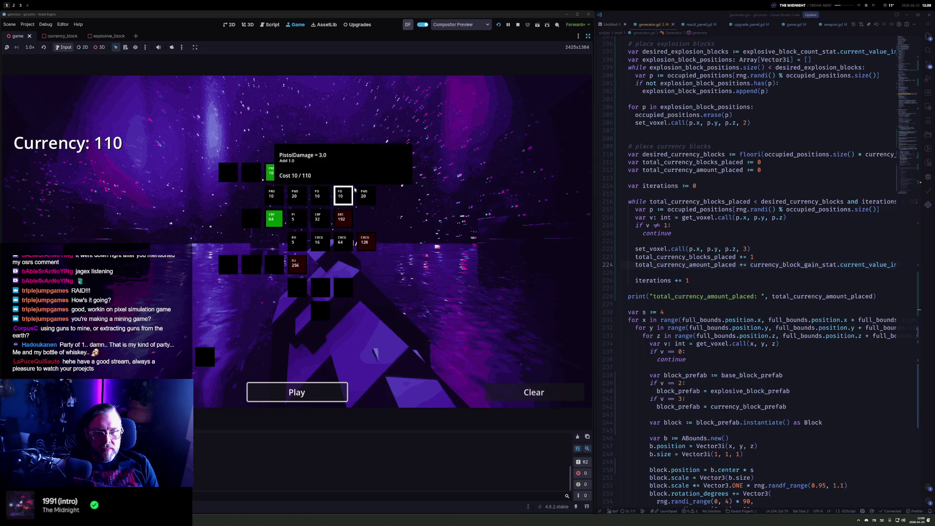
mouse_move(314, 173)
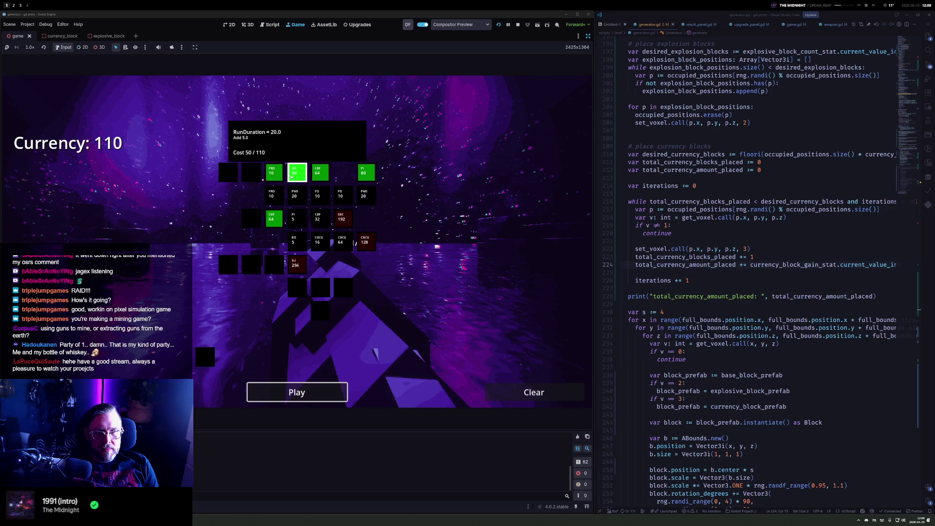
mouse_move(279, 178)
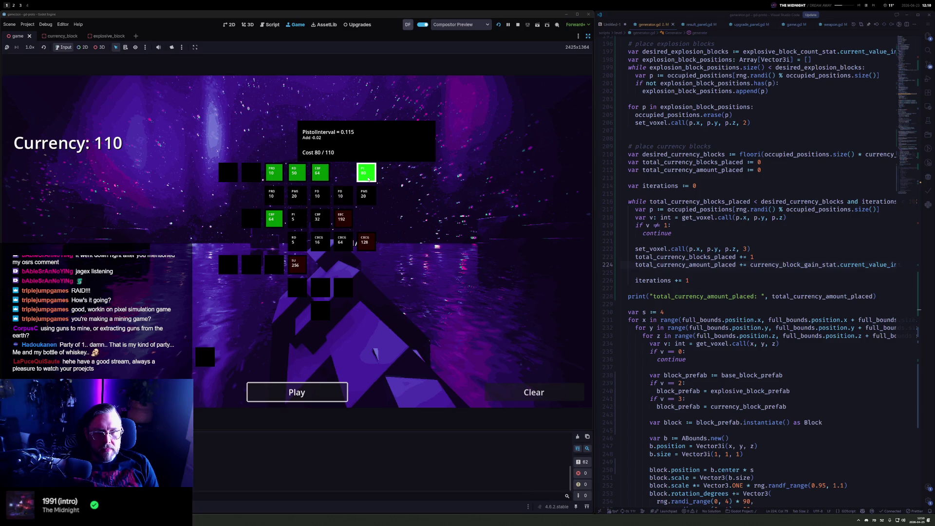
click(368, 178)
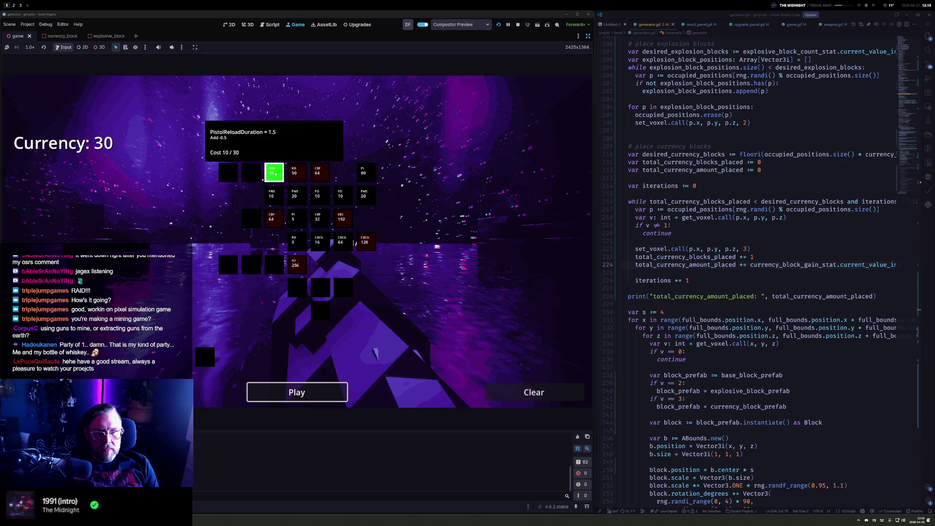
click(310, 401)
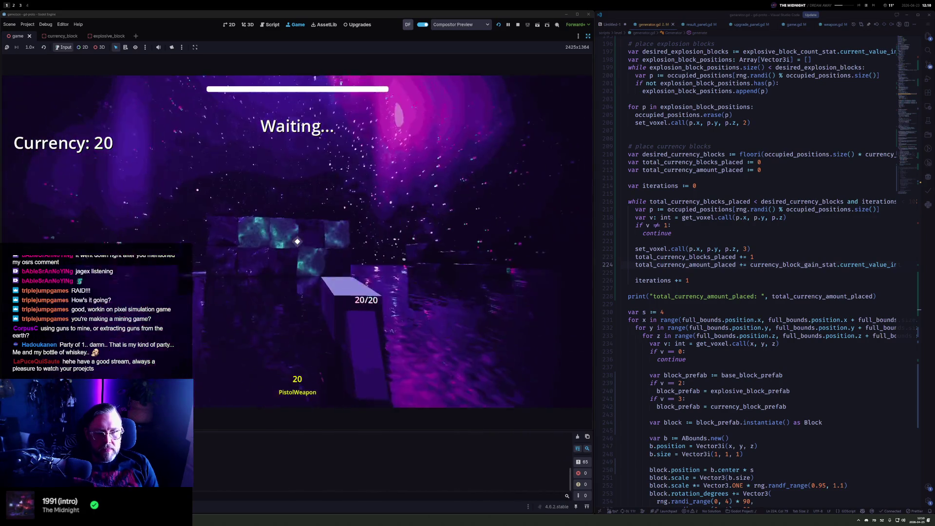
Fire continuously through two rounds, finishing with Currency +96 and 206 total
drag(297, 241, 297, 241)
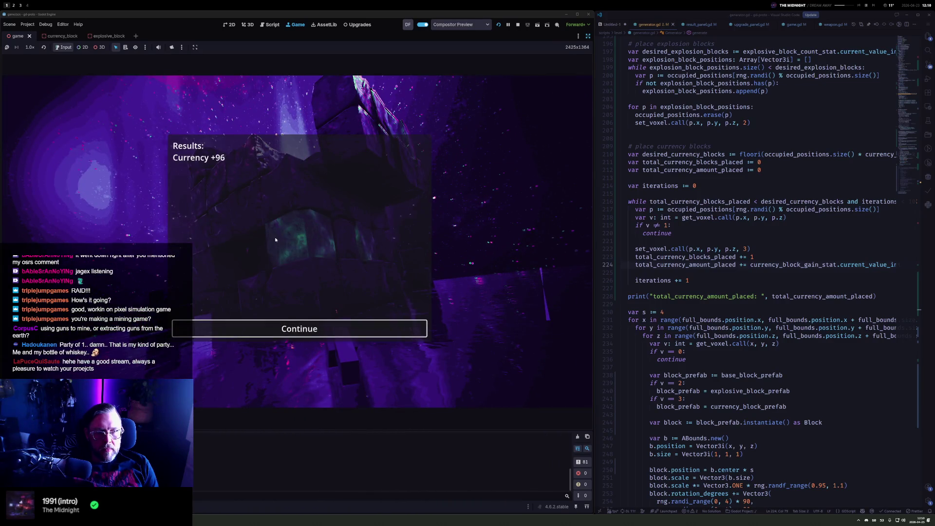
click(299, 329)
click(303, 390)
drag(297, 241, 297, 241)
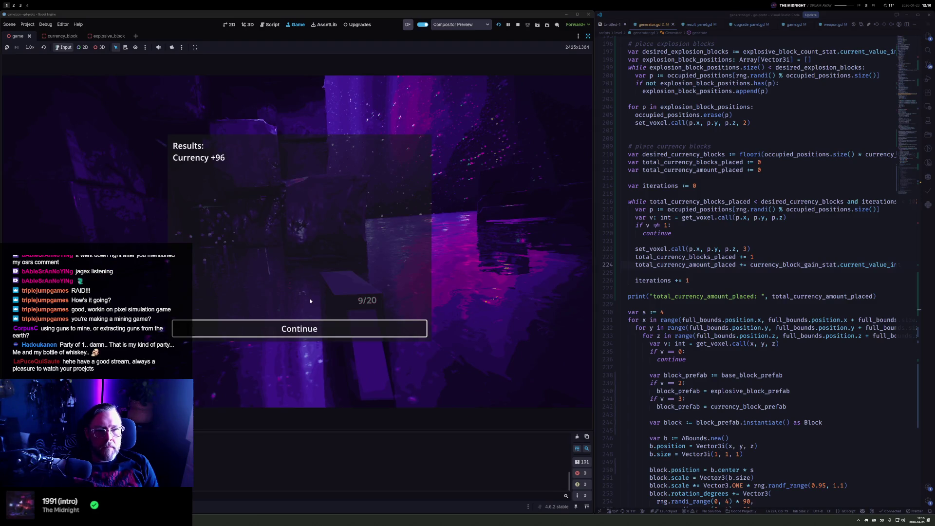
click(307, 332)
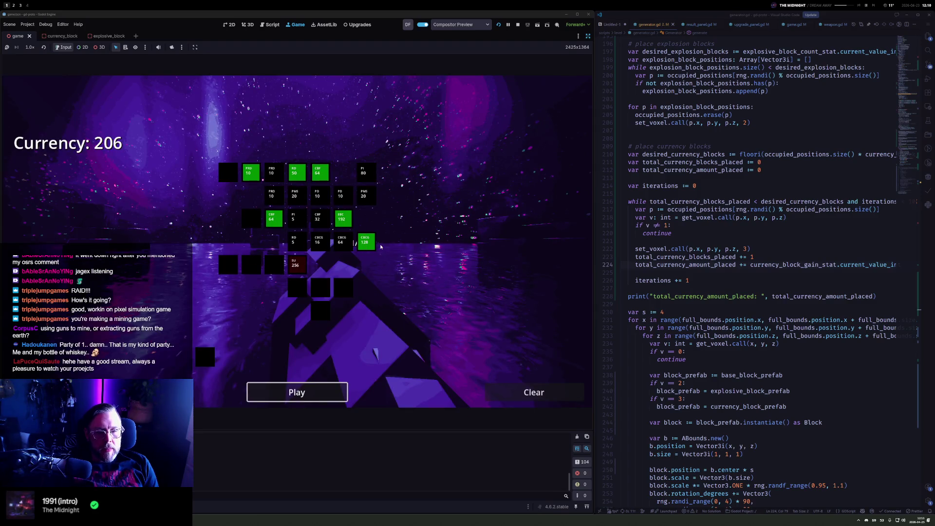
Buy the ExplosiveBlockCount and PistolReloadDuration upgrades, leaving 4 currency, and begin a round
mouse_move(348, 220)
mouse_move(301, 173)
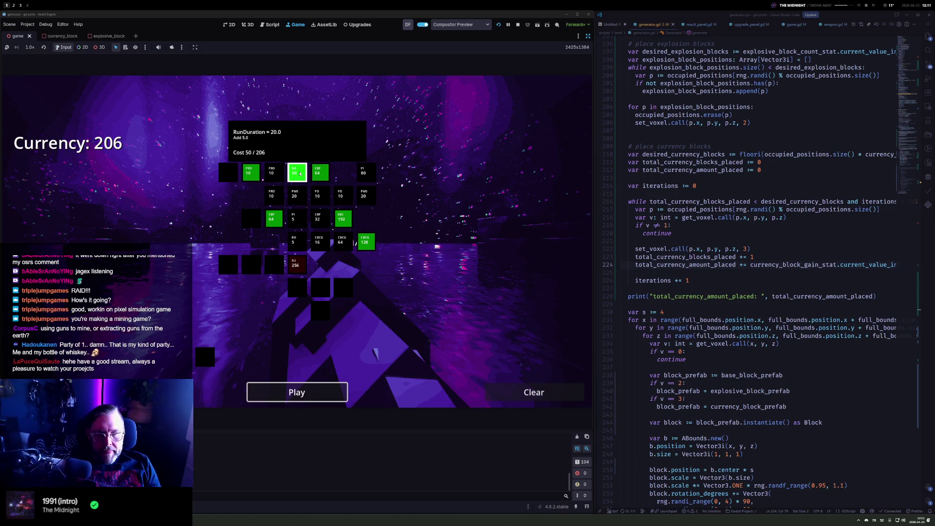
mouse_move(248, 172)
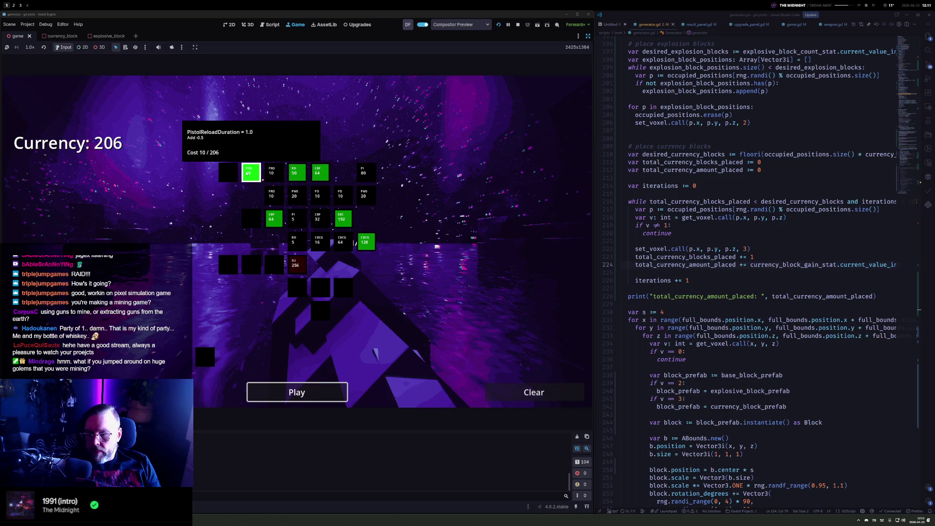
mouse_move(364, 241)
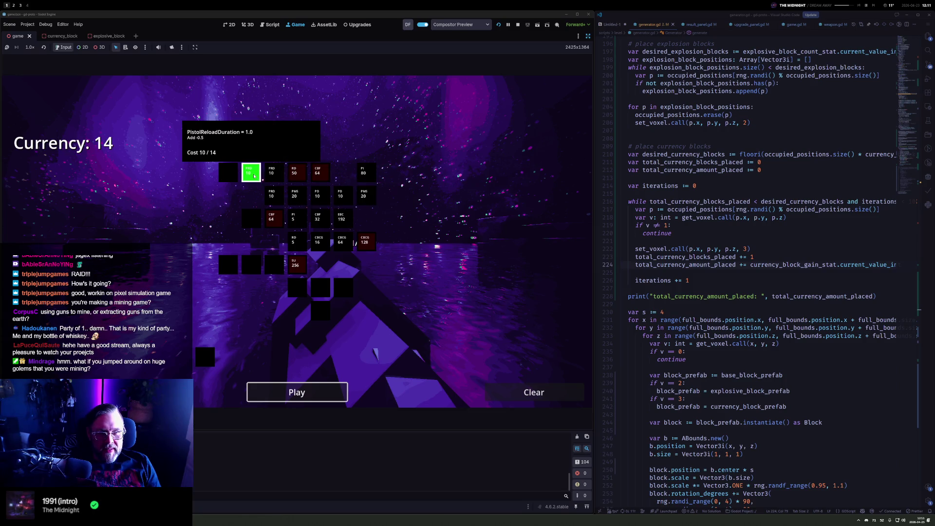
click(294, 392)
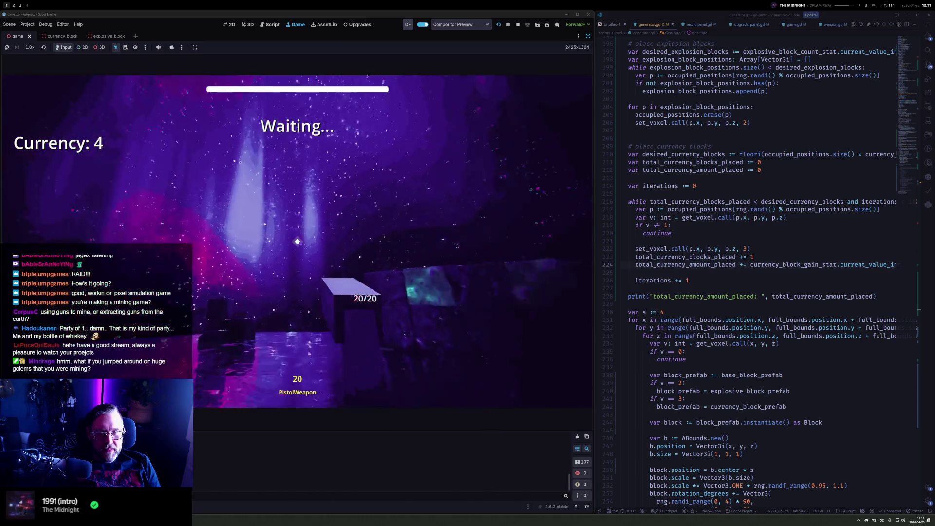
Hold fire to break blocks through the round, earning Currency +114, then close the results
drag(297, 241, 297, 241)
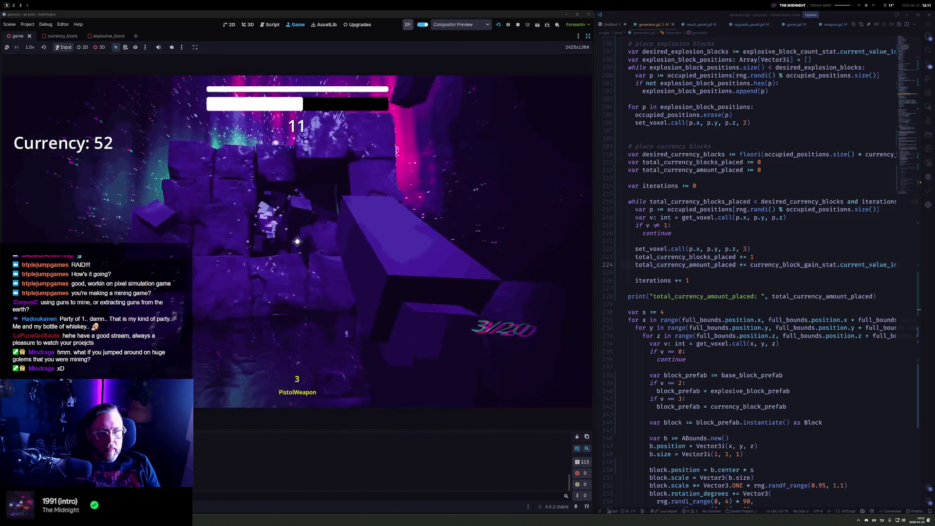
drag(297, 241, 297, 242)
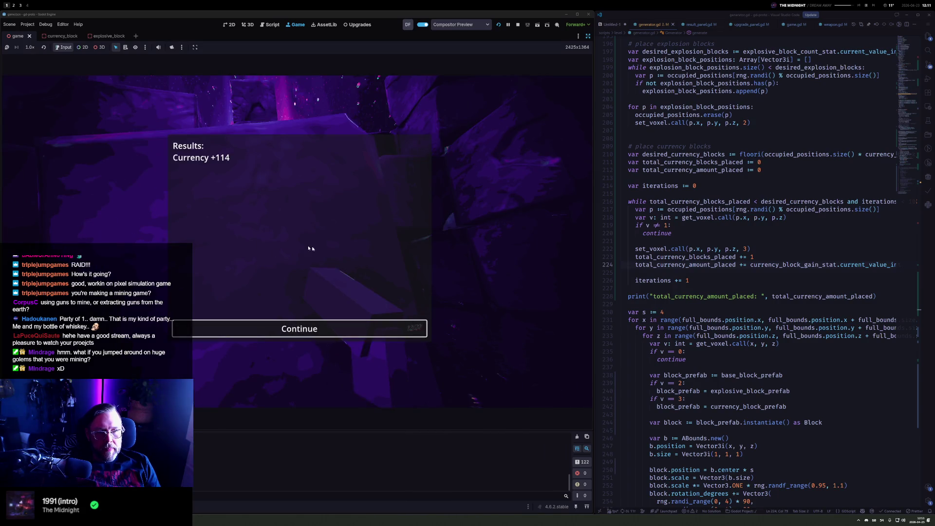
key(Return)
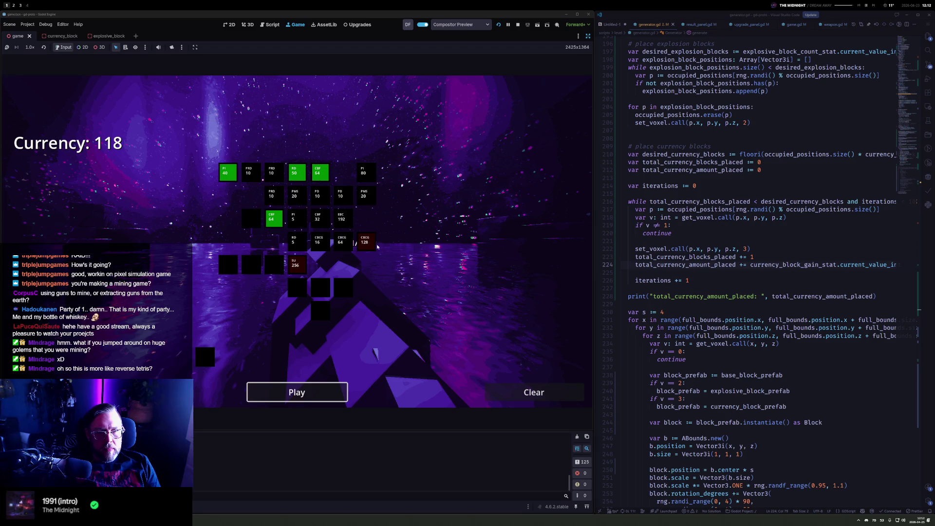
Start a new round and shoot blocks for currency
click(317, 390)
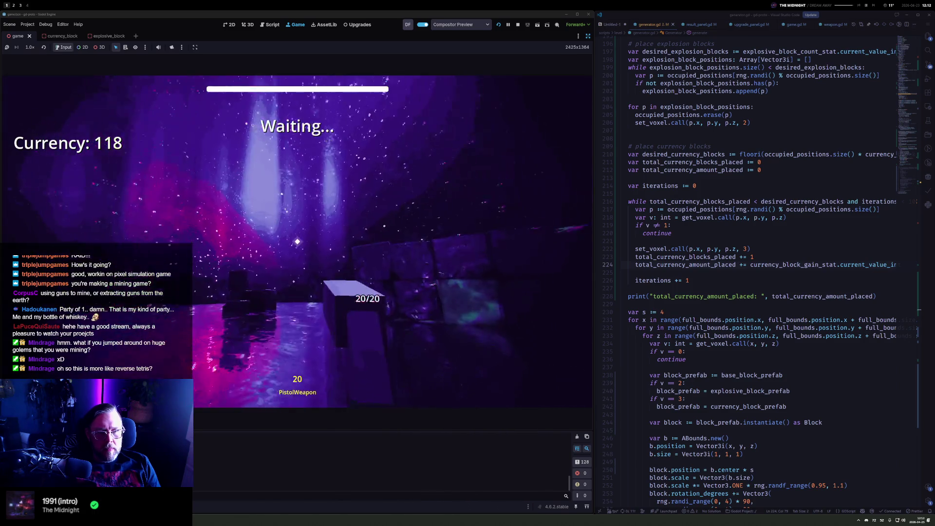
click(297, 242)
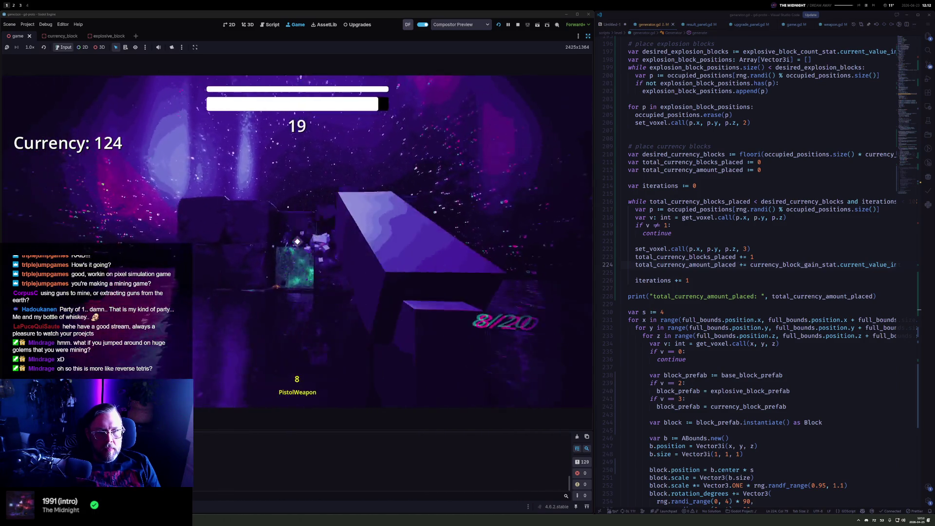
click(297, 242)
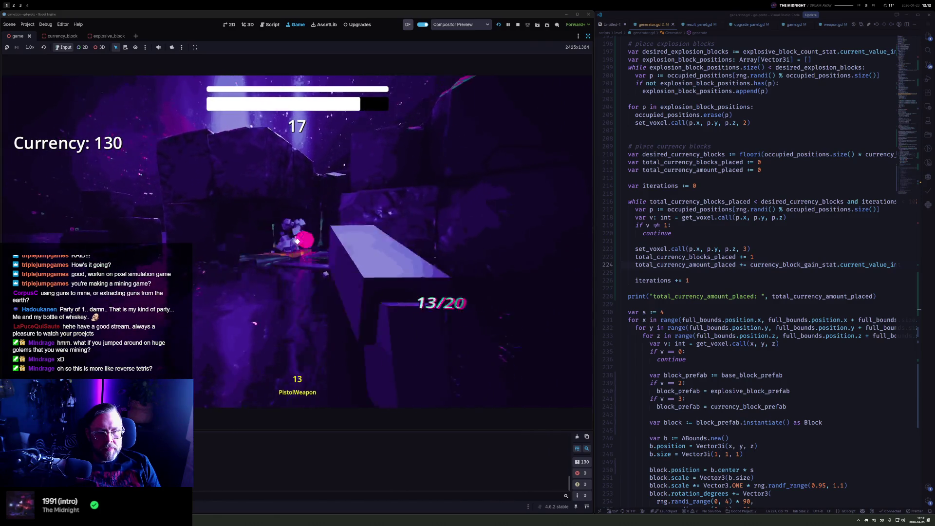
click(297, 241)
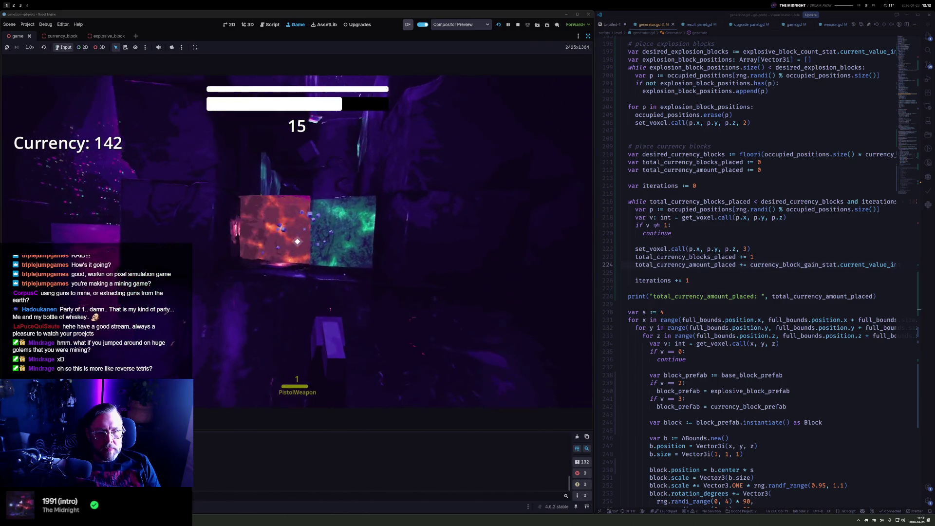
click(297, 241)
click(297, 242)
click(297, 242)
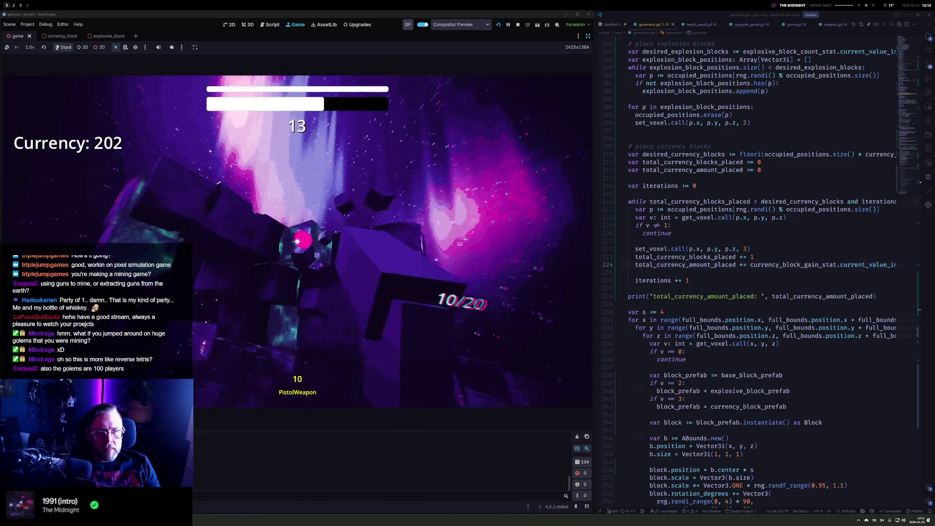
click(297, 241)
Finish the round at 262 currency, spend it down to 6 on upgrades, and start another round
click(297, 241)
click(297, 242)
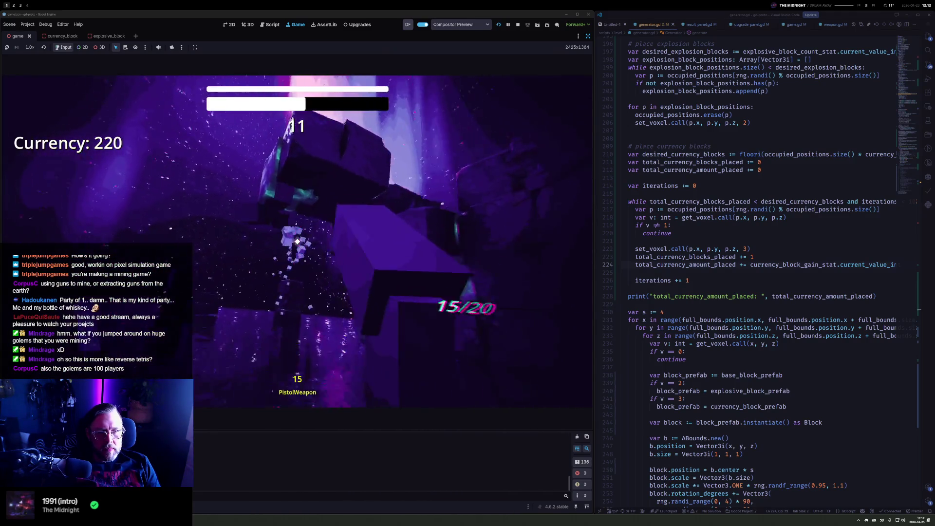
click(297, 241)
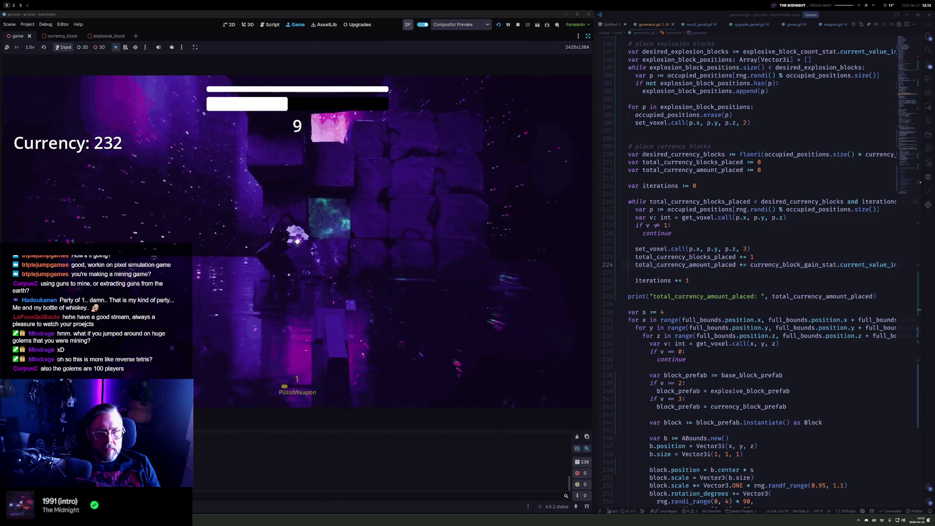
click(297, 241)
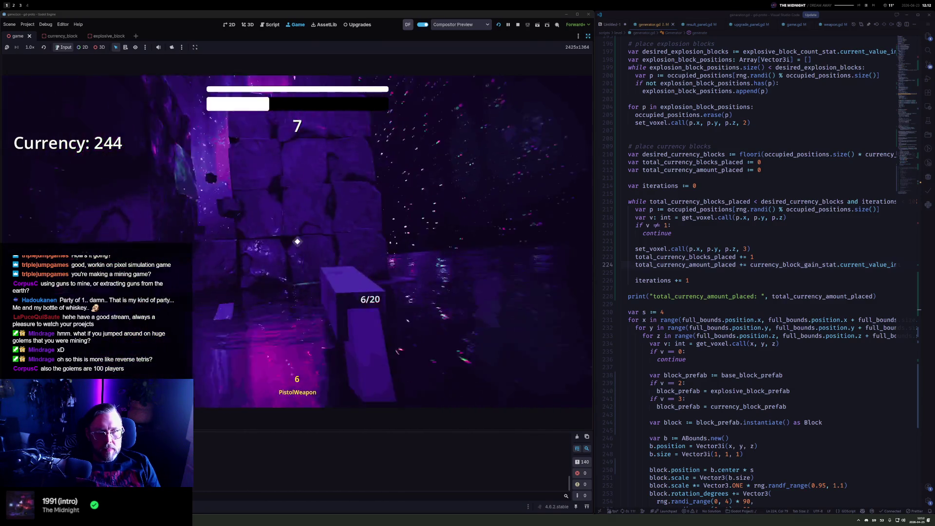
click(297, 241)
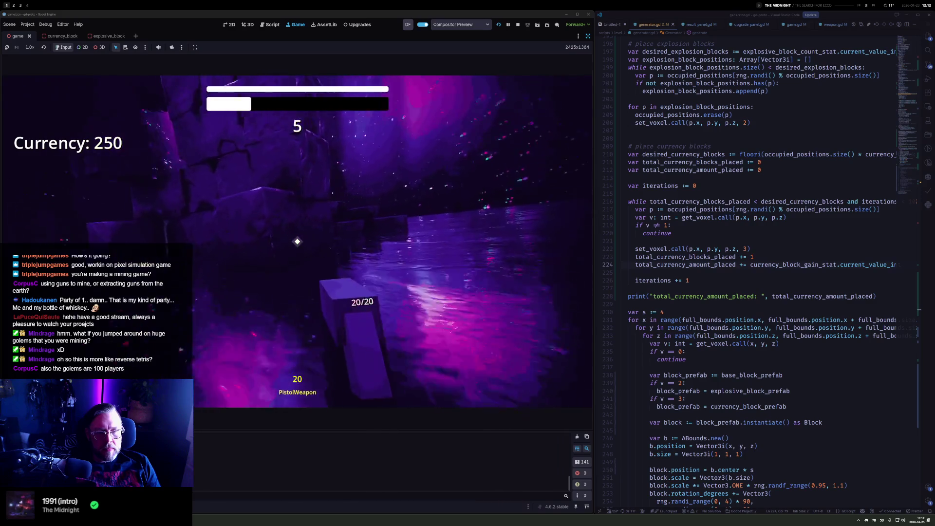
click(297, 242)
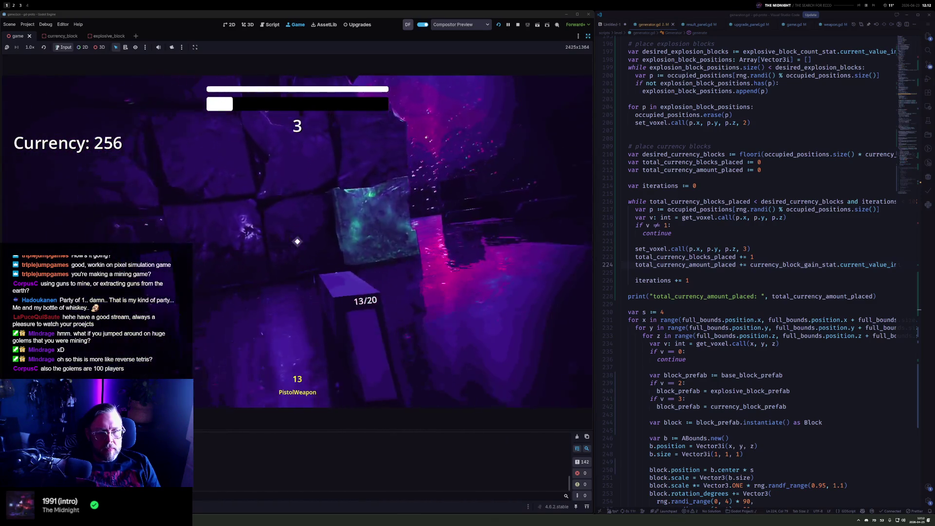
click(297, 242)
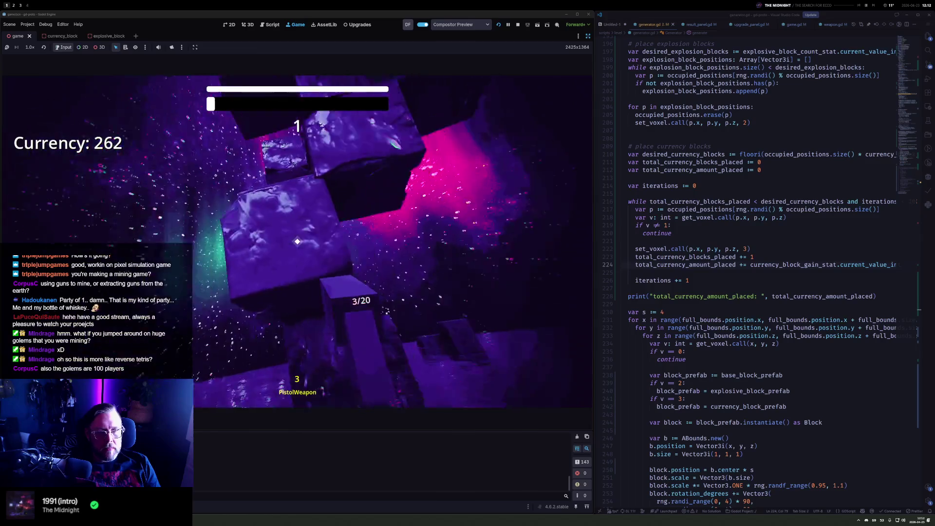
click(311, 329)
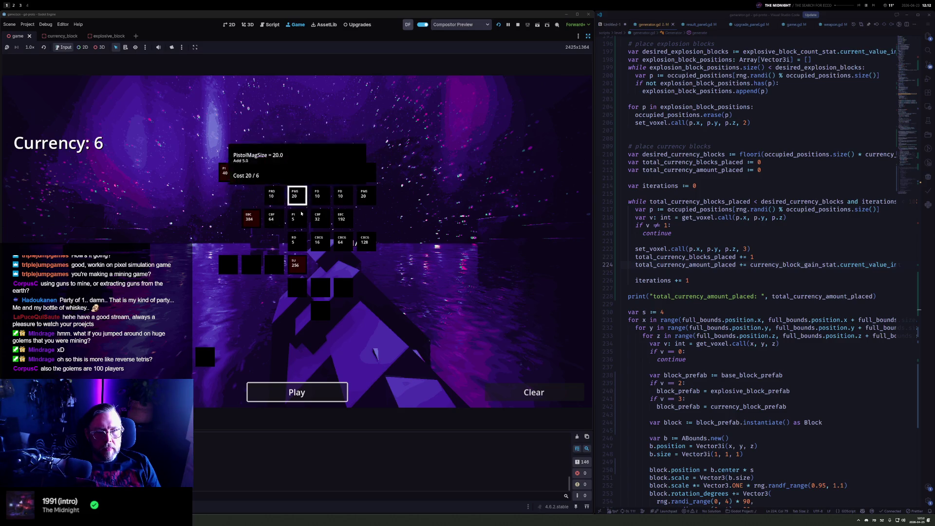
click(297, 392)
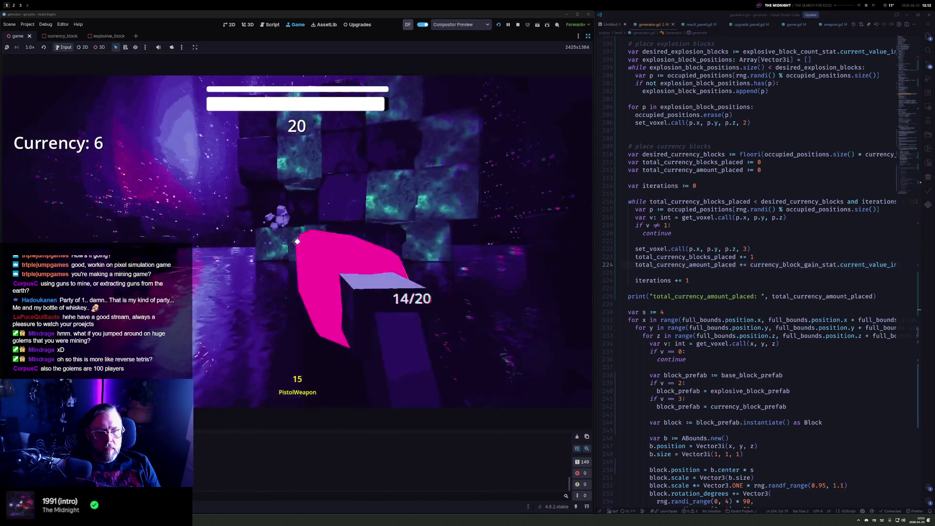
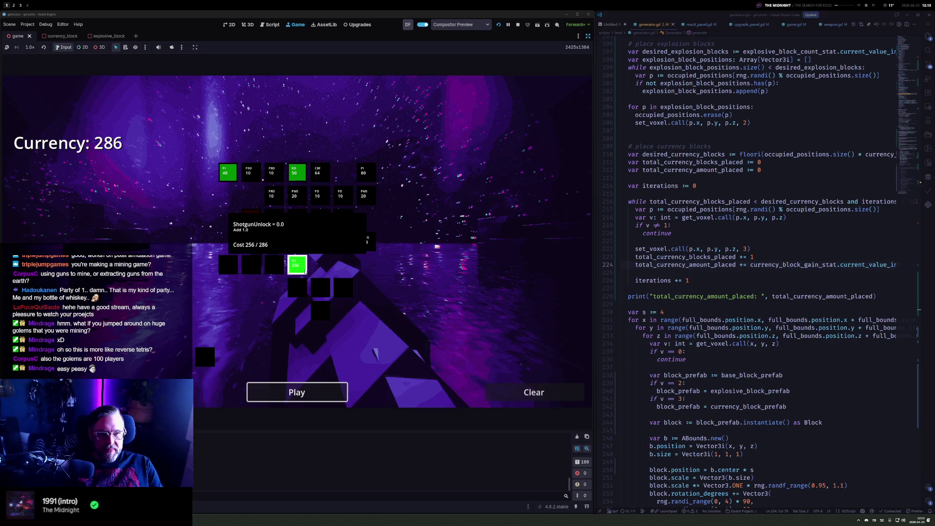
Start a new mining round and shoot blocks with the pistol and shotgun
click(296, 392)
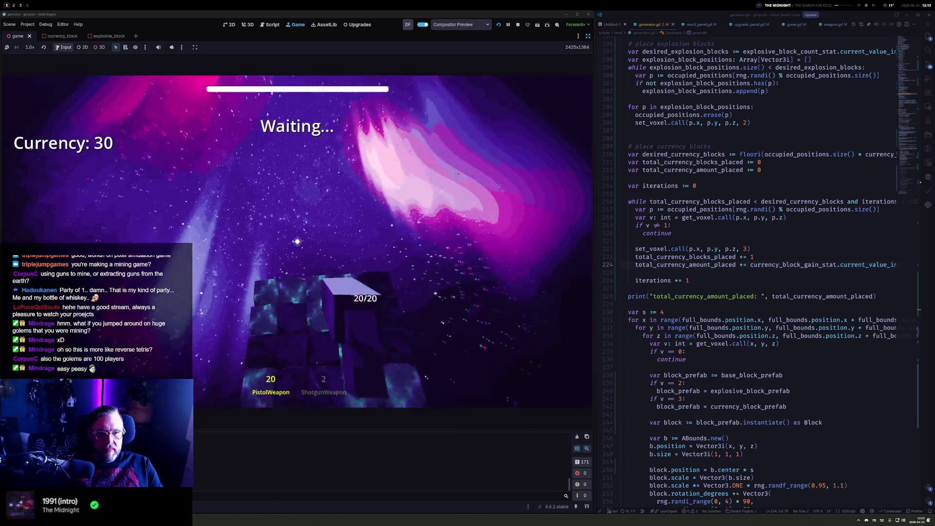
key(2)
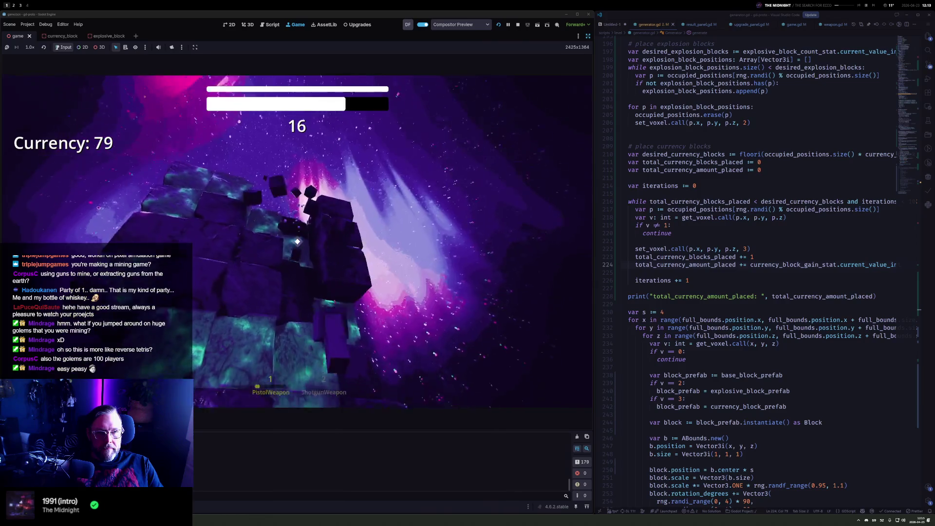
click(297, 242)
click(297, 242)
click(297, 242)
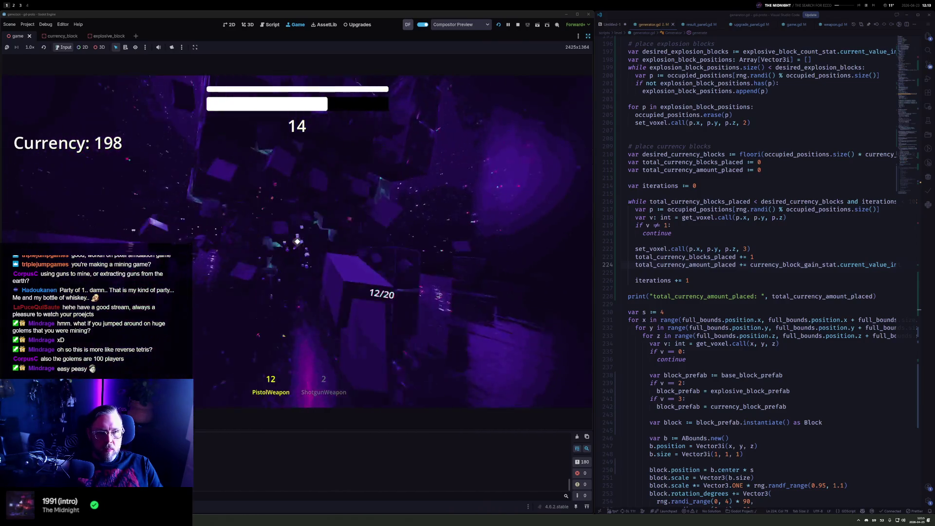
key(2)
click(298, 242)
click(297, 242)
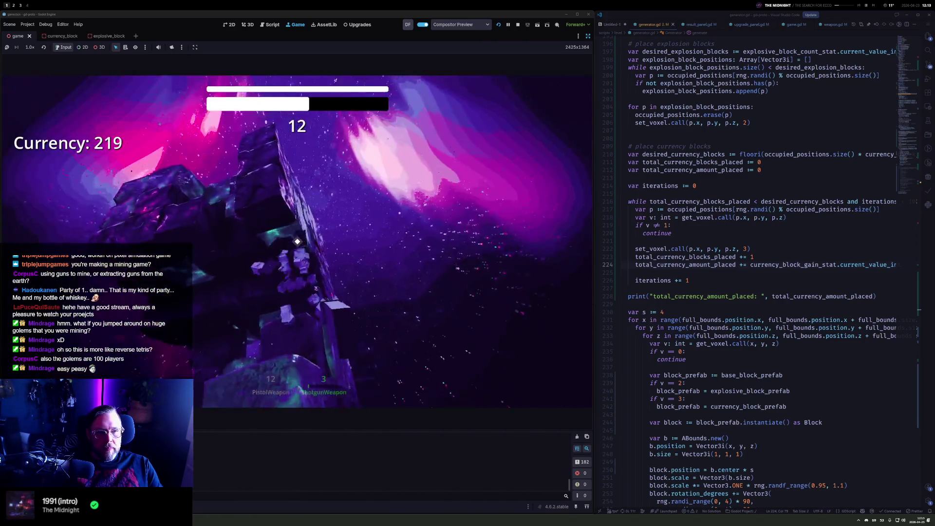
click(297, 242)
click(297, 242)
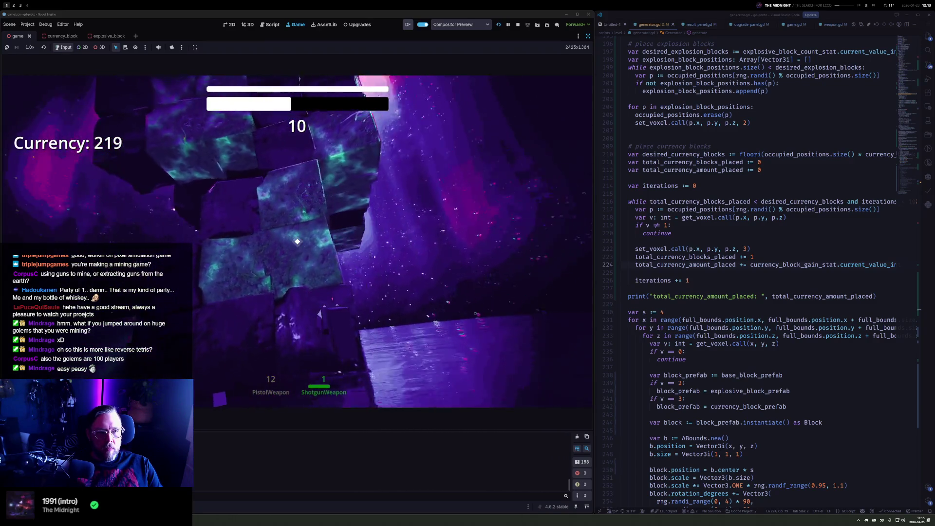
key(1)
click(297, 242)
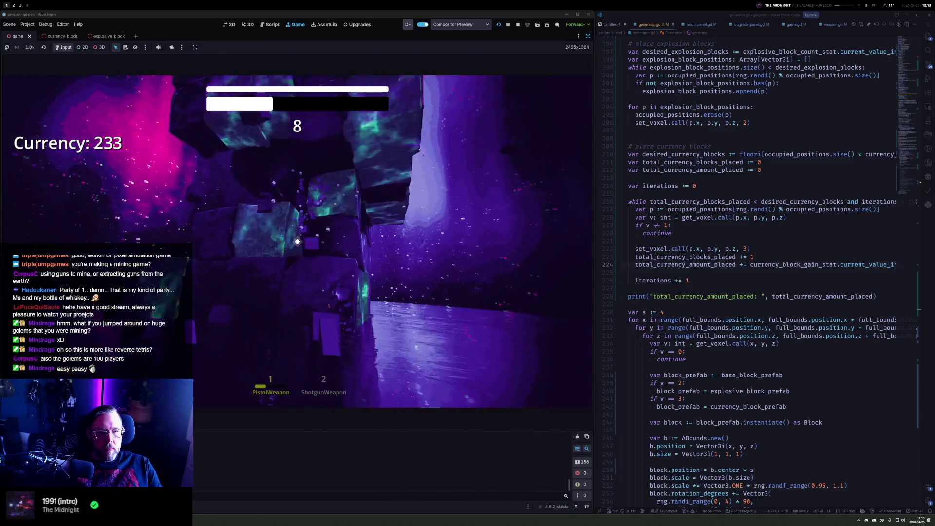
click(297, 242)
click(298, 242)
click(298, 241)
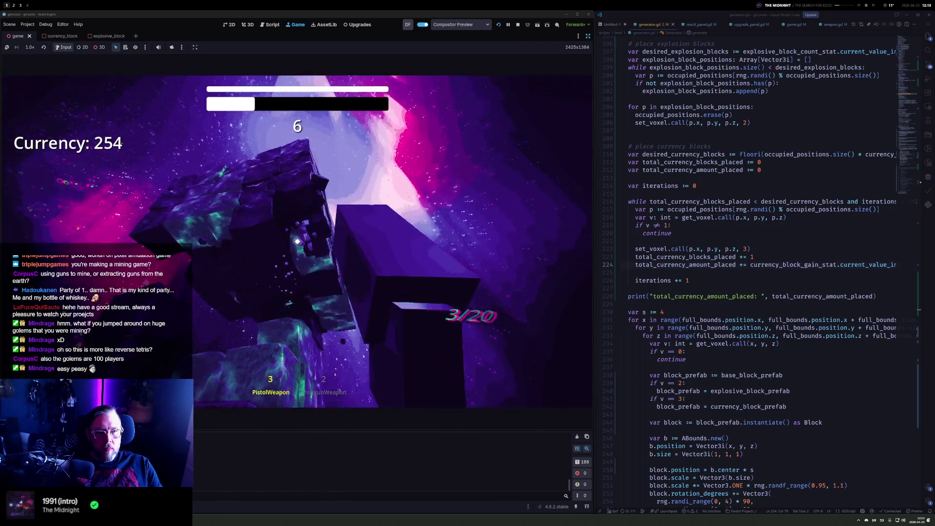
click(297, 241)
click(297, 242)
click(298, 242)
click(297, 242)
click(297, 242)
click(297, 242)
Finish the round with a shotgun blast and dismiss the results to reach the upgrade screen
key(2)
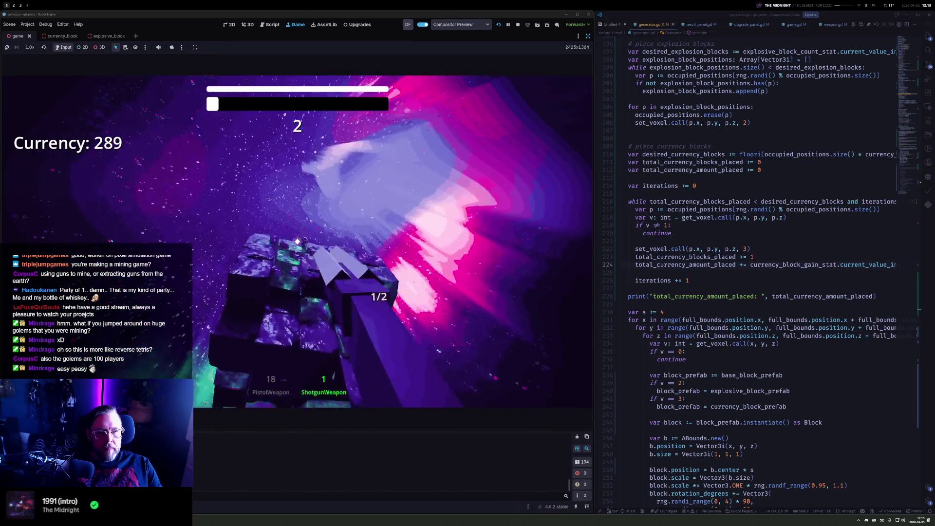
click(298, 242)
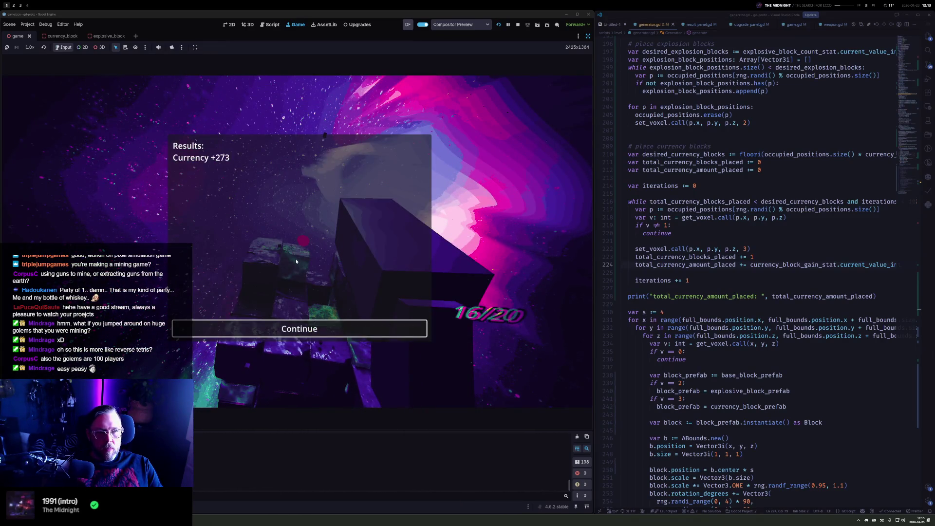
key(Return)
mouse_move(299, 290)
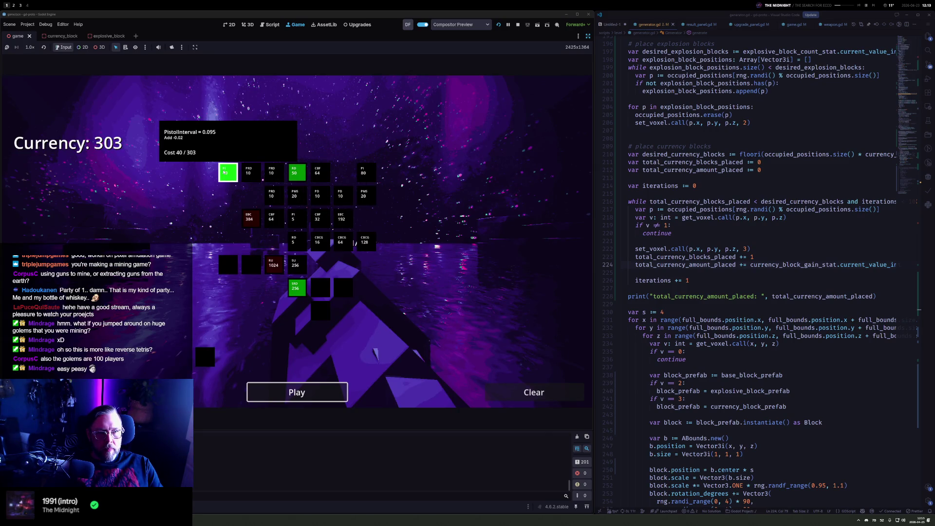
Buy the shotgun reload and ShotgunDamage upgrades, then start the next round
click(304, 289)
click(328, 294)
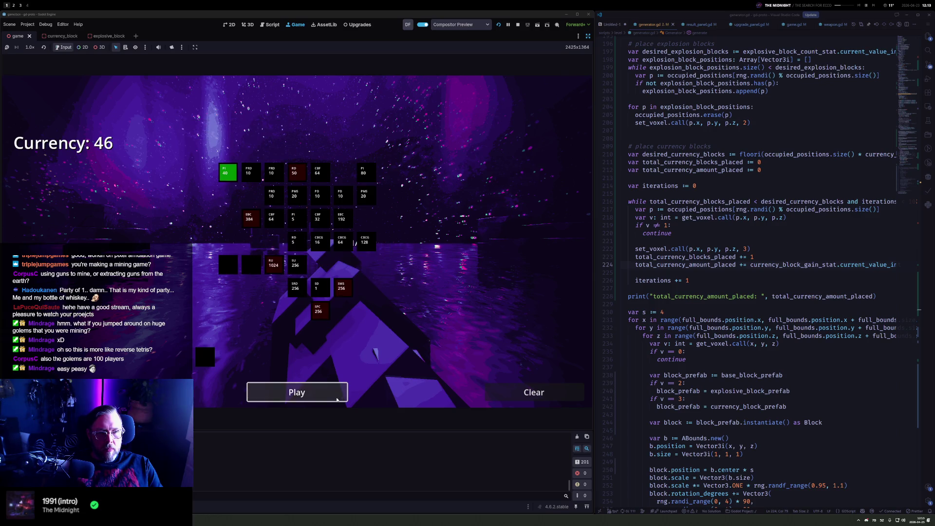
click(297, 392)
Mine the block wall, alternating between pistol and shotgun
click(297, 242)
click(297, 242)
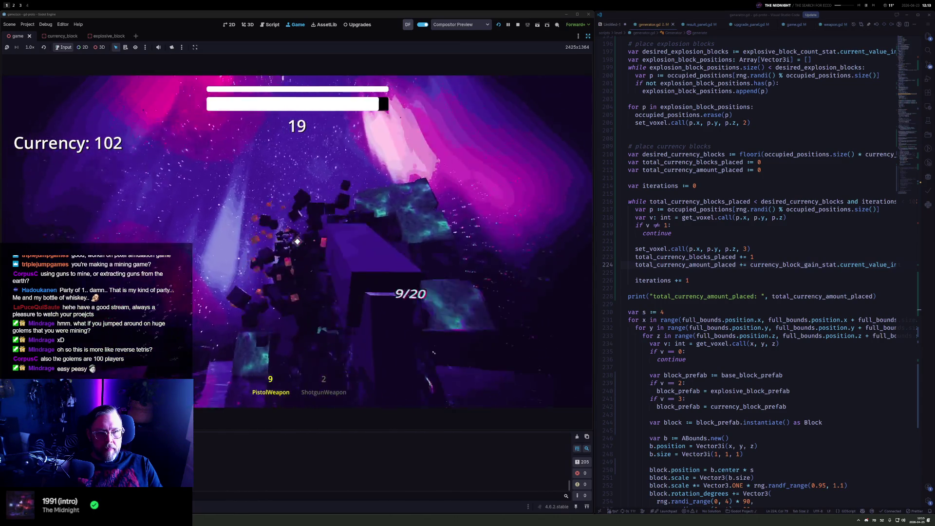
key(2)
click(297, 242)
click(297, 242)
key(1)
click(298, 242)
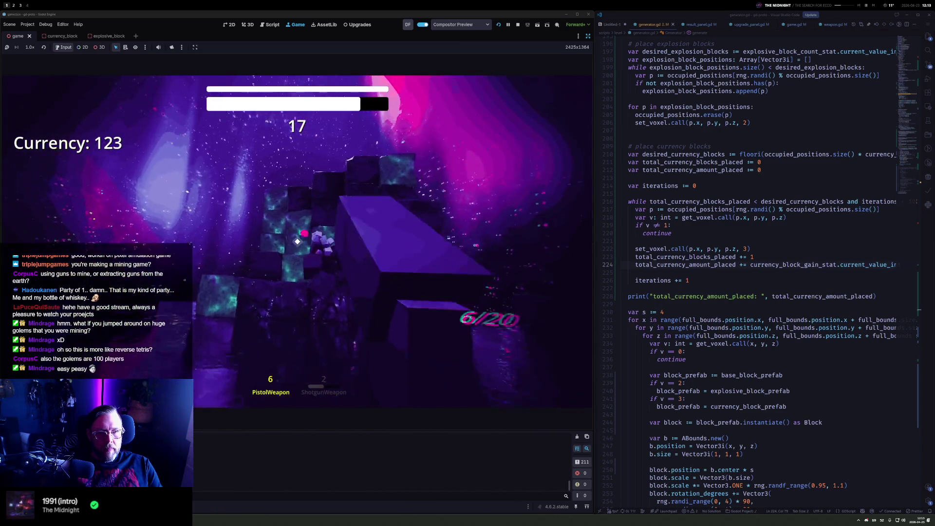
click(297, 241)
key(2)
click(297, 241)
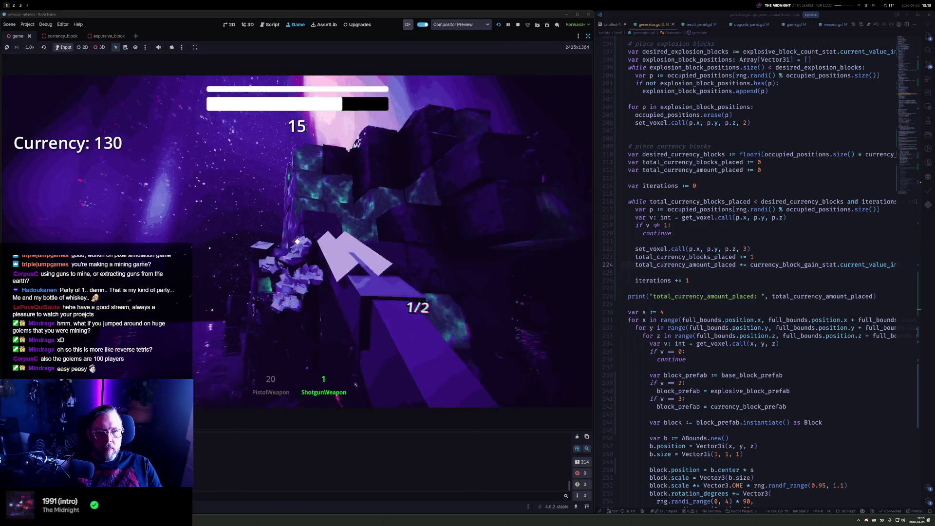
click(297, 242)
key(1)
click(298, 242)
click(298, 242)
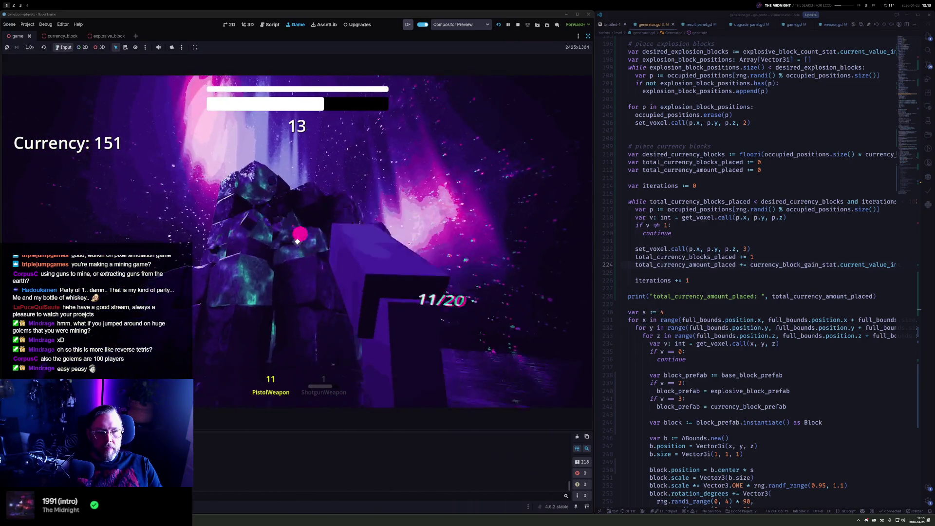
click(297, 242)
click(298, 242)
click(297, 242)
click(297, 242)
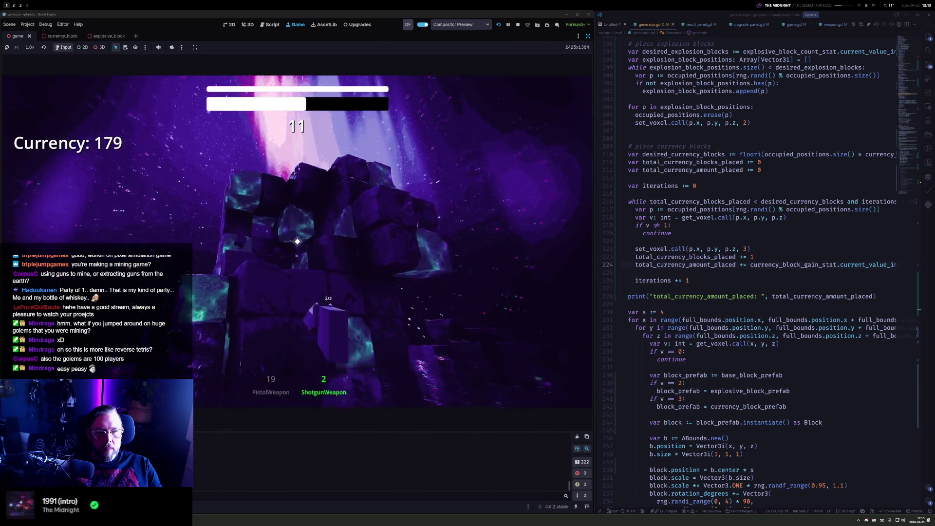
Keep mining blocks with the pistol, reloading it twice along the way
key(2)
click(297, 242)
key(1)
click(297, 242)
click(297, 241)
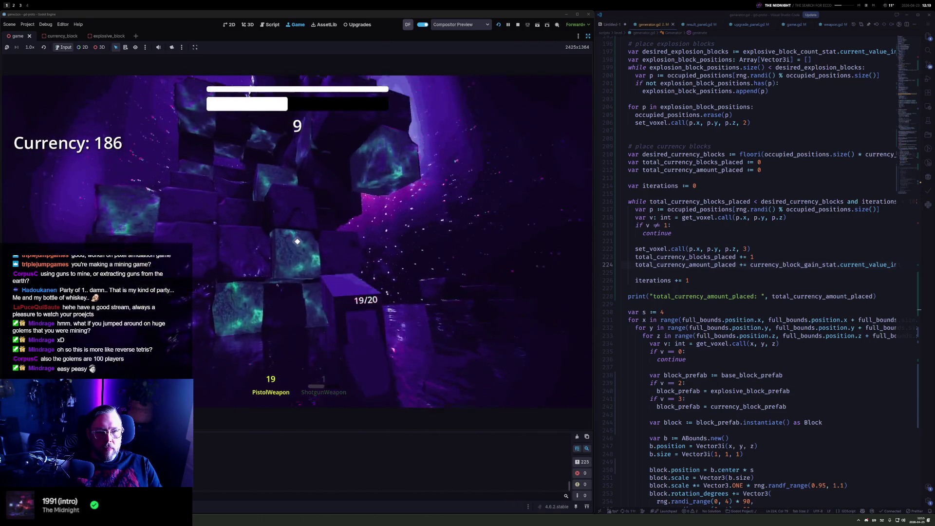
click(297, 242)
click(297, 242)
click(297, 242)
click(297, 241)
click(297, 242)
click(297, 242)
click(298, 242)
click(297, 242)
key(r)
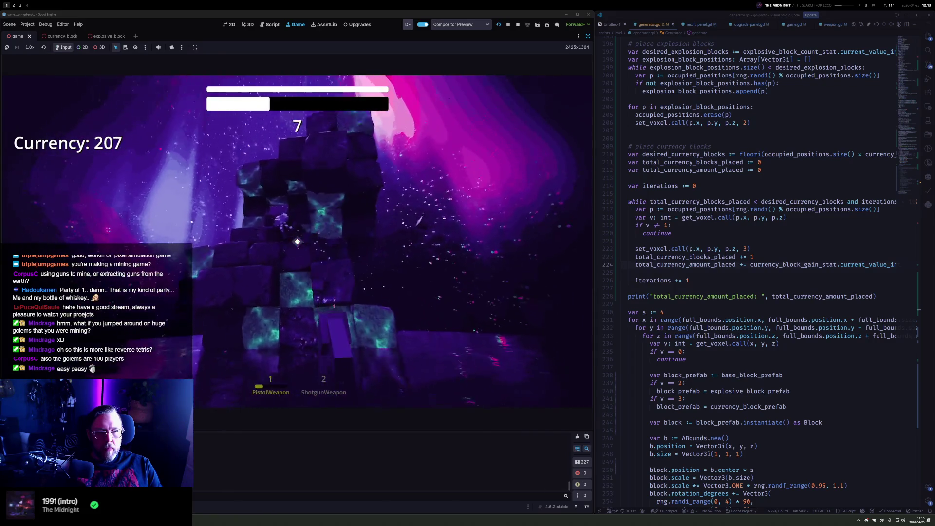
click(297, 242)
click(296, 241)
click(297, 242)
click(297, 242)
click(297, 241)
click(297, 242)
click(297, 242)
click(297, 242)
click(297, 242)
click(297, 241)
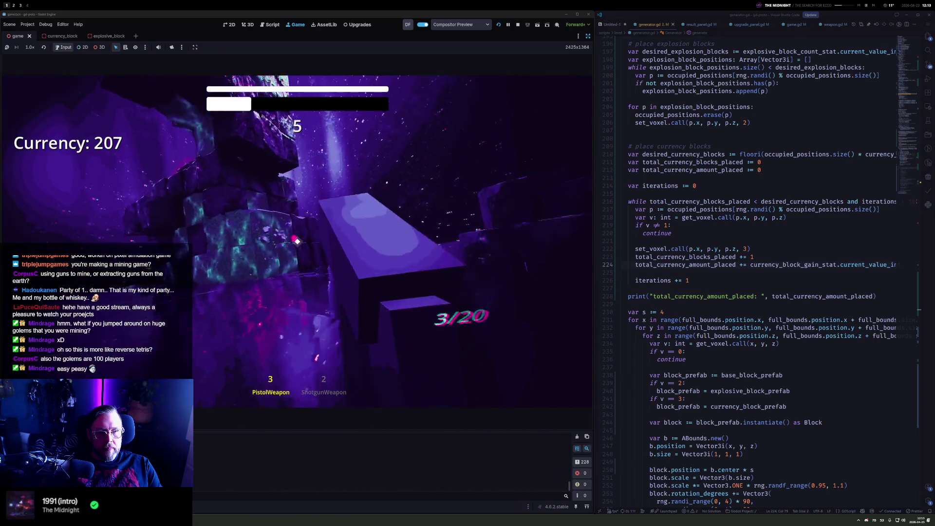
key(r)
click(297, 241)
click(298, 242)
click(298, 242)
click(297, 241)
click(297, 242)
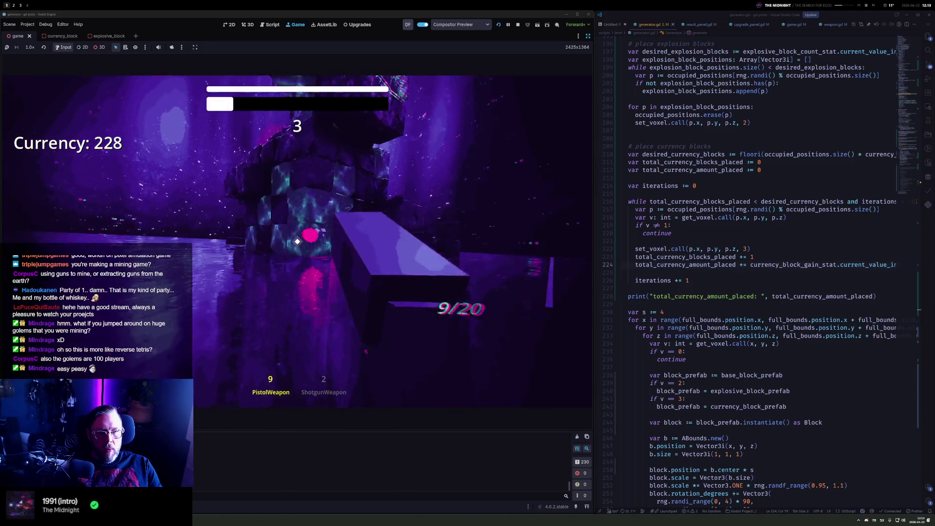
click(297, 242)
click(297, 242)
click(298, 242)
click(297, 241)
Fire the shotgun at the last blocks and stop the game with F8
key(2)
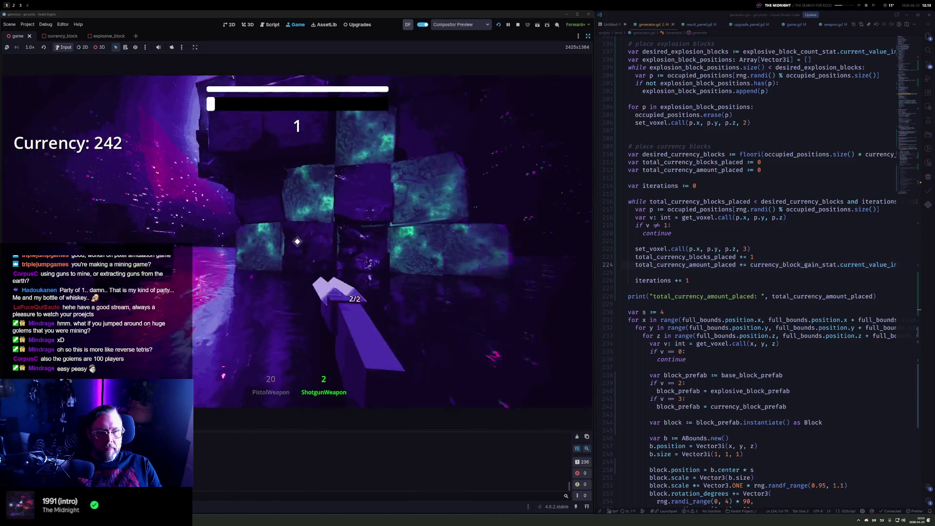
click(297, 241)
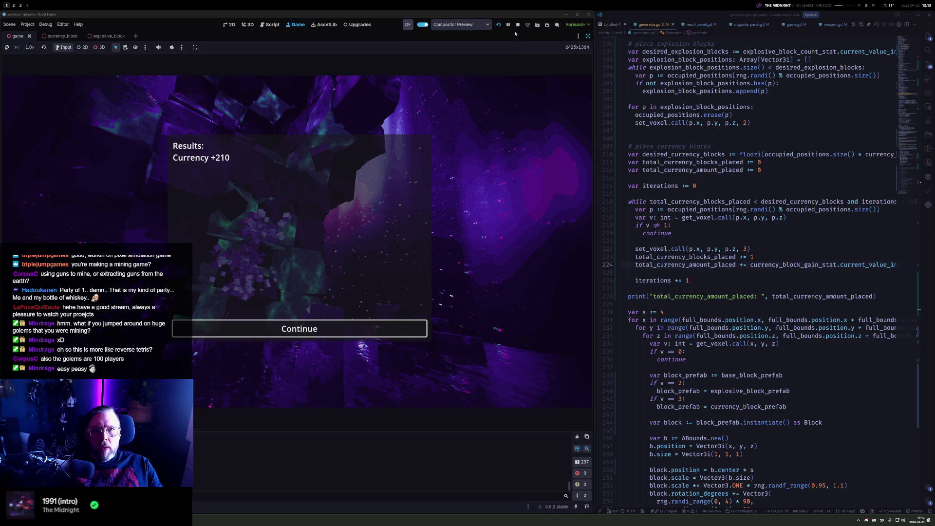
key(F8)
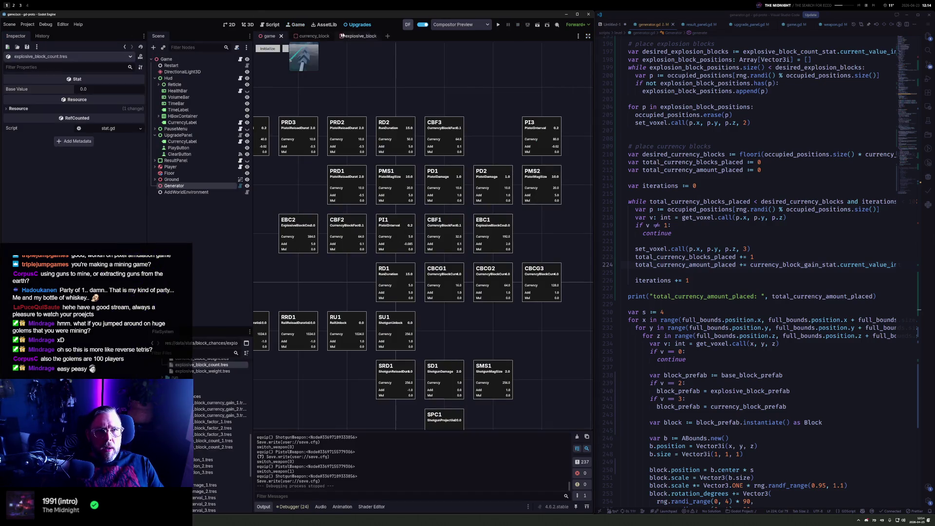
Switch to the 3D view and delete the Ground node from the Scene dock
key(ctrl+F2)
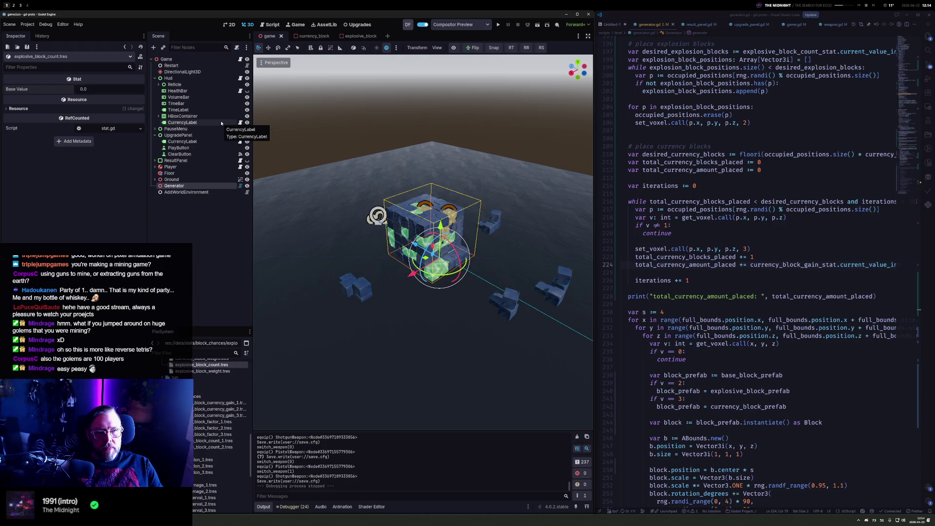
scroll(203, 391, up, 5)
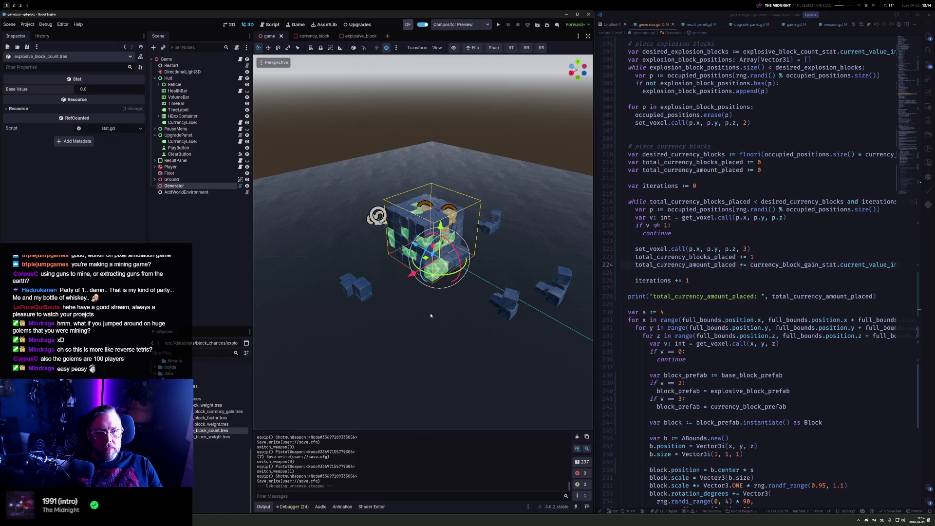
click(182, 186)
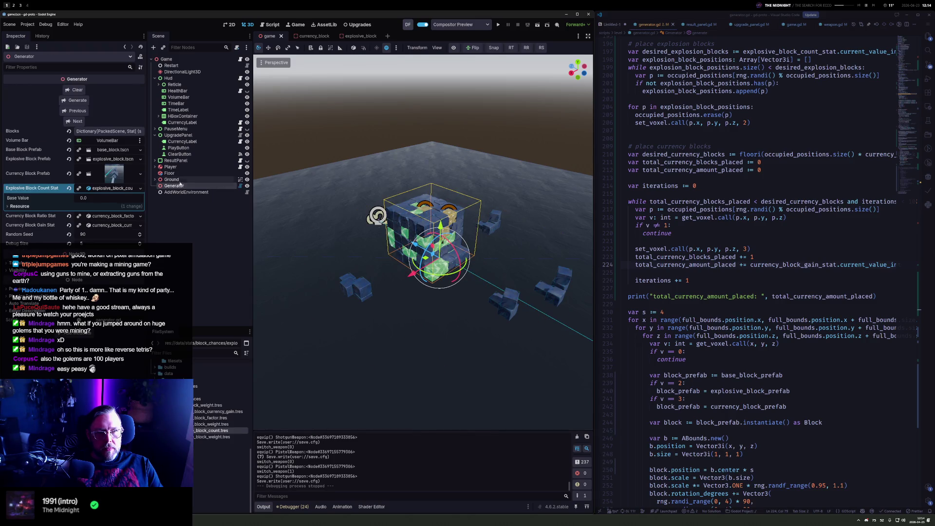
click(179, 181)
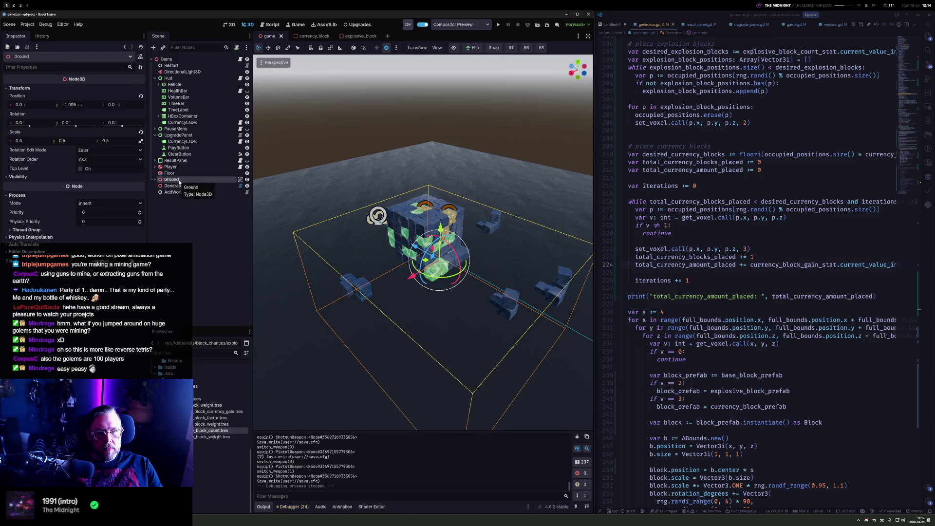
key(Delete)
key(Return)
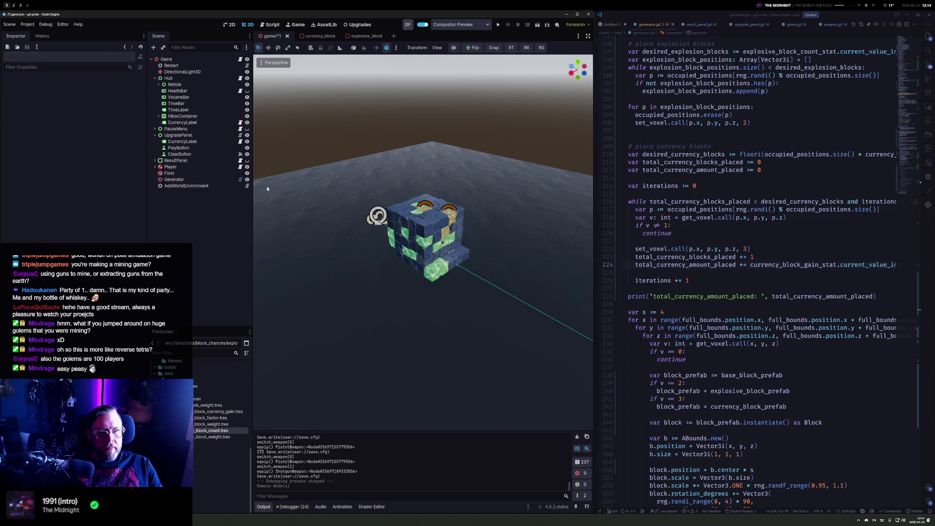
Add a CSGBox3D as a child of the Game root node
right_click(172, 60)
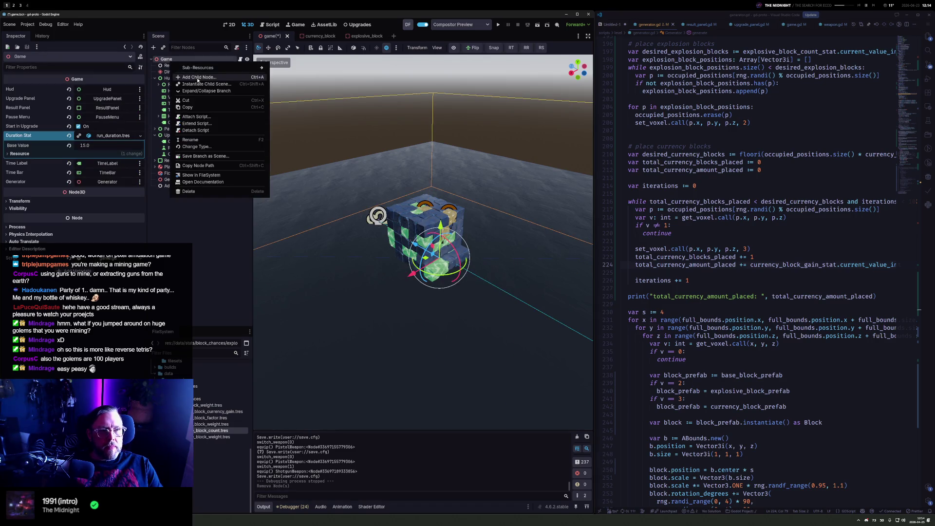
click(198, 78)
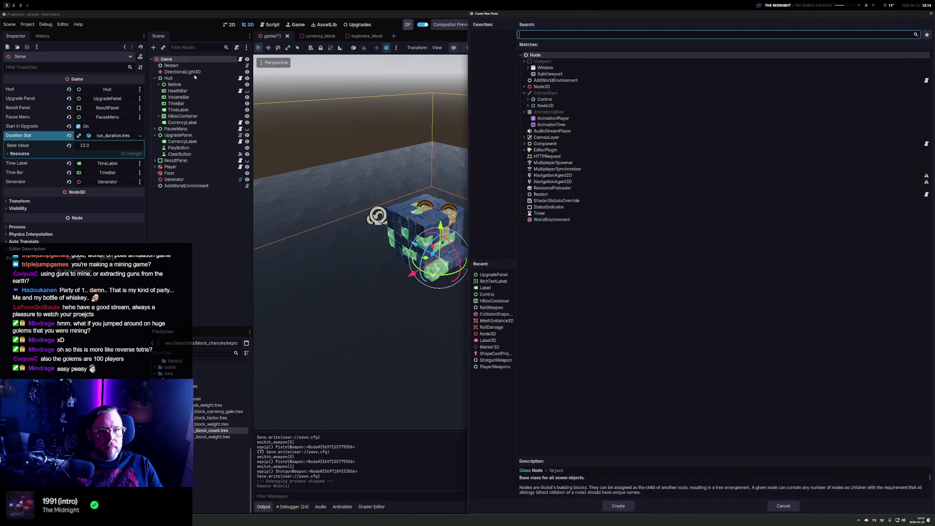
text(csg)
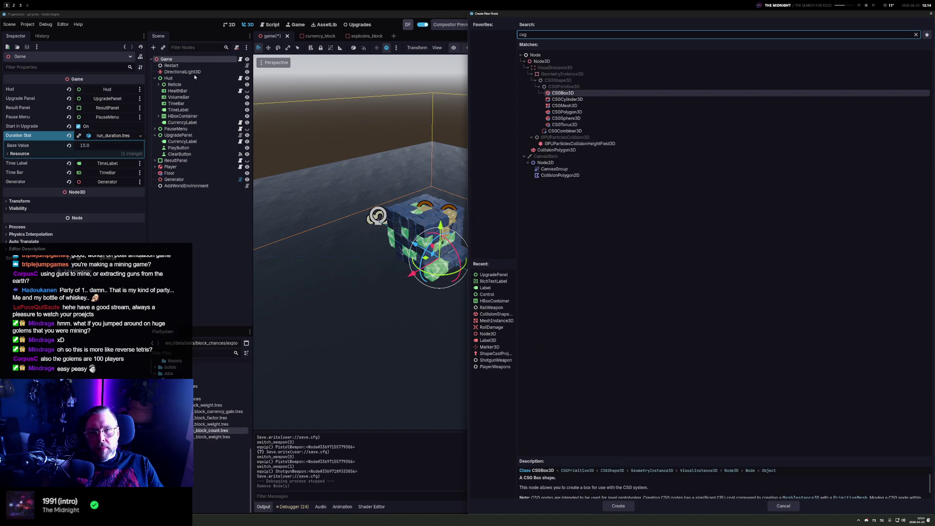
key(Return)
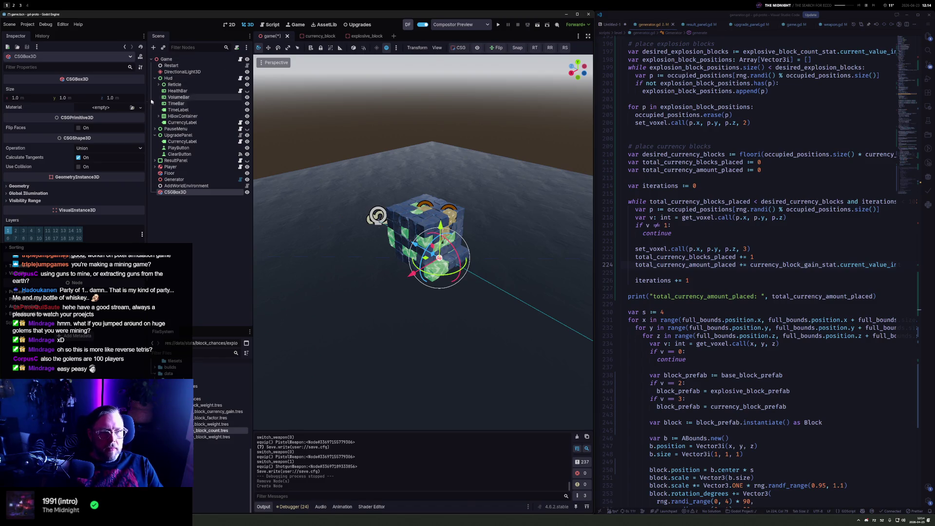
Set the CSGBox3D size to 100 × 1 × 100 in the Inspector
click(38, 98)
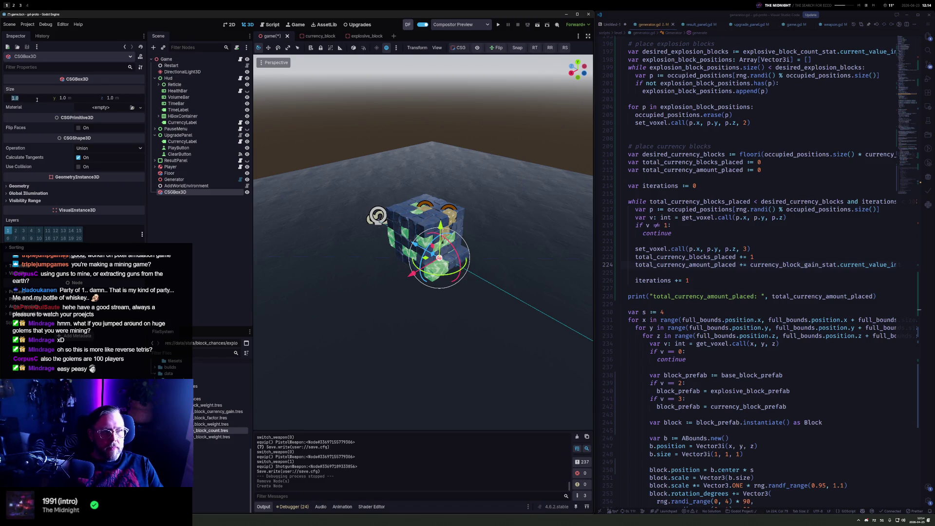
text(30)
key(Tab)
key(Tab)
text(30)
key(Return)
click(28, 98)
key(Tab)
key(Tab)
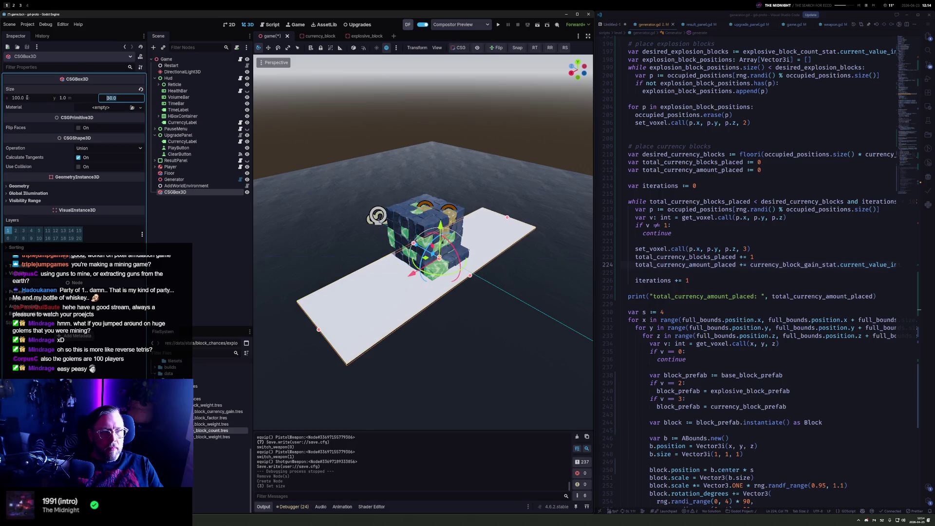
key(Return)
Orbit to view the slab from below, then open Add Child Node again
drag(503, 312, 483, 277)
drag(590, 249, 576, 195)
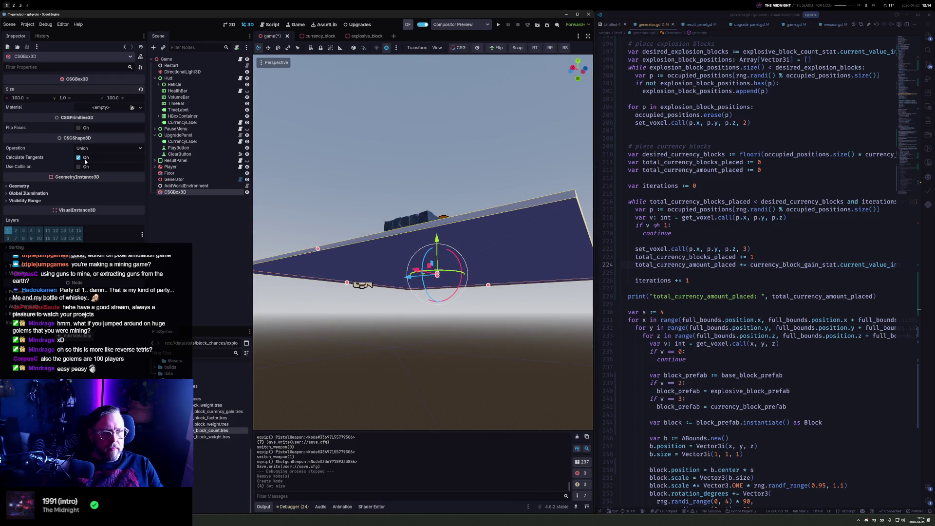
right_click(186, 214)
click(218, 220)
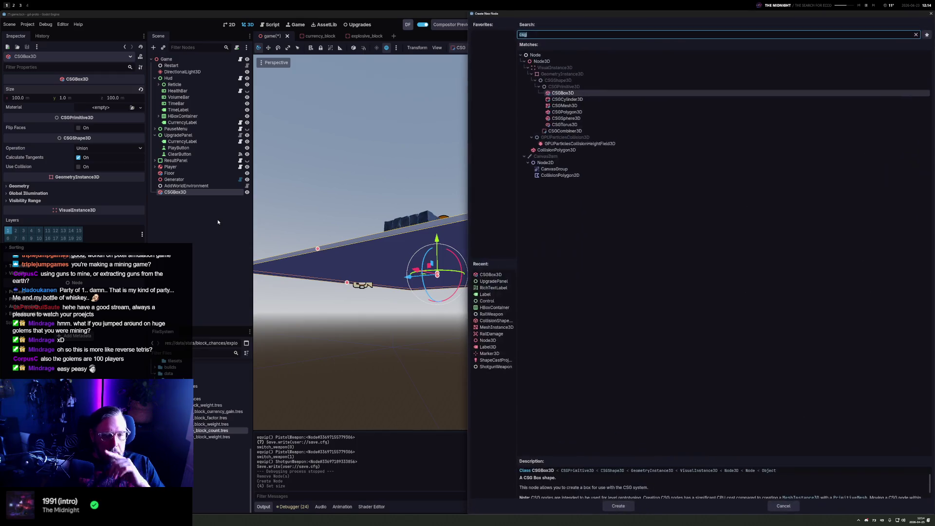
Create a CSGCombiner3D and nest the CSGBox3D under it
text(csg)
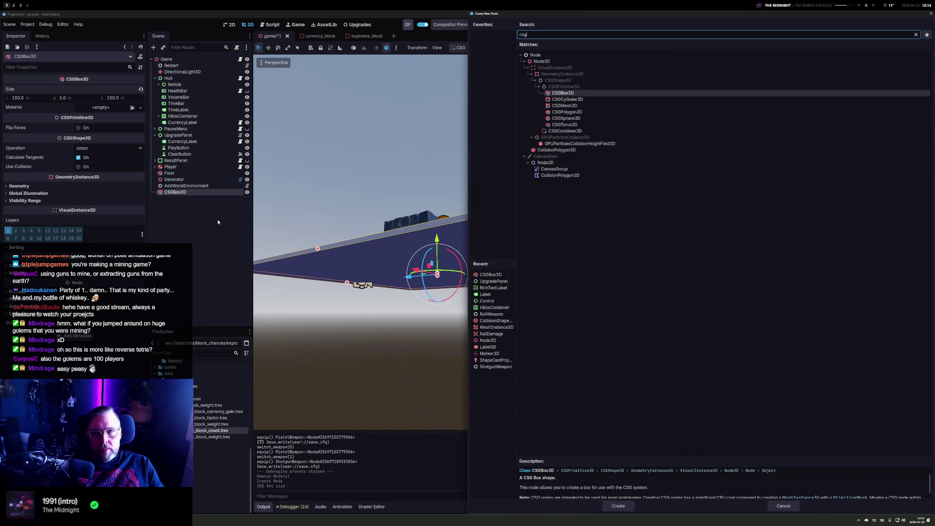
key(Down)
key(Down)
key(Down)
key(Down)
key(Down)
key(Down)
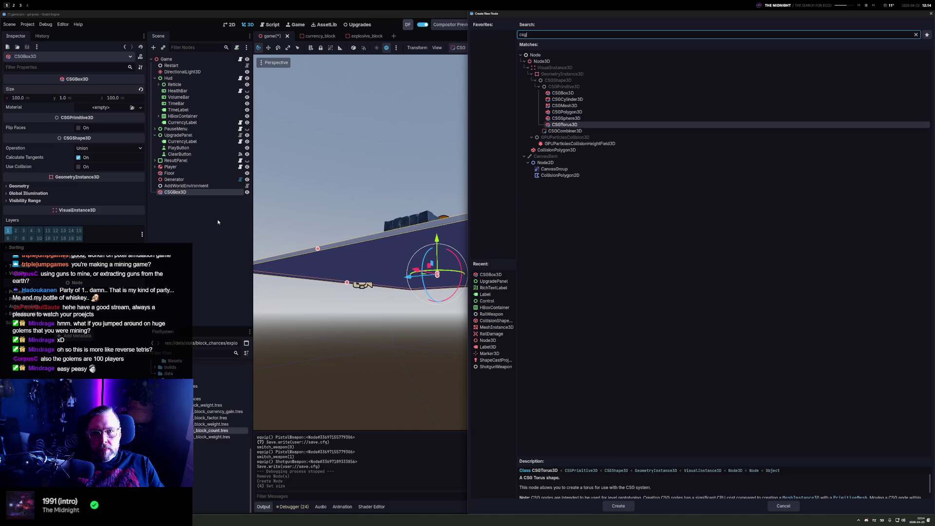
key(Up)
key(Up)
key(Up)
key(Up)
key(Up)
key(Up)
key(Up)
key(Down)
key(Down)
key(Down)
key(Down)
key(Return)
mouse_move(181, 198)
mouse_down()
mouse_move(177, 190)
mouse_move(191, 194)
mouse_up()
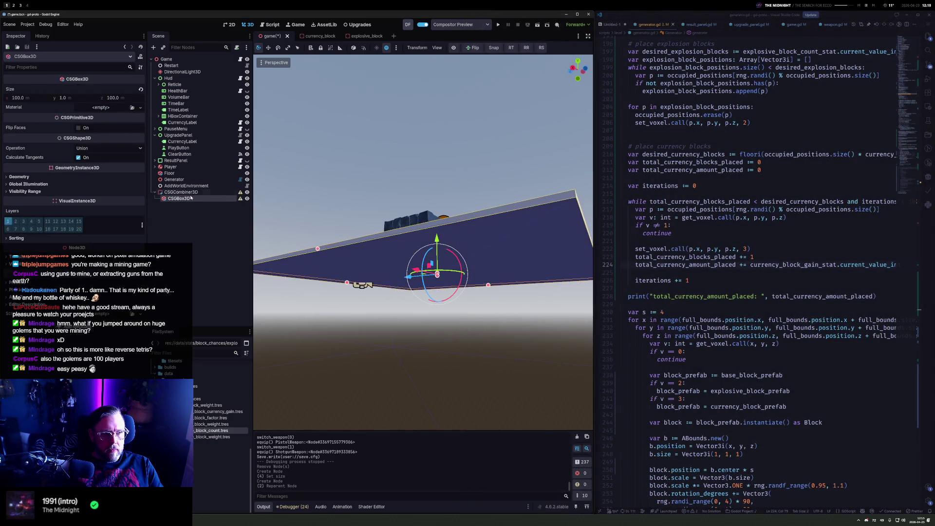
Give the Floor node a new StandardMaterial3D as its geometry material override
mouse_move(438, 198)
mouse_down()
mouse_move(444, 341)
mouse_move(456, 305)
mouse_up()
scroll(455, 304, down, 10)
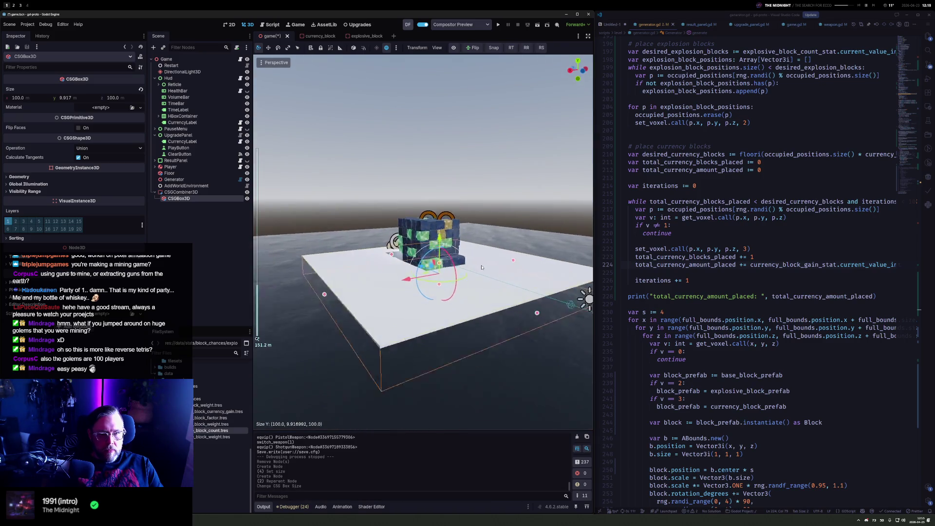
click(182, 174)
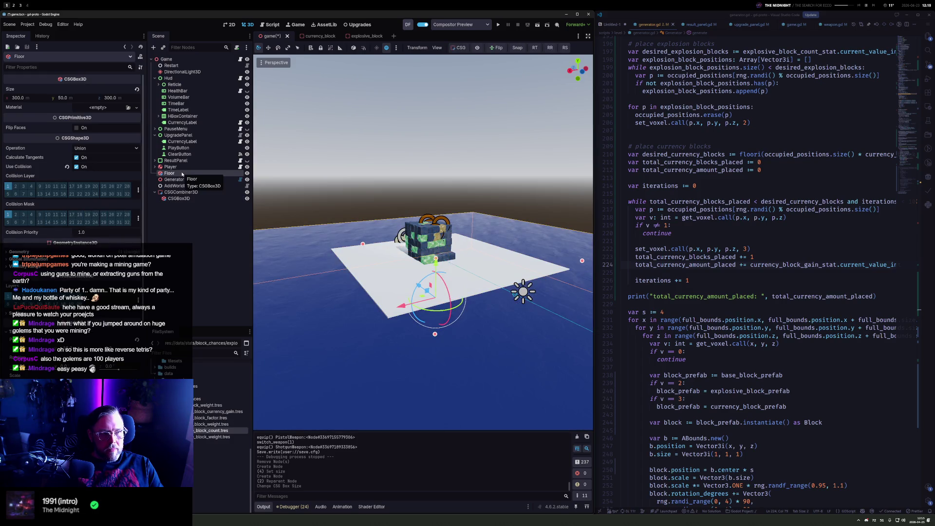
scroll(88, 222, down, 4)
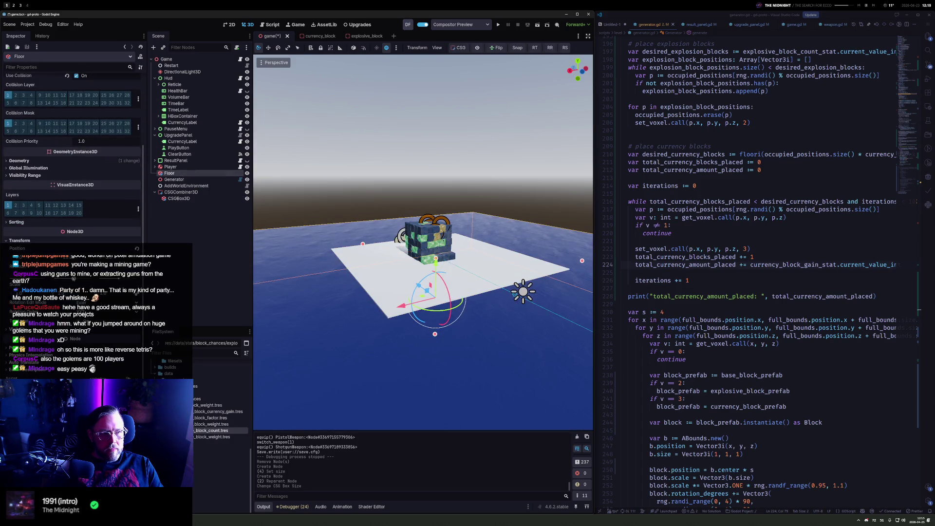
click(33, 161)
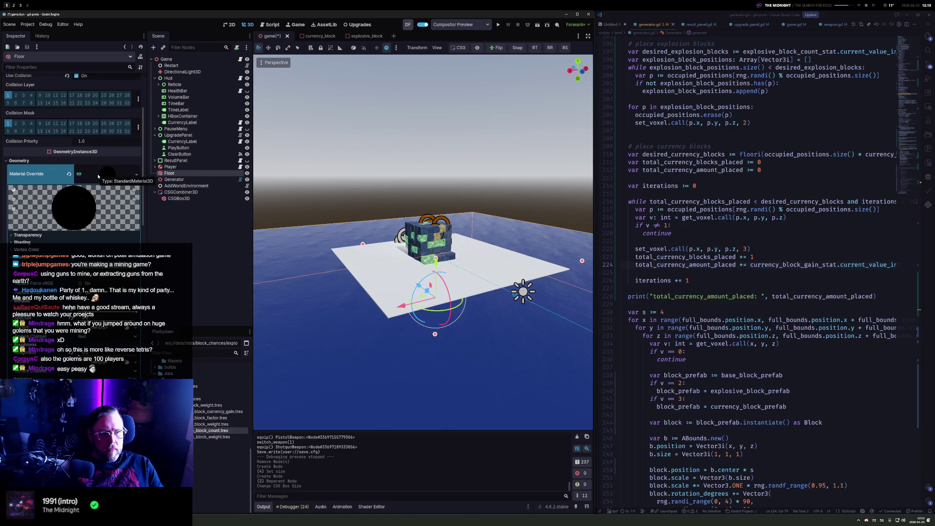
click(136, 174)
click(95, 196)
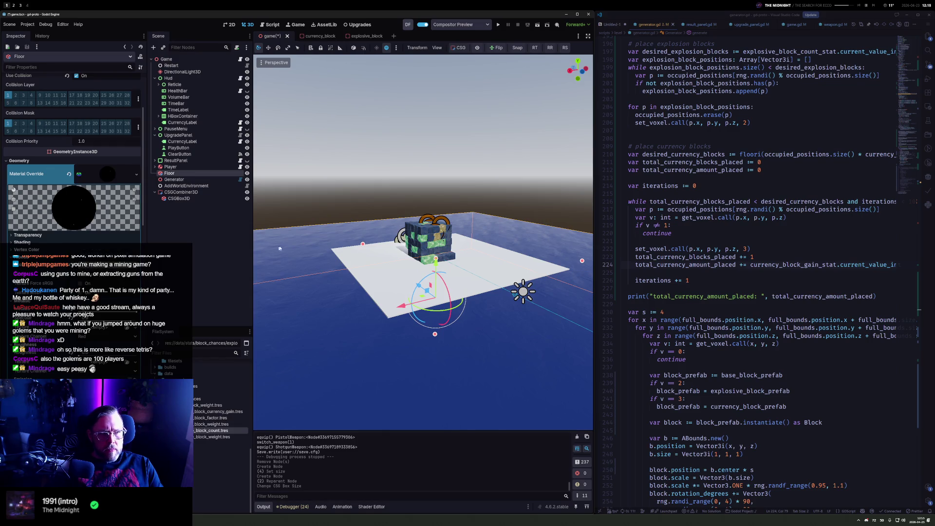
Save the Floor's new material as a .tres file in gd-proto/assets/materials
click(137, 174)
click(88, 267)
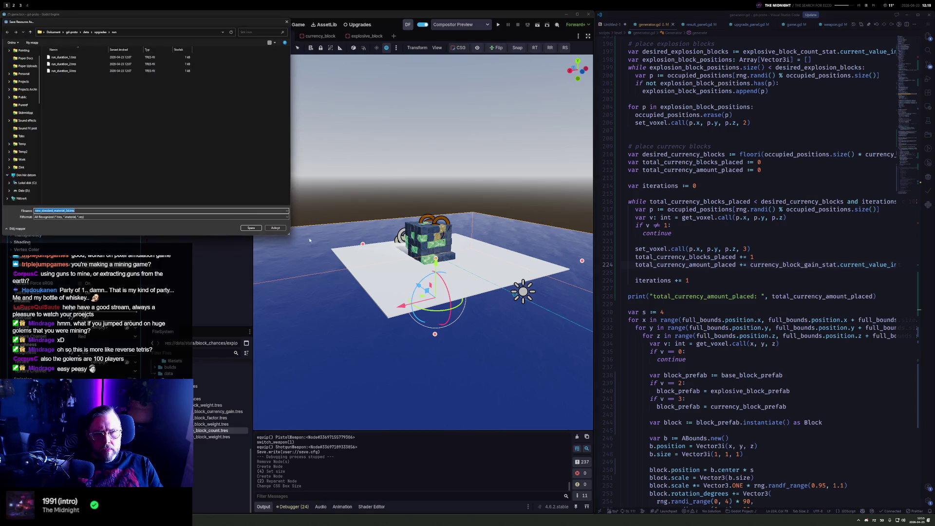
click(72, 32)
double_click(57, 91)
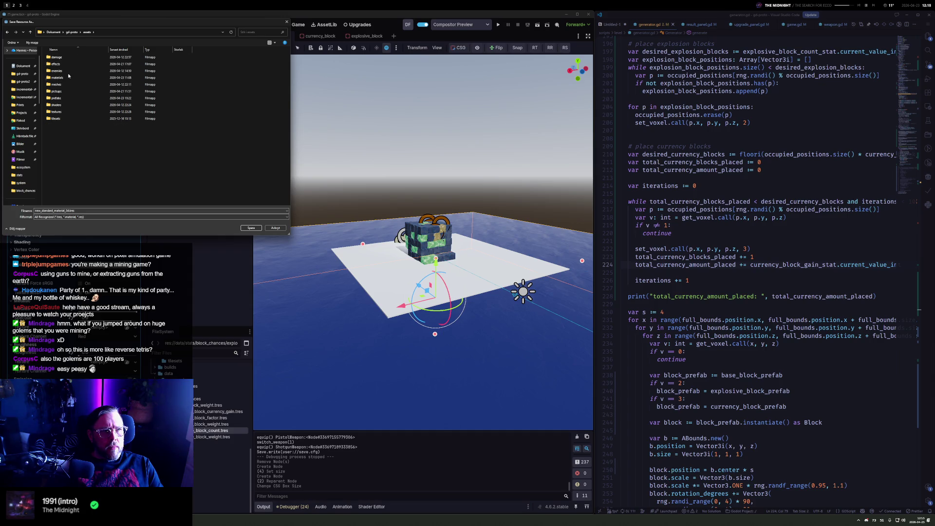
double_click(68, 78)
click(68, 211)
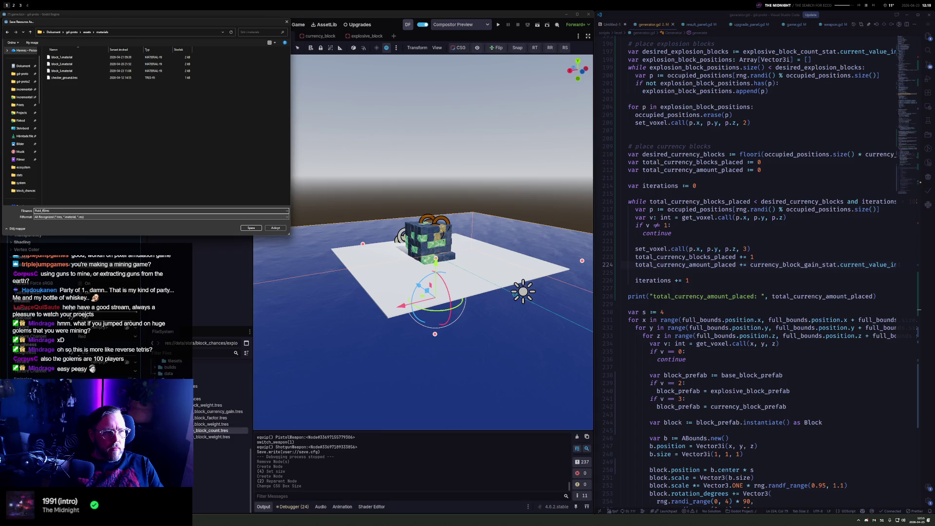
key(Return)
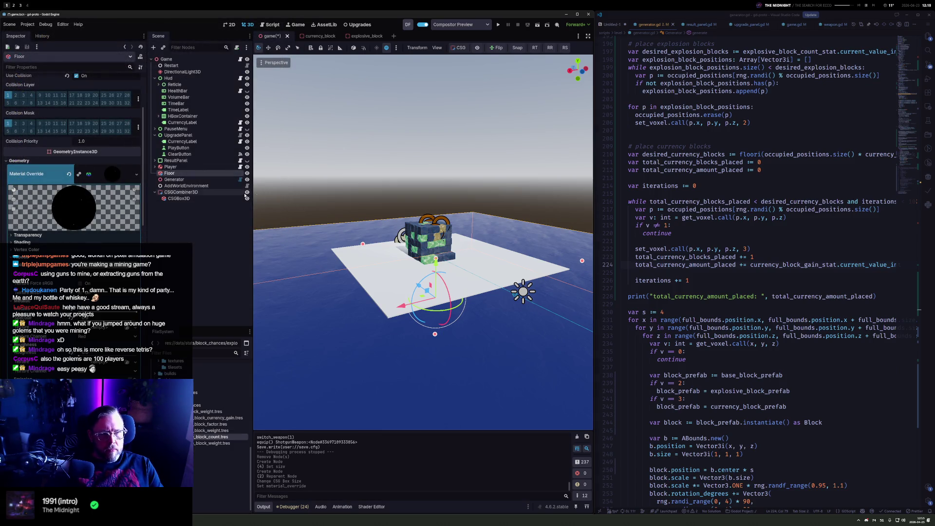
Quick-load the fluid_floor material as the CSGCombiner3D's material override
click(167, 191)
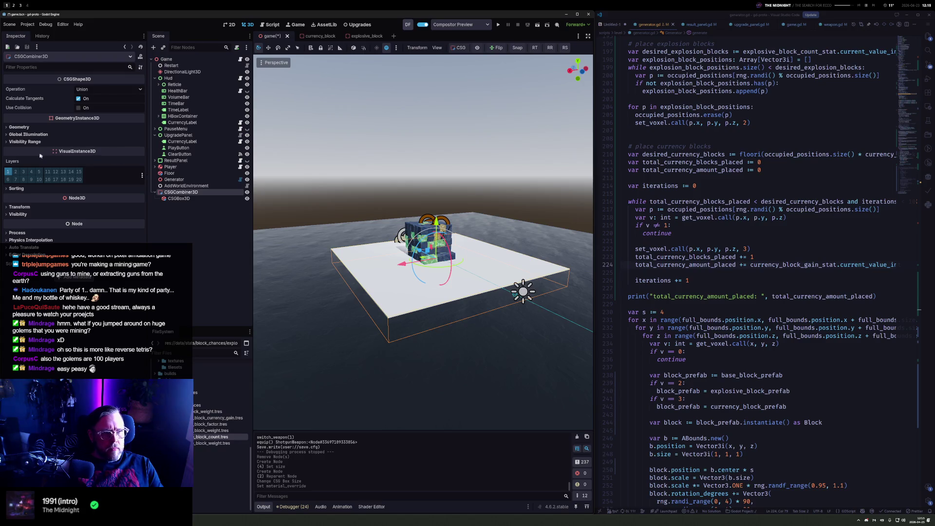
click(20, 127)
click(102, 135)
click(98, 177)
text(flu)
key(Return)
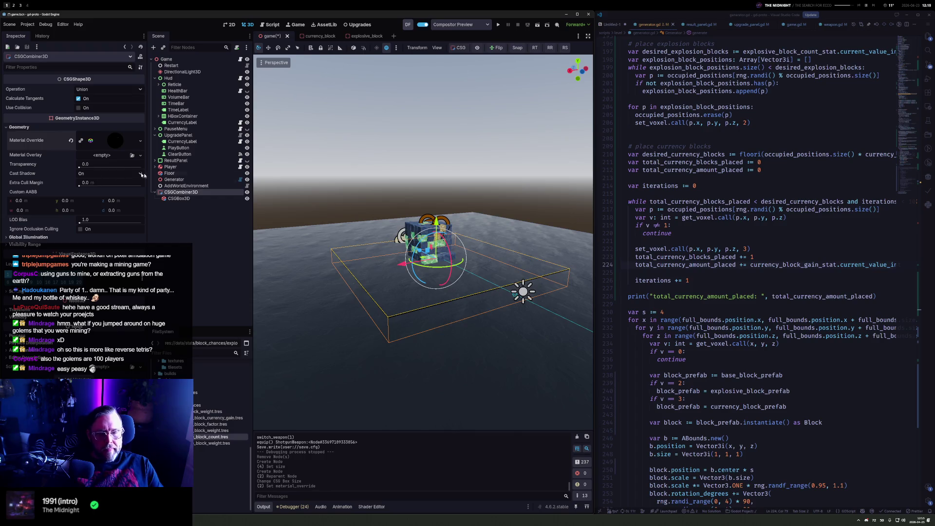
Resize the CSGBox3D to 200 × 50 × 200
drag(455, 257, 463, 260)
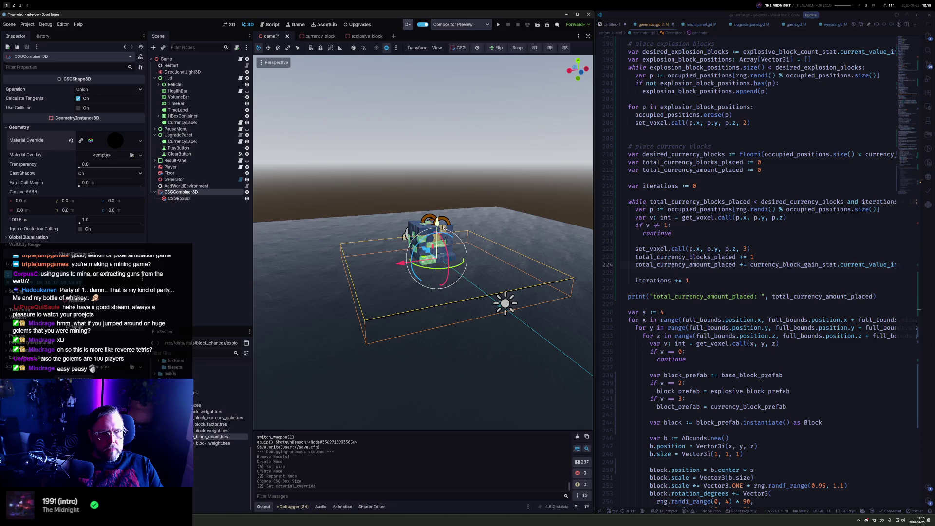
click(195, 198)
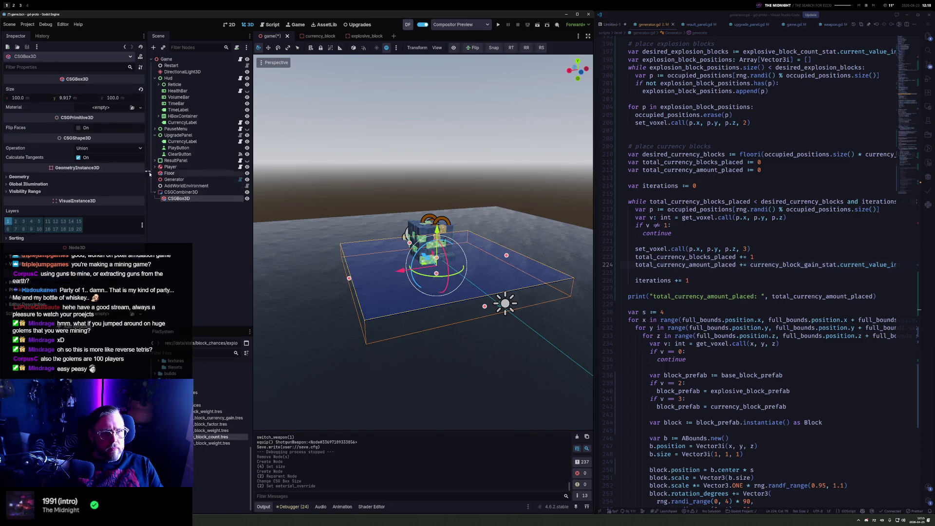
click(180, 192)
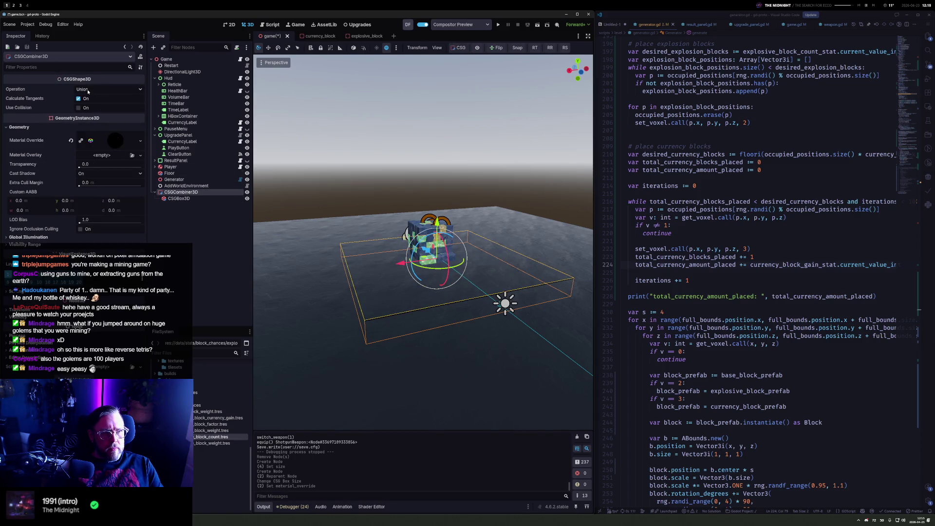
click(188, 199)
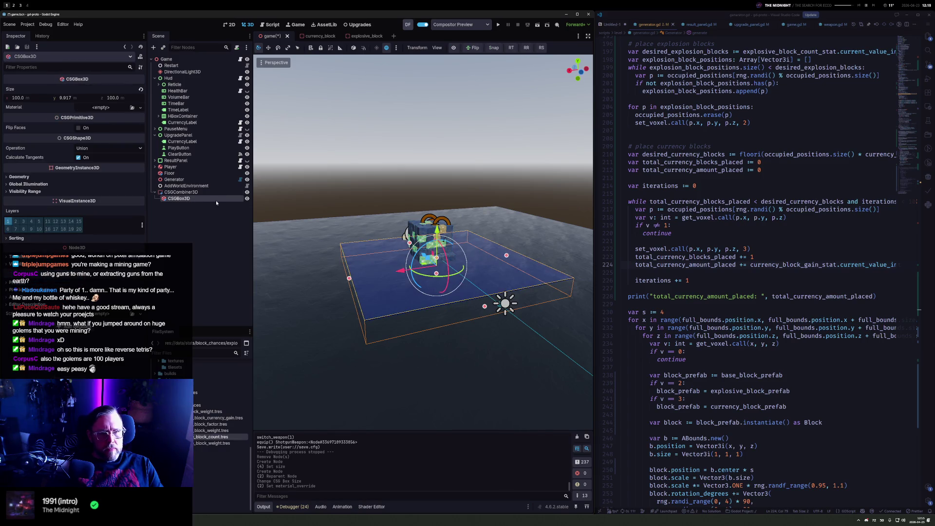
mouse_move(487, 273)
mouse_down()
mouse_move(496, 297)
mouse_move(494, 279)
mouse_up()
click(31, 99)
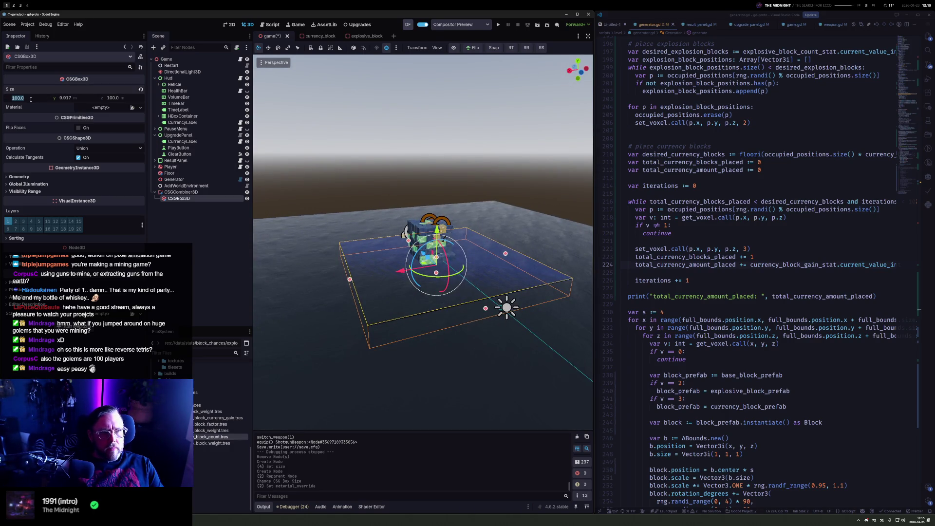
text(200)
key(Tab)
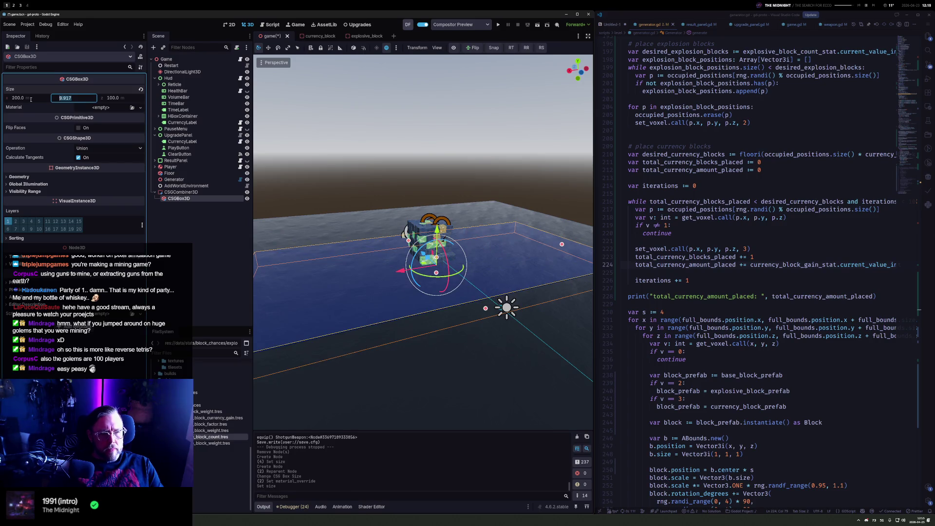
text(50)
key(Tab)
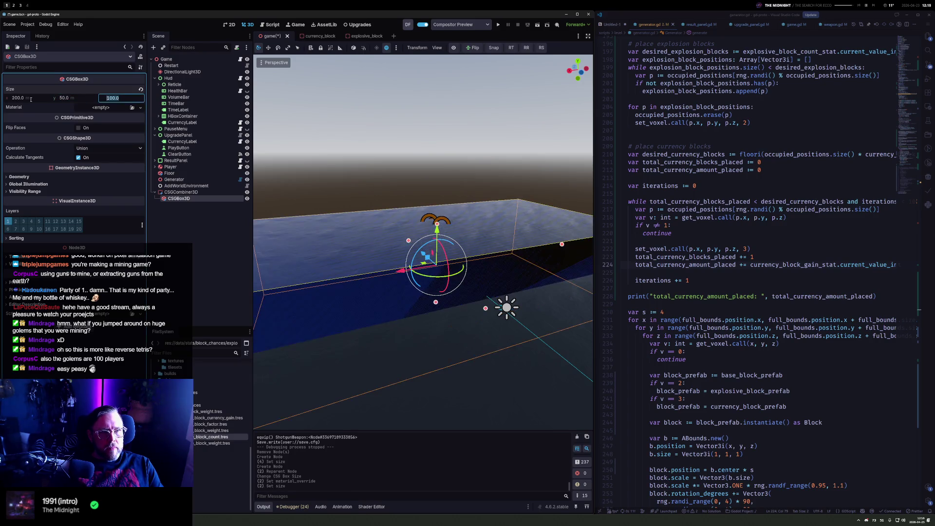
text(20)
key(Return)
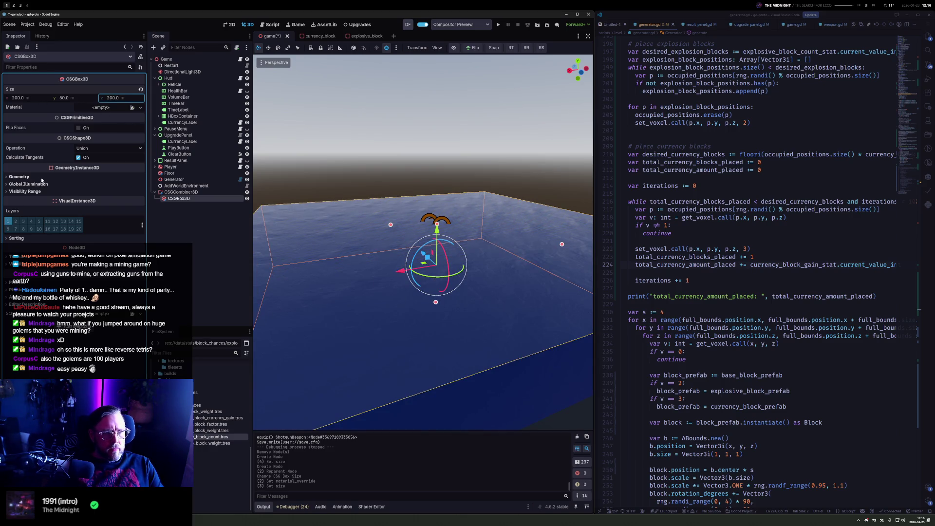
Lower the box's position beneath the blocks and duplicate it as CSGBox3D2
click(19, 177)
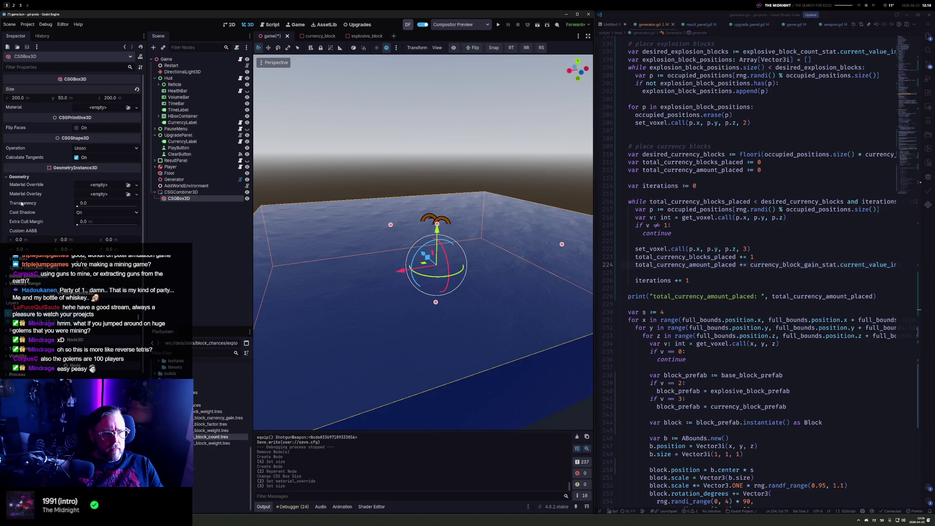
click(22, 177)
click(17, 256)
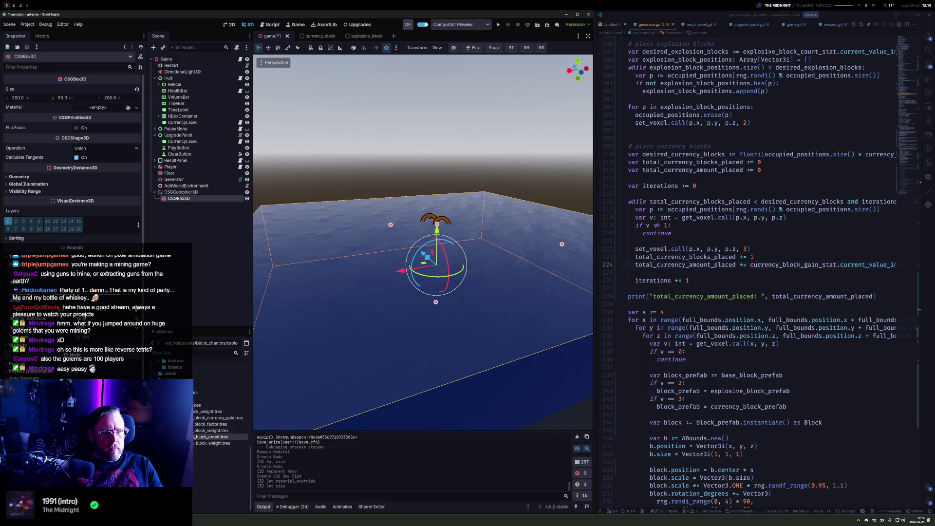
key(Return)
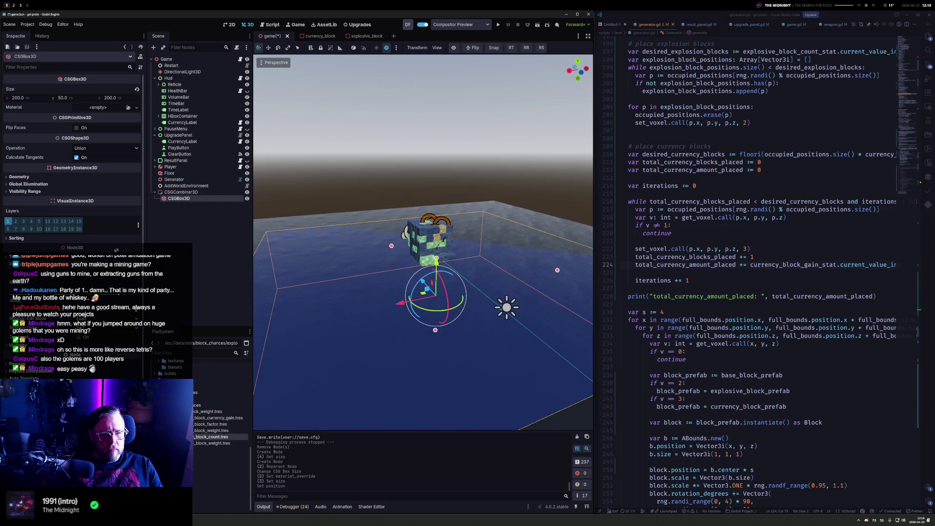
mouse_move(413, 234)
mouse_down()
mouse_move(466, 172)
mouse_move(443, 210)
mouse_move(452, 227)
mouse_up()
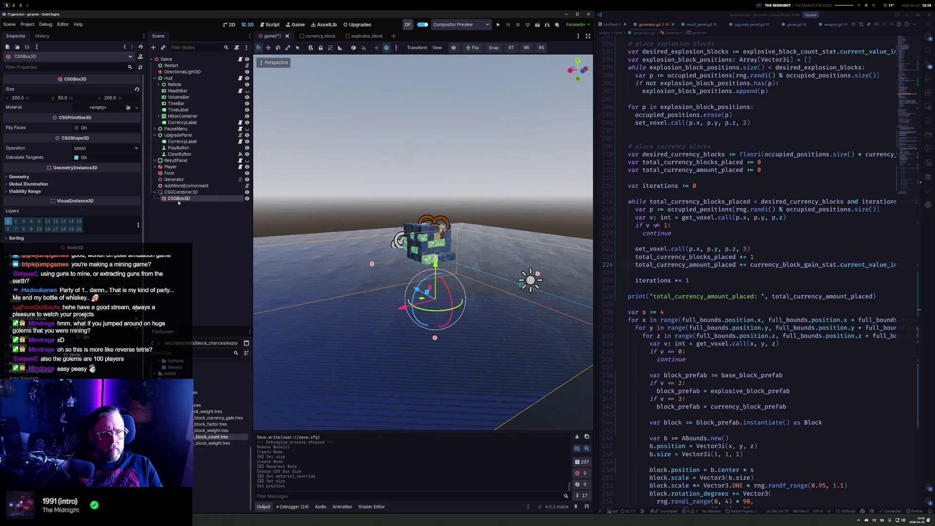
key(ctrl+d)
click(185, 173)
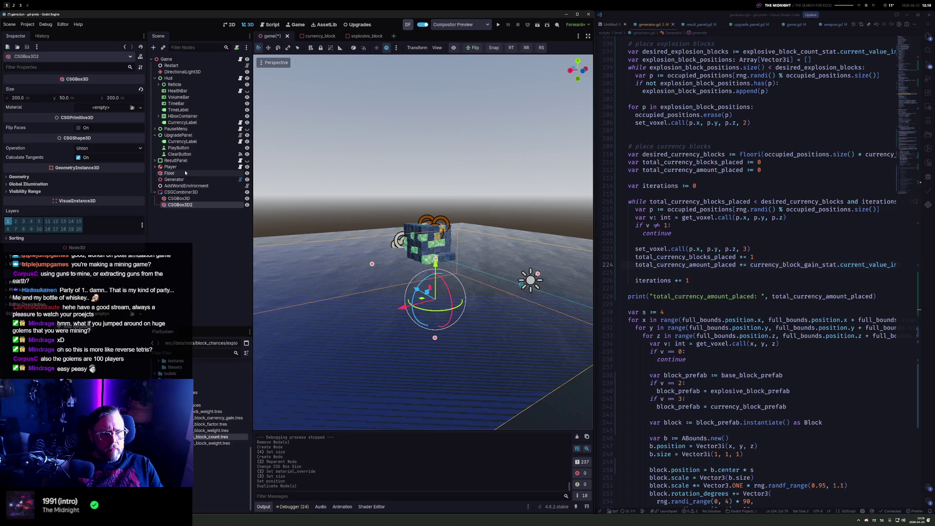
Delete the Floor node and turn on Use Collision for CSGCombiner3D
key(Delete)
click(201, 186)
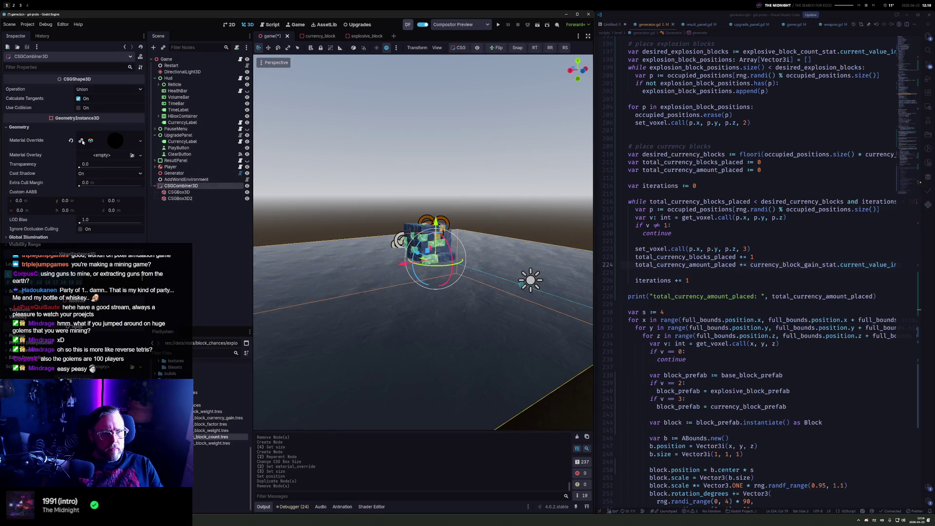
click(93, 107)
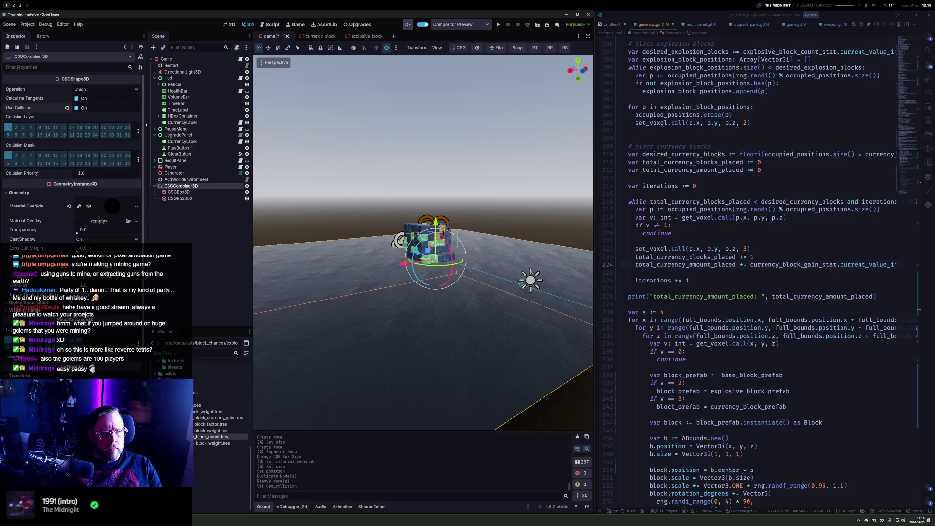
Size CSGBox3D2 to 50 × 8 × 50 and raise its position into place
click(188, 199)
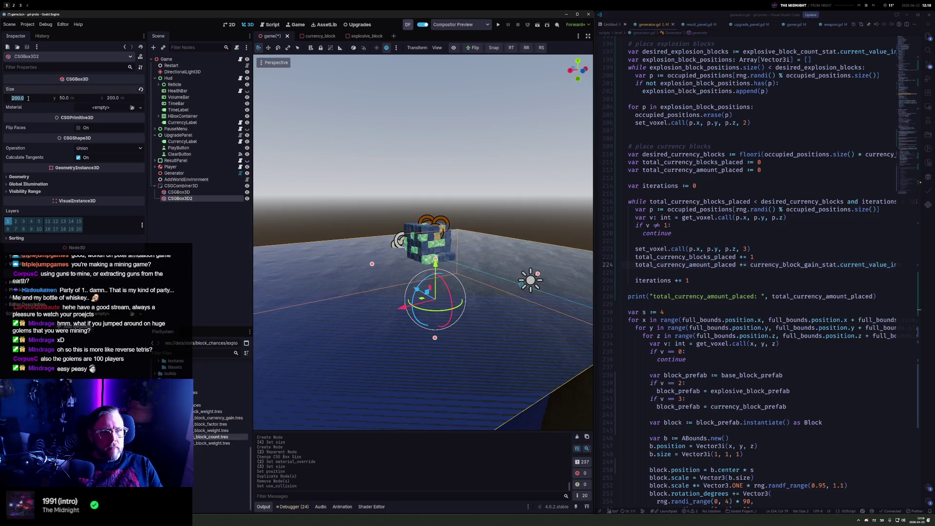
key(Tab)
key(Return)
scroll(451, 237, down, 2)
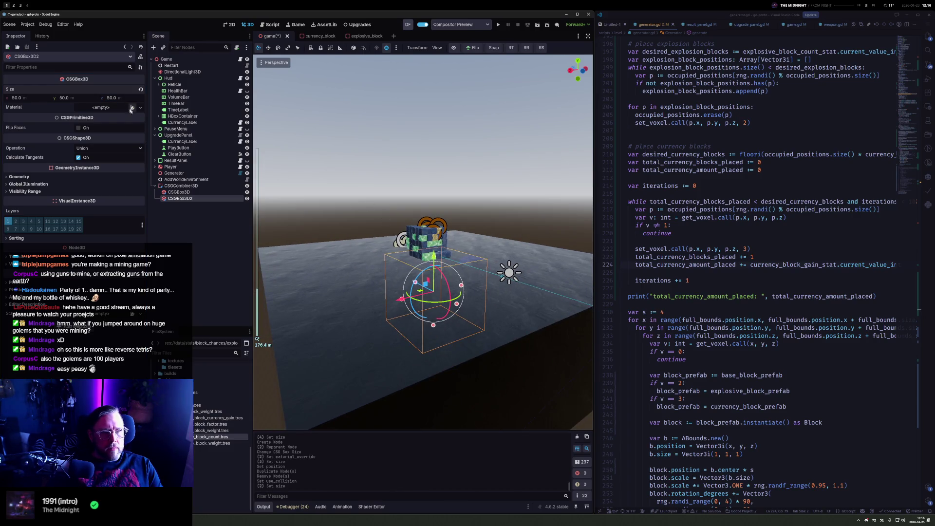
text(25)
key(Return)
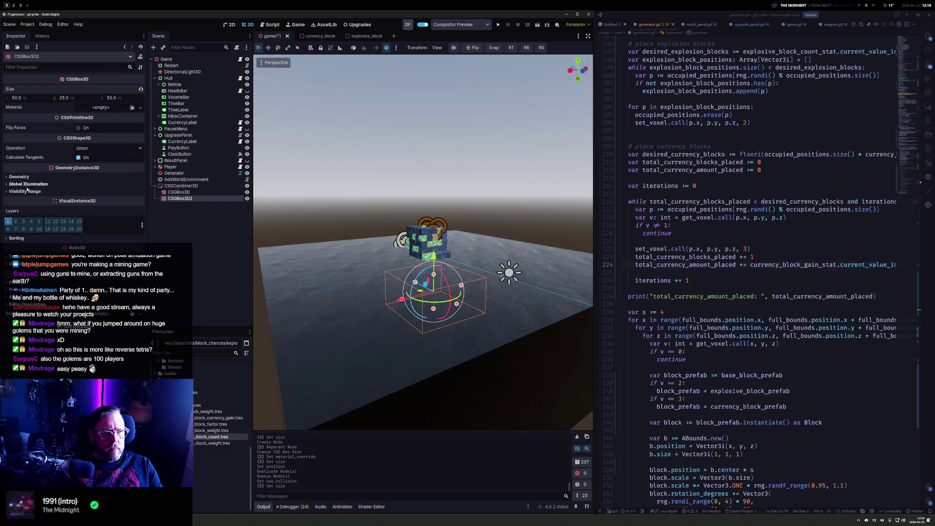
click(19, 257)
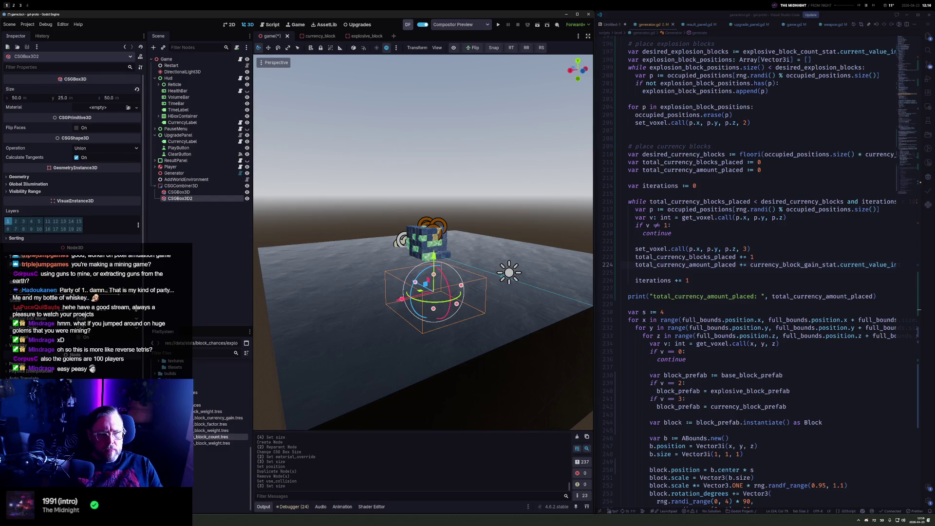
key(Return)
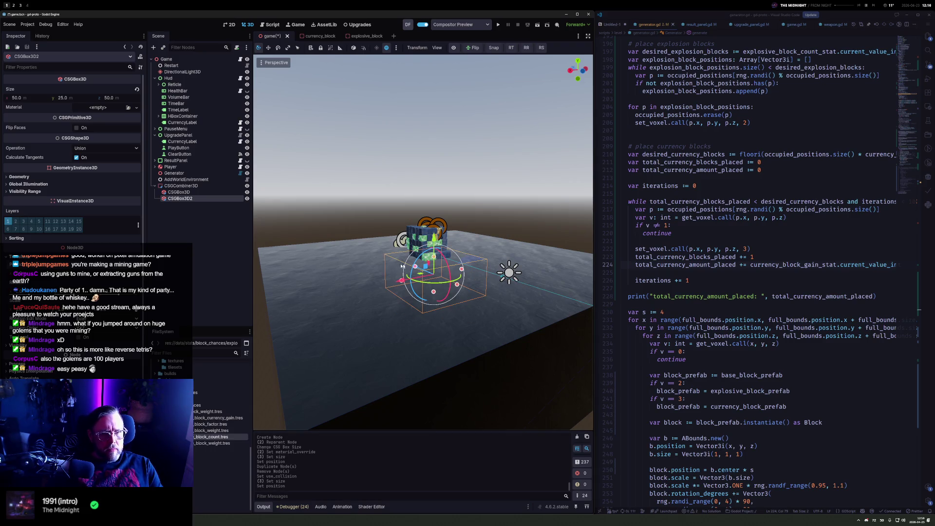
drag(433, 239, 433, 235)
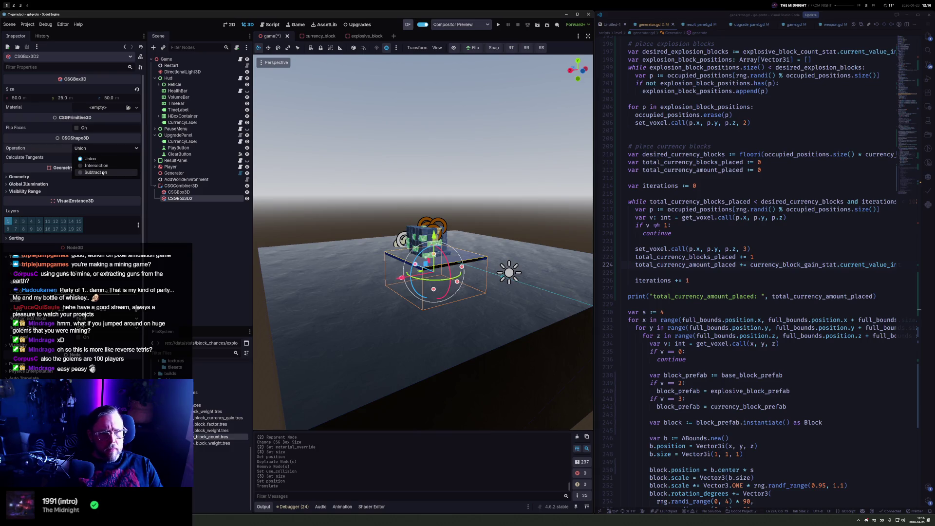
Set CSGBox3D2's Operation to Subtraction, inspect the carved pit, and launch a test run
click(103, 173)
scroll(492, 261, down, 3)
scroll(492, 261, up, 8)
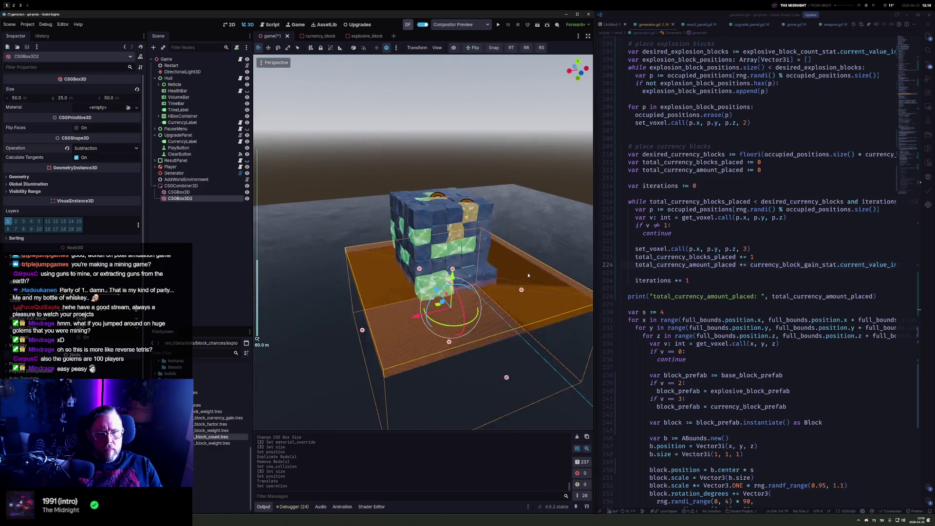
click(492, 261)
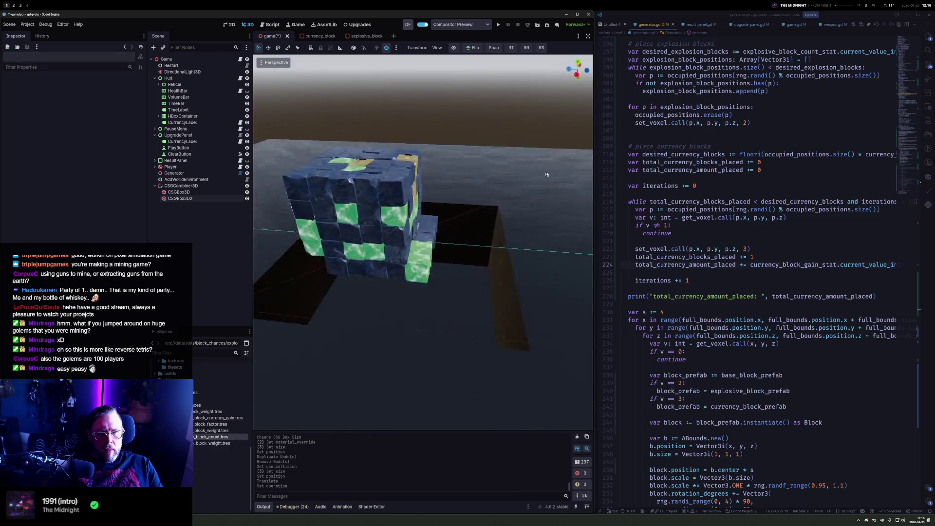
mouse_move(545, 134)
mouse_down()
mouse_move(560, 215)
mouse_move(515, 188)
mouse_up()
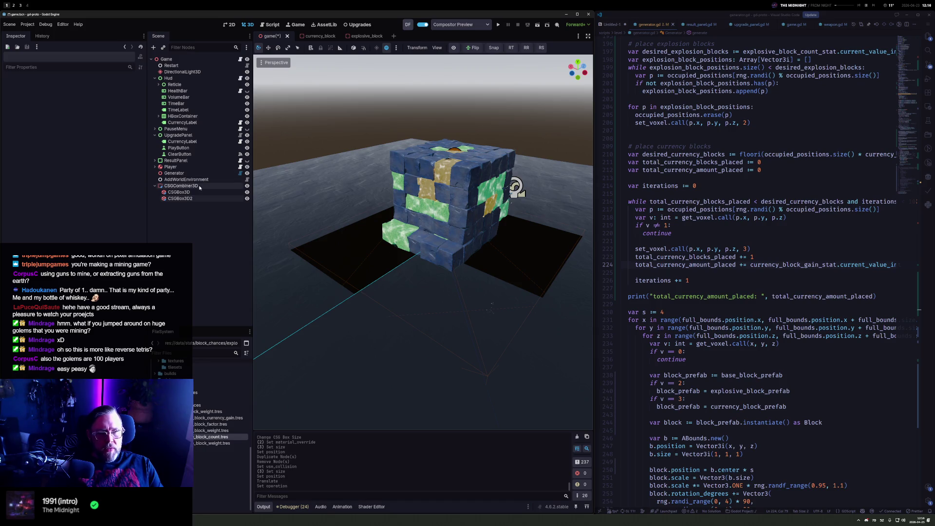
click(191, 198)
mouse_move(495, 313)
mouse_down()
mouse_move(450, 346)
mouse_move(445, 279)
mouse_up()
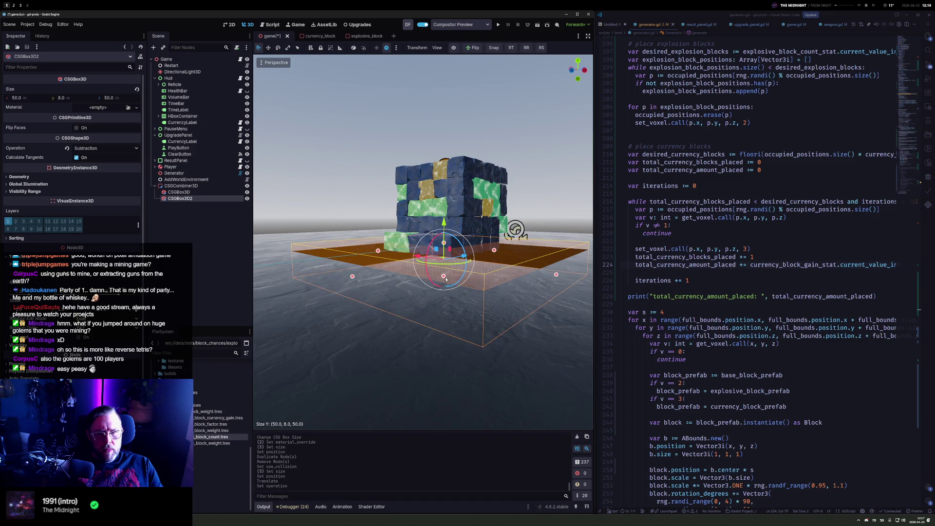
click(504, 24)
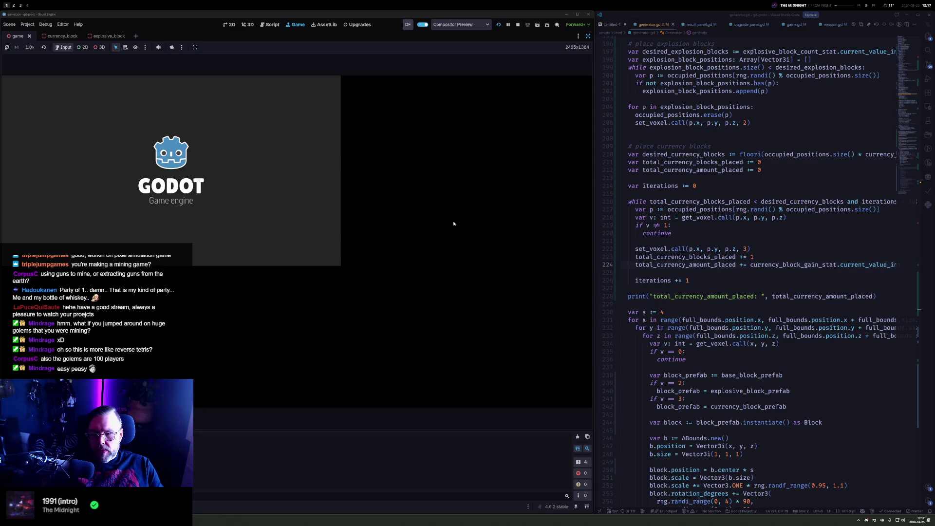
Play a round shooting blocks with the pistol until currency reaches 319, then pause and stop
key(space)
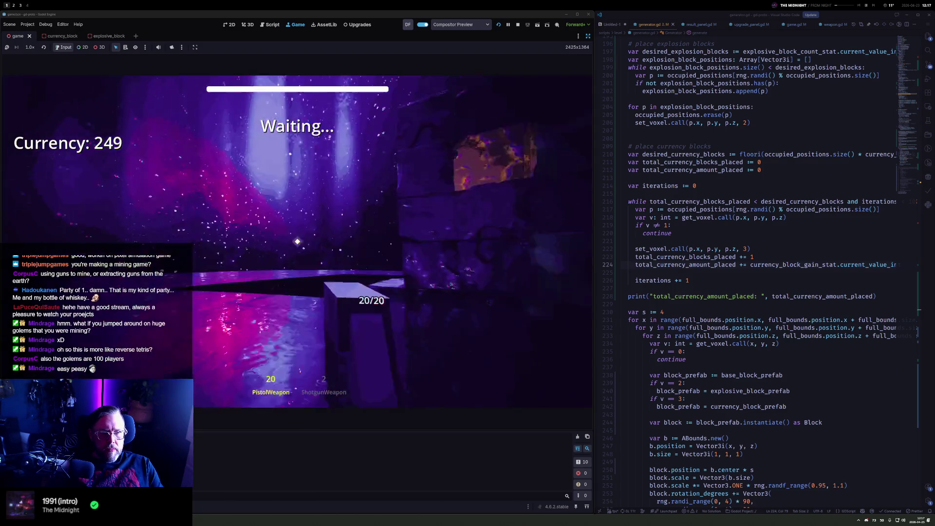
drag(297, 241, 297, 242)
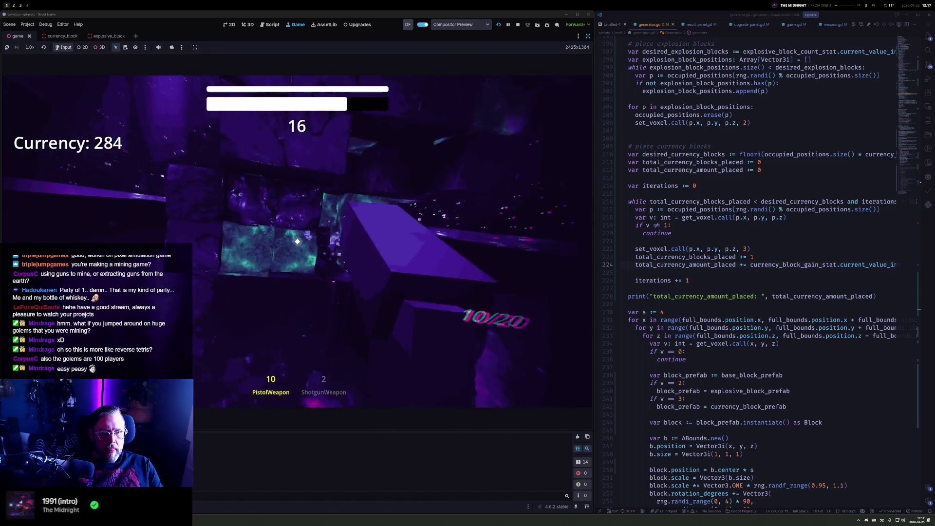
drag(297, 241, 297, 242)
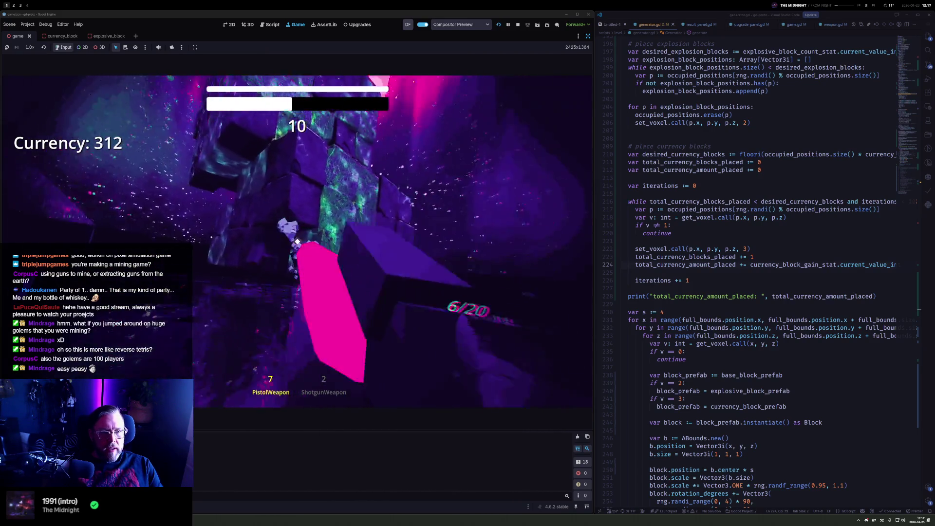
drag(297, 242, 297, 242)
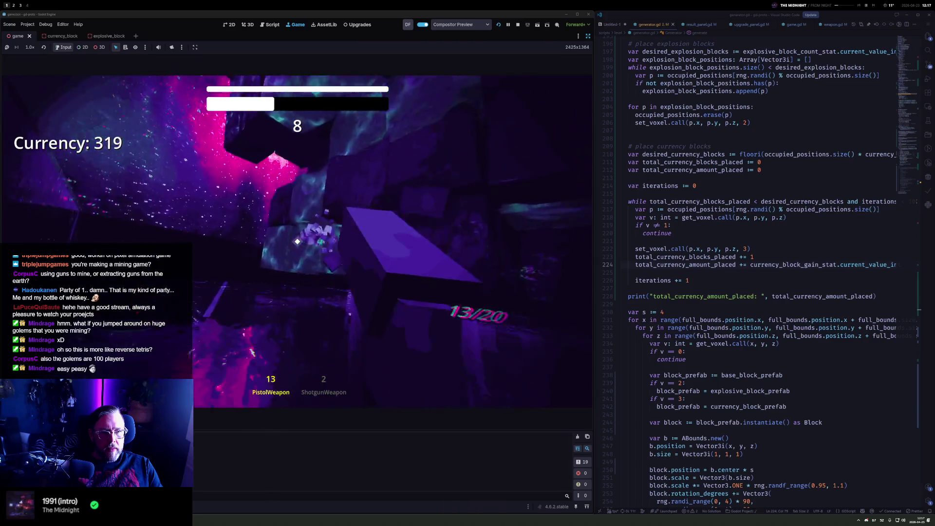
key(Escape)
click(518, 25)
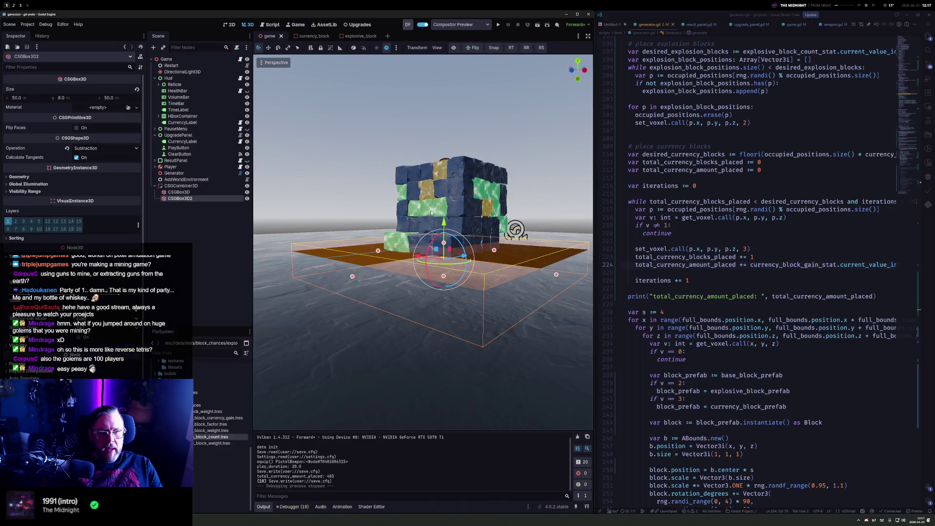
Raise CSGBox3D by 2 units and CSGBox3D2 by 4 units along Y
click(195, 192)
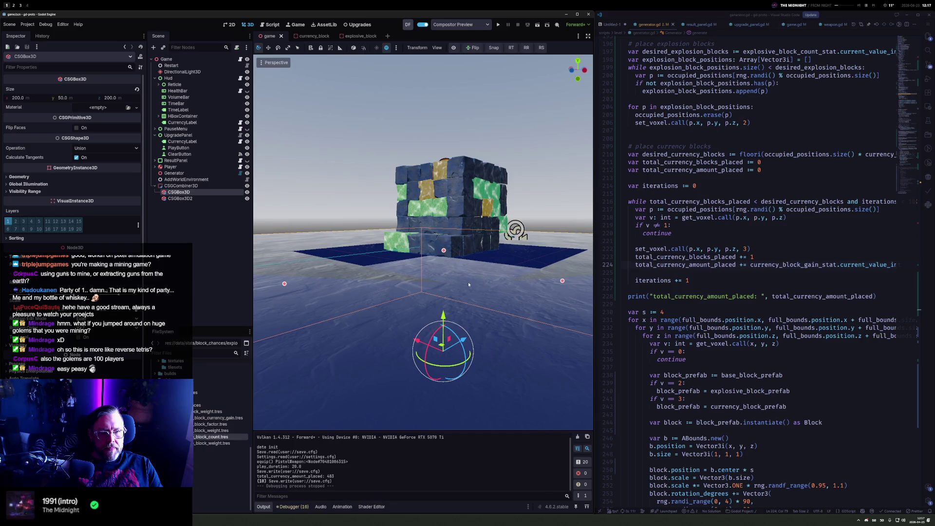
drag(444, 316, 443, 307)
click(185, 199)
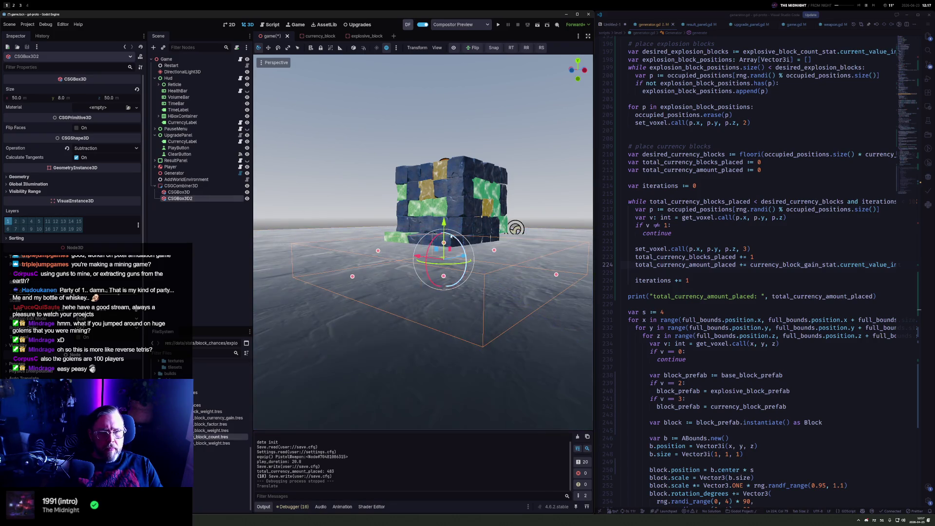
drag(443, 223, 444, 210)
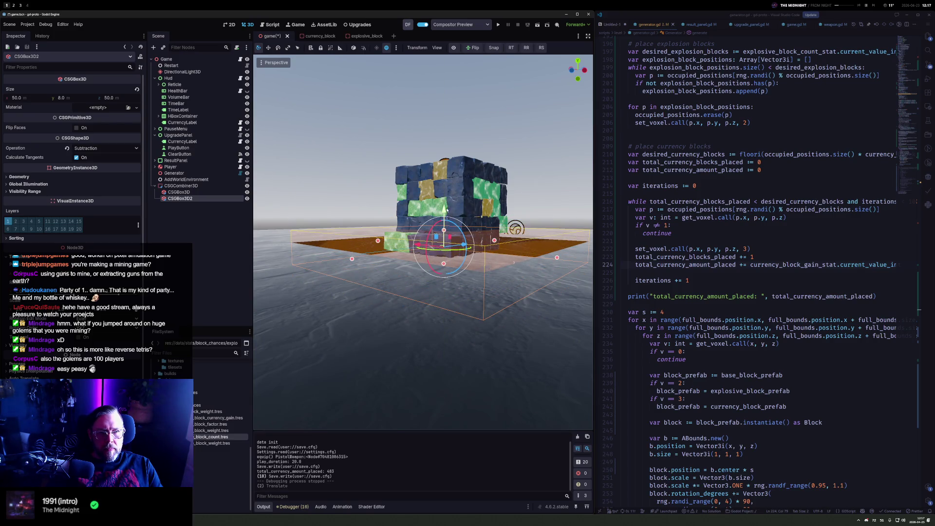
Test-run the raised floor, stop it, select the Player with the move tool, and relaunch
key(F5)
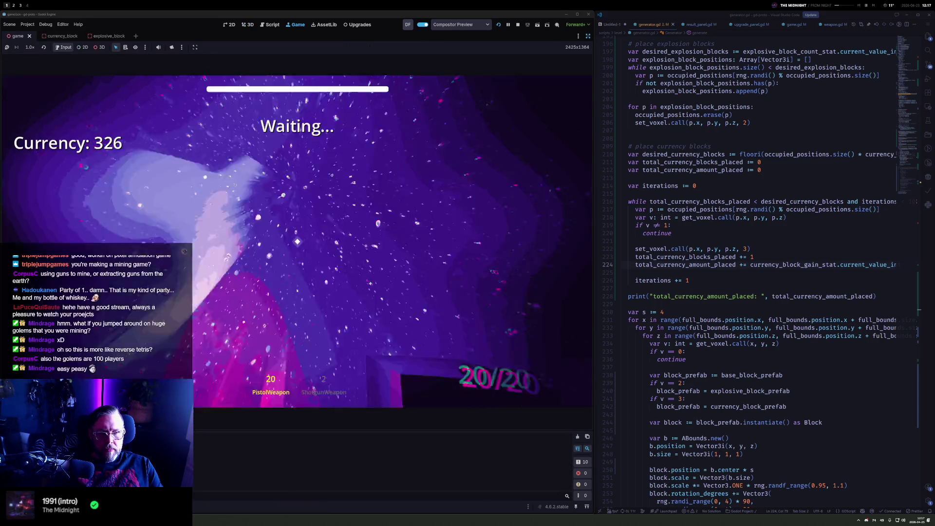
key(Escape)
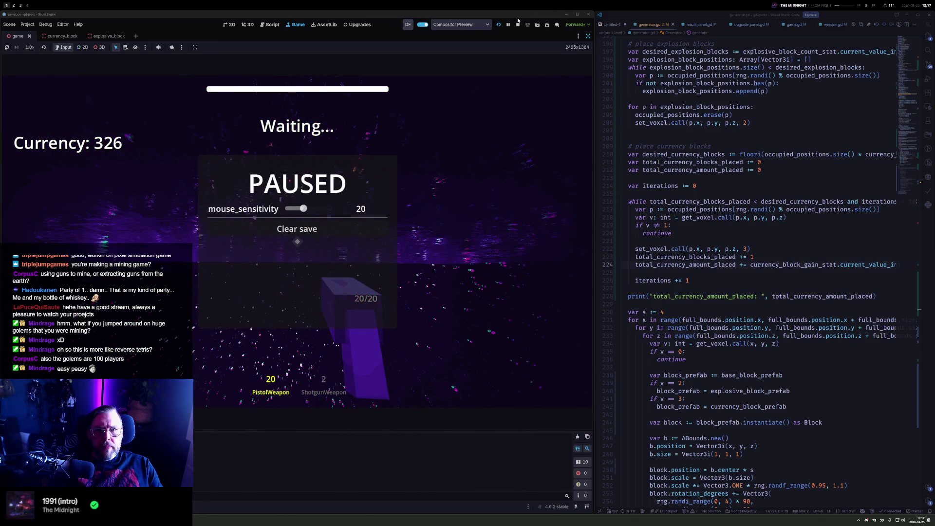
click(517, 24)
click(170, 167)
key(w)
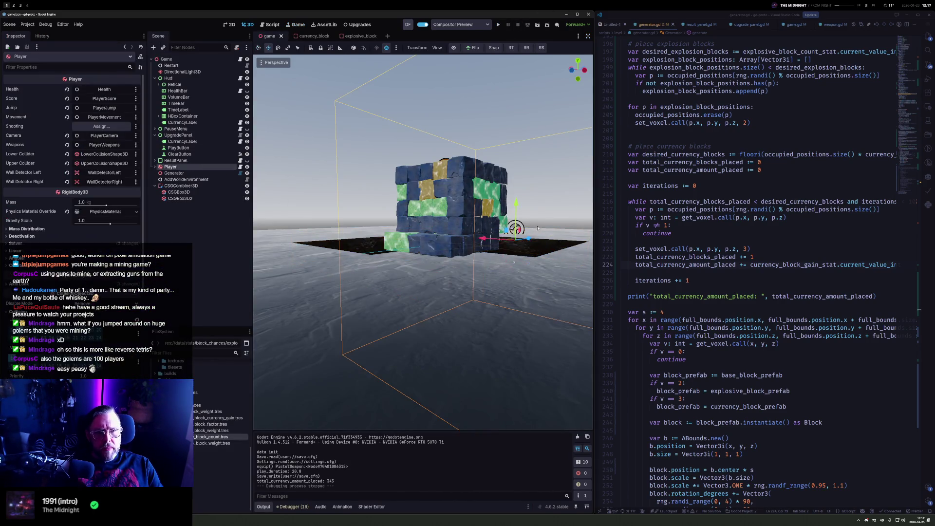
key(F5)
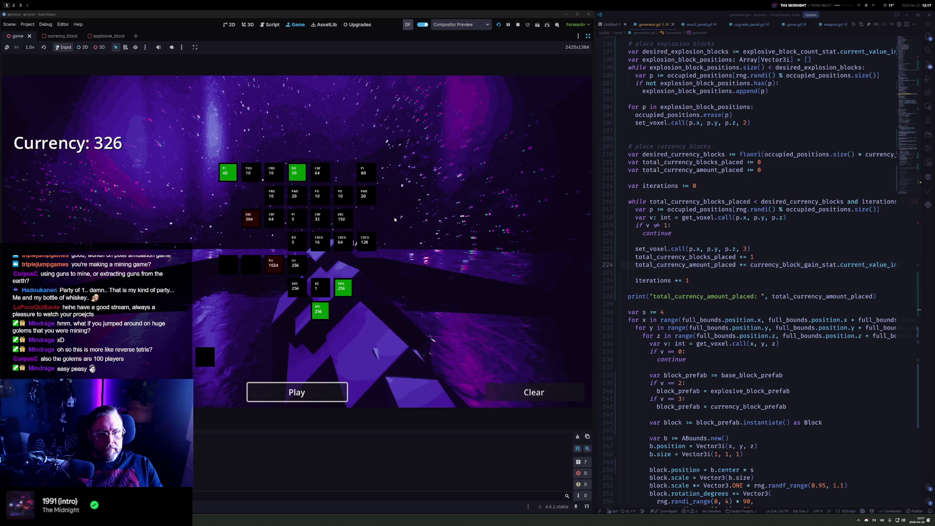
Play a round with pistol and shotgun, pushing currency to 473, then pause the game
click(294, 390)
drag(297, 241, 297, 242)
key(2)
click(298, 241)
click(297, 241)
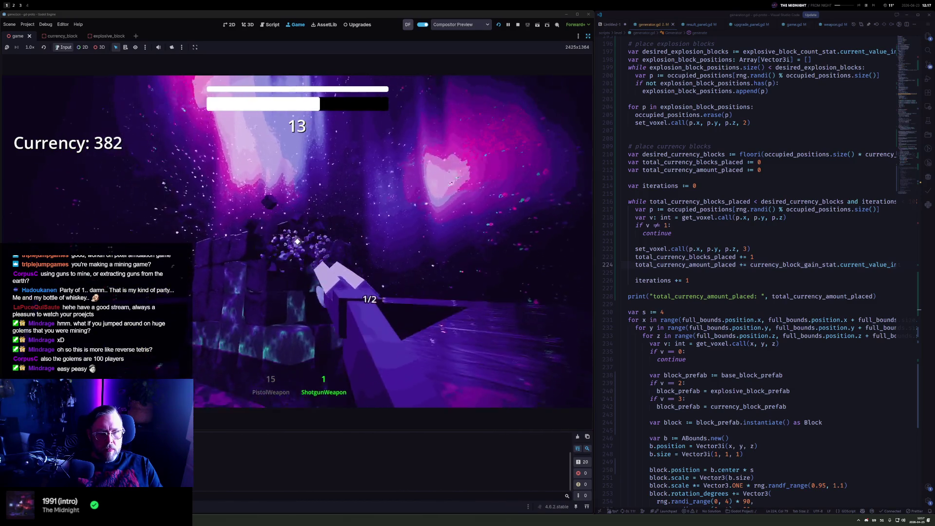
key(1)
drag(297, 241, 297, 241)
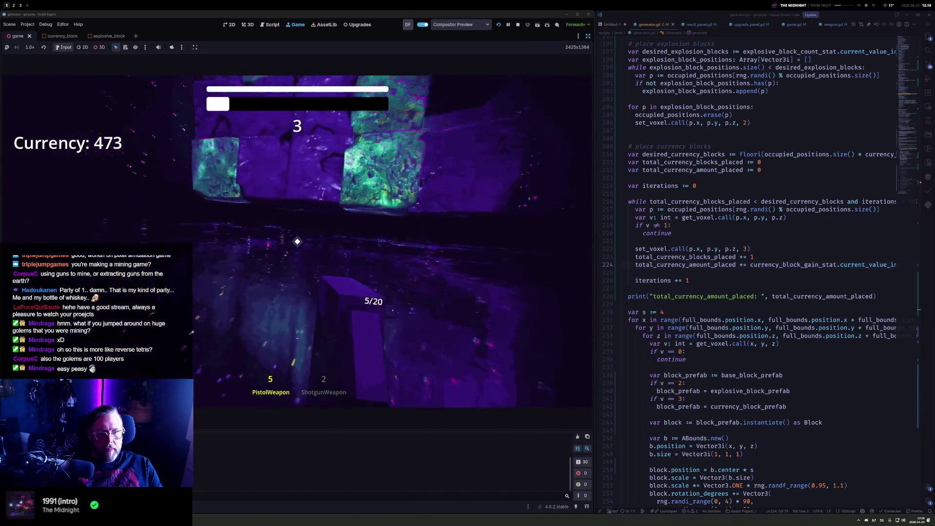
key(Escape)
click(710, 178)
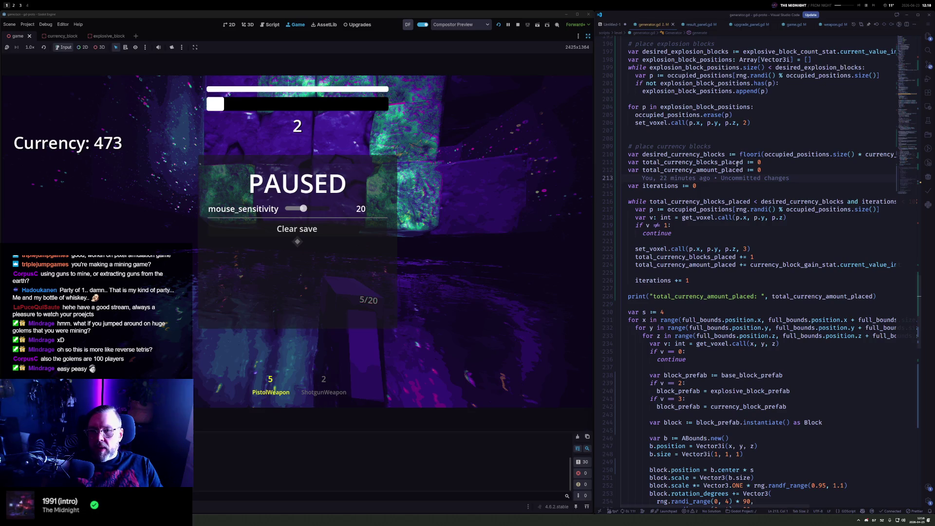
In game.gd's _process, change minf(desired_generator_height, 0.0) to -4.0, then resume the game
key(ctrl+Tab)
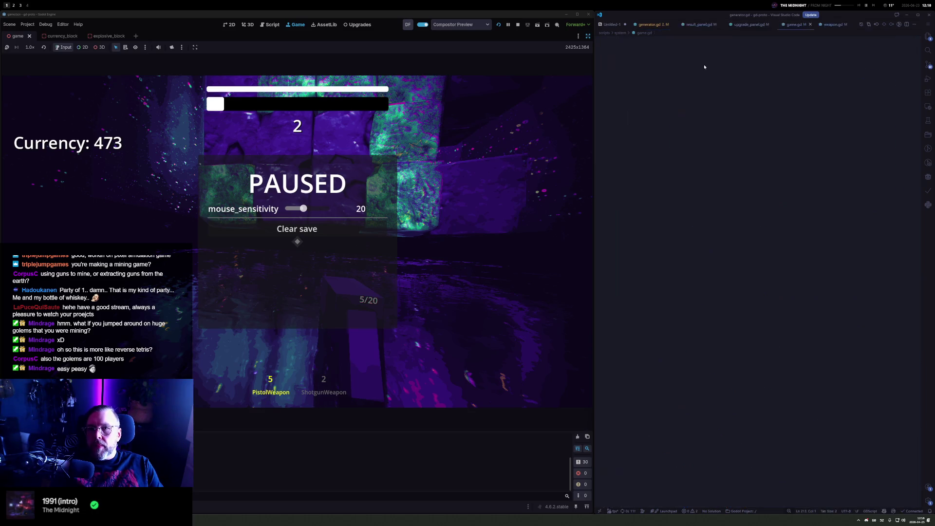
click(902, 102)
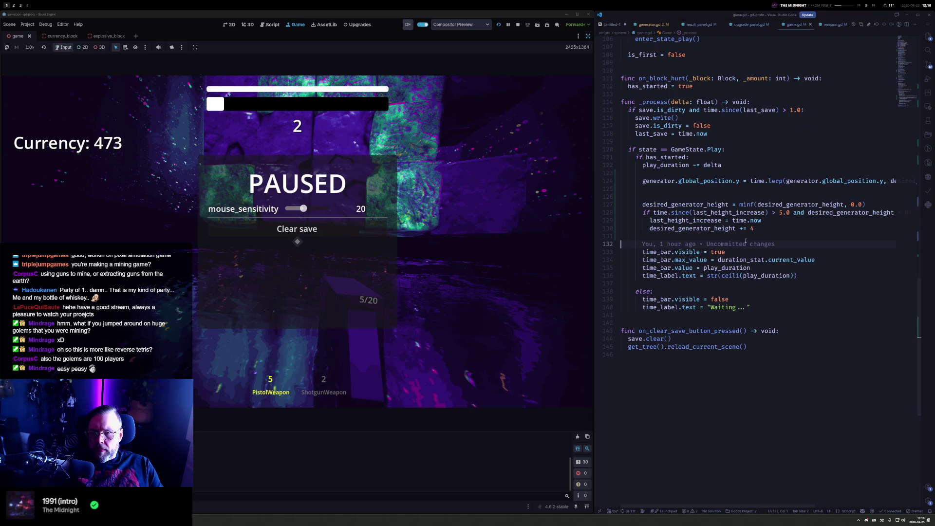
scroll(703, 174, up, 1)
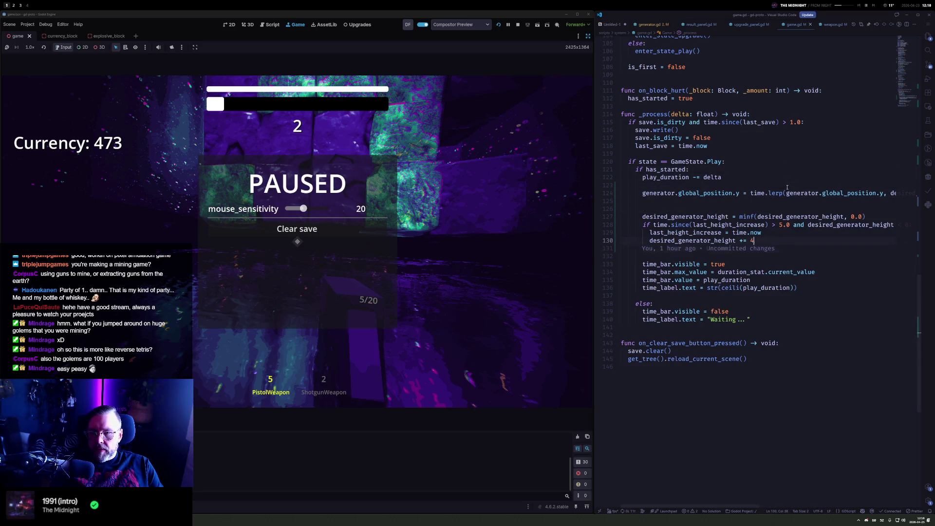
key(Up)
key(Up)
key(Up)
key(End)
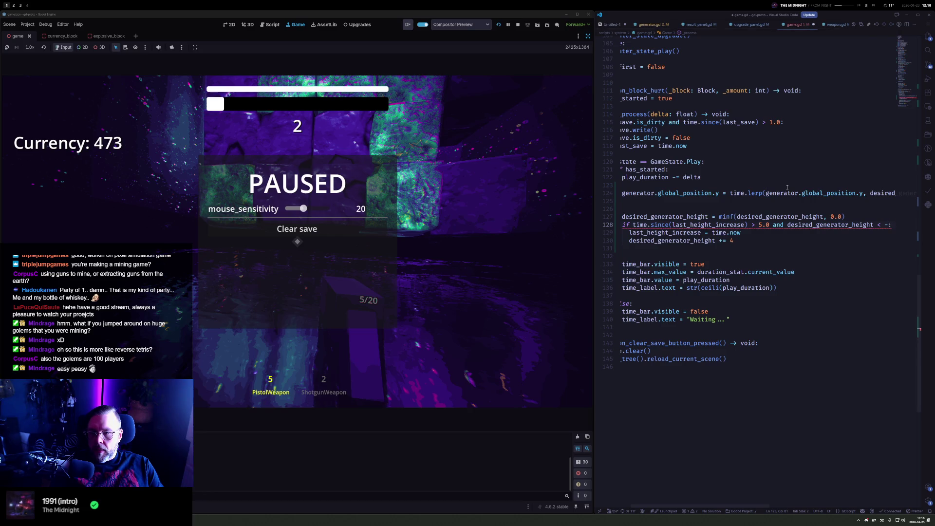
text(43)
key(Down)
key(Down)
key(Down)
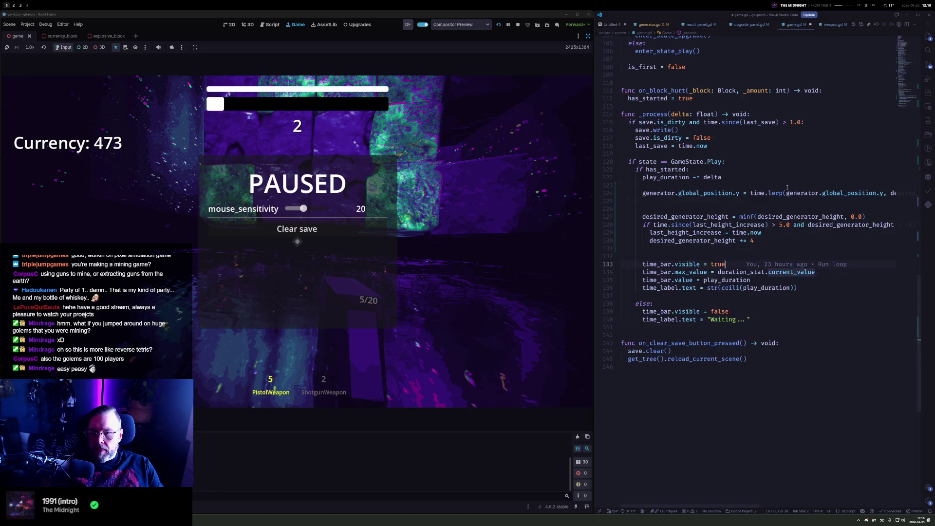
key(Up)
key(Up)
key(Up)
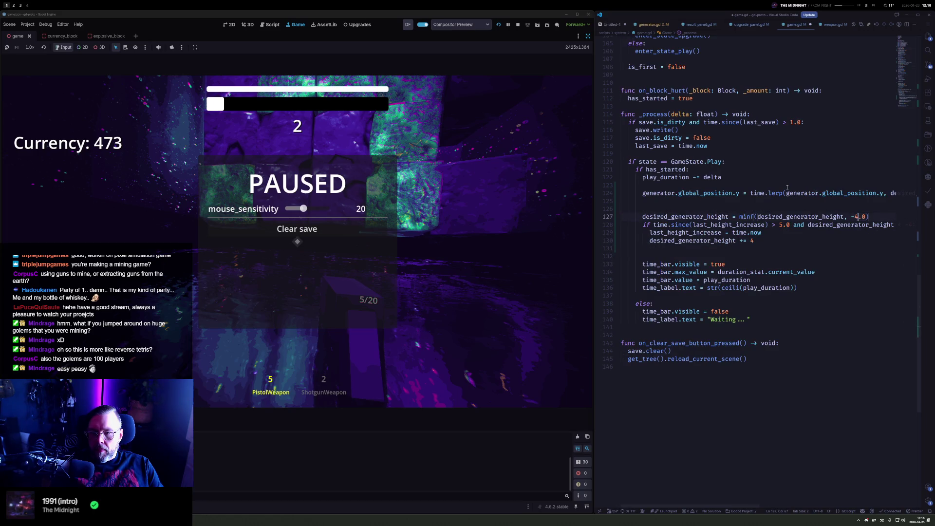
key(Escape)
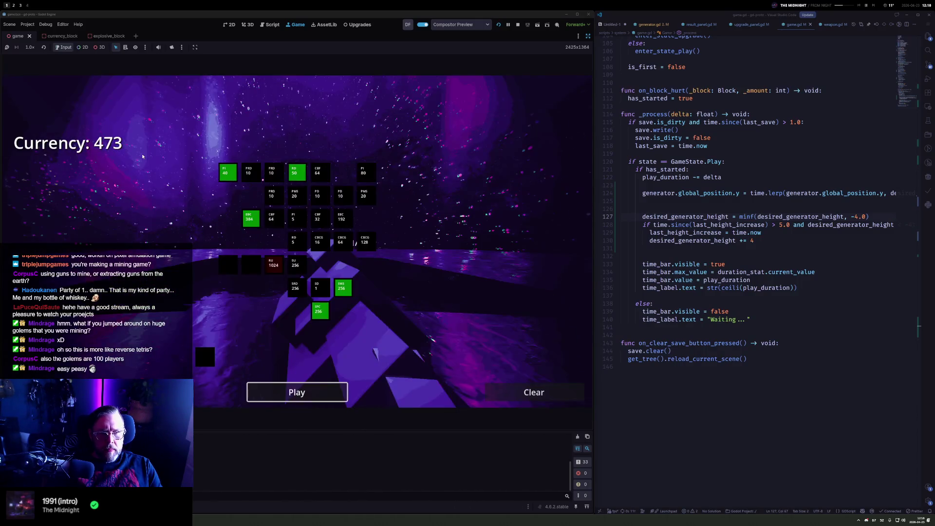
Play another pistol round, breaking blocks to raise currency above 473, then stop the game
key(space)
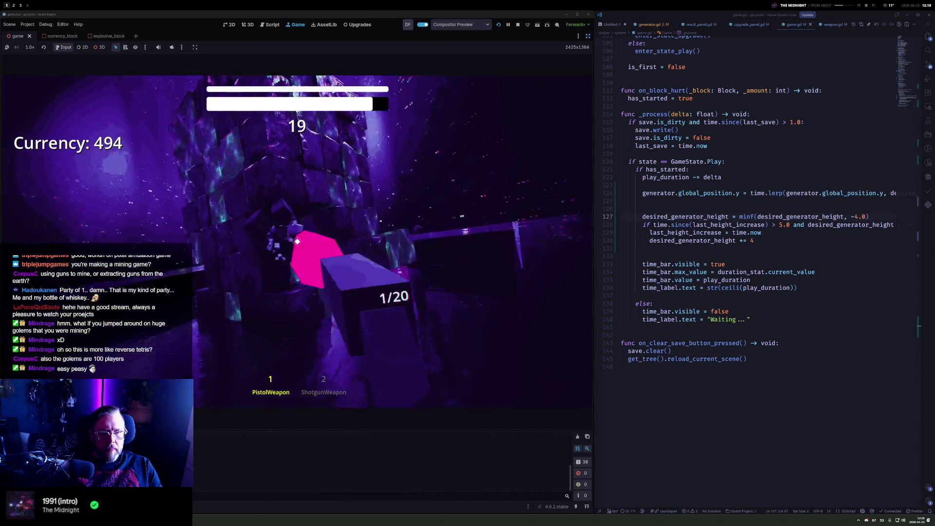
click(297, 242)
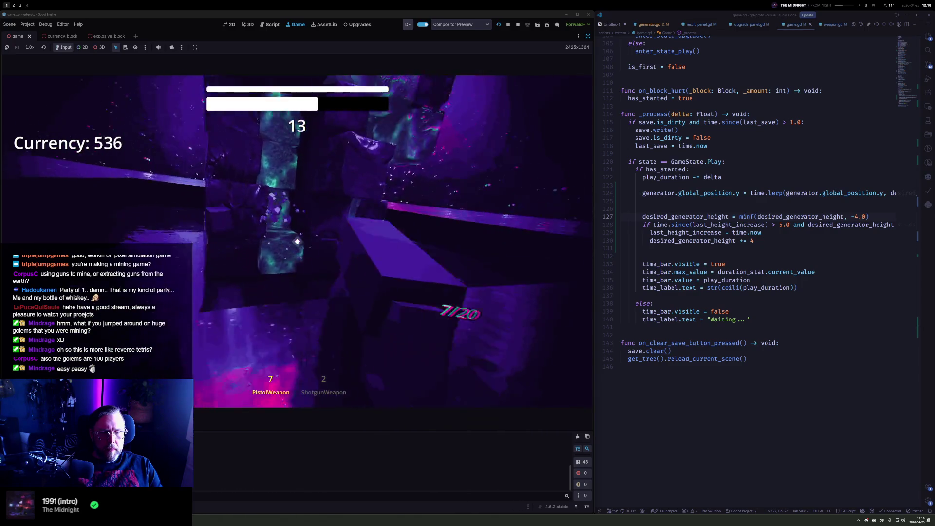
click(297, 241)
click(297, 242)
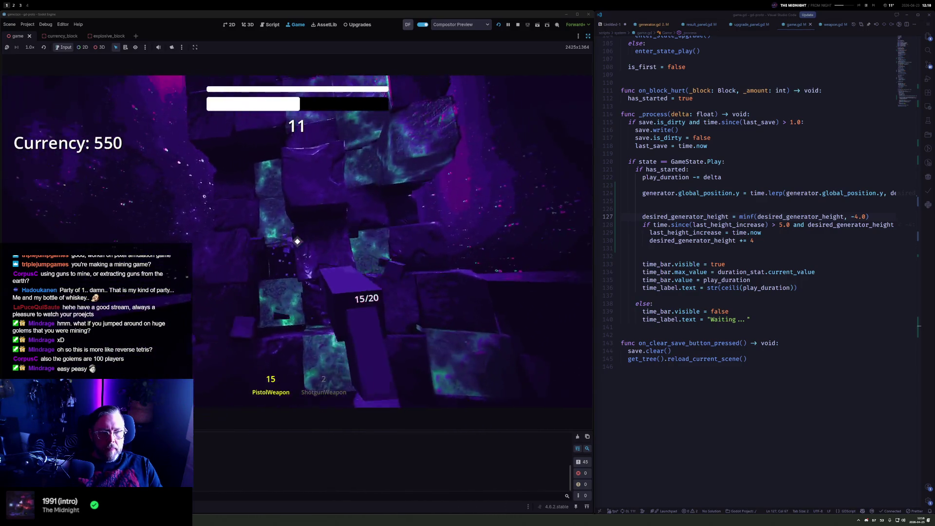
click(297, 242)
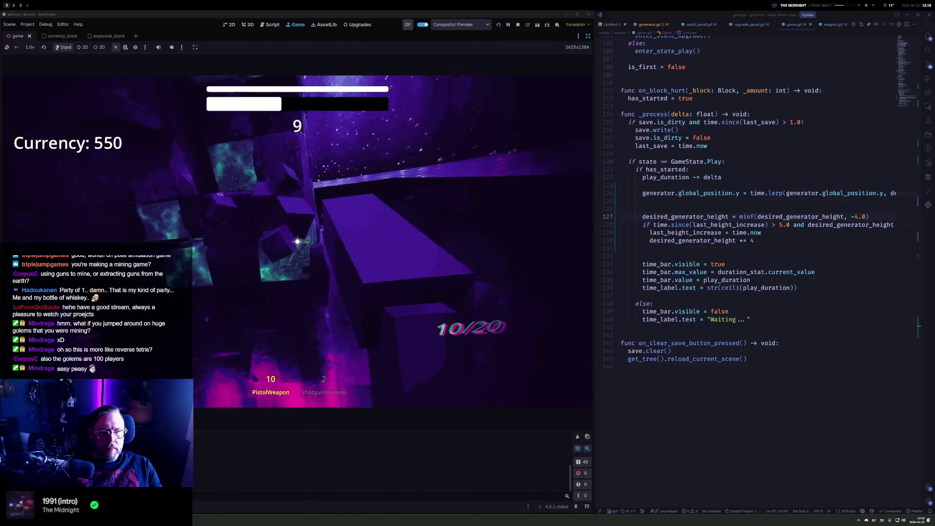
click(297, 242)
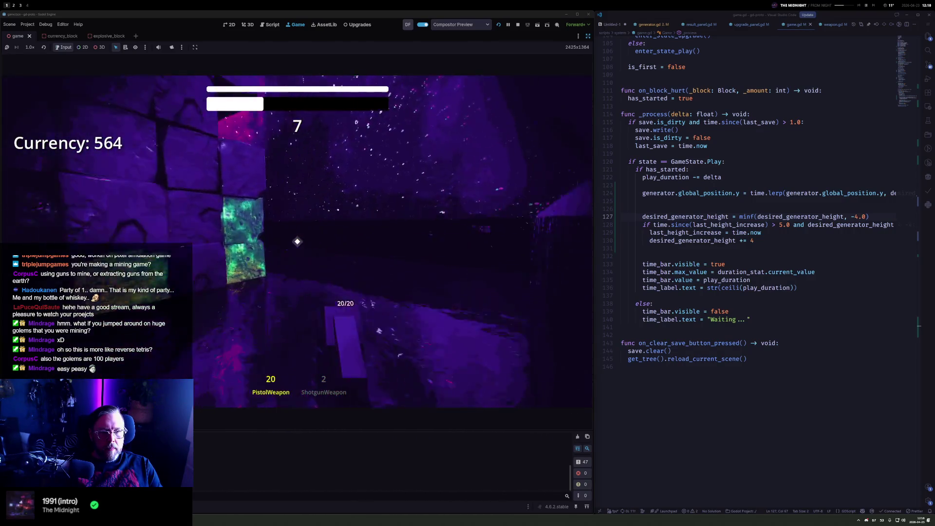
click(297, 241)
click(298, 241)
key(Escape)
click(515, 26)
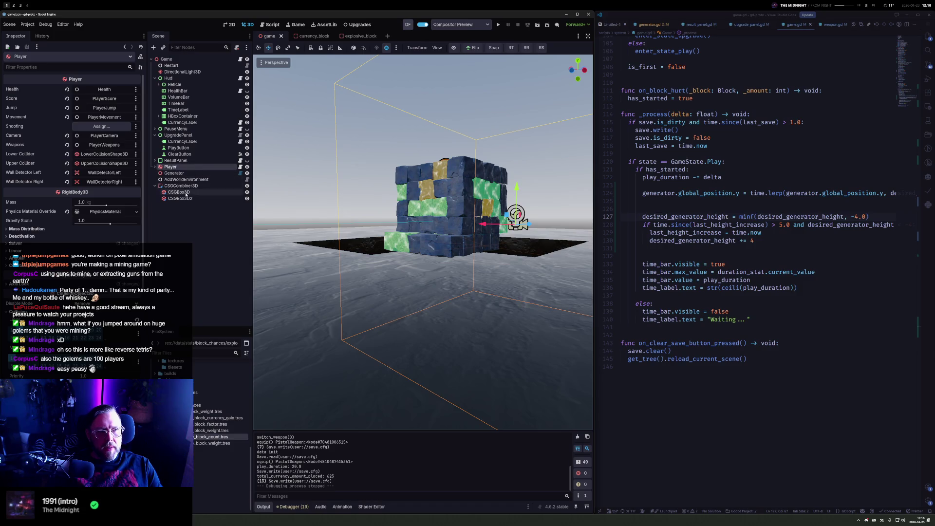
Rotate CSGBox3D2 45° around its Y axis with the rotate gizmo, then run the project
click(181, 198)
click(447, 252)
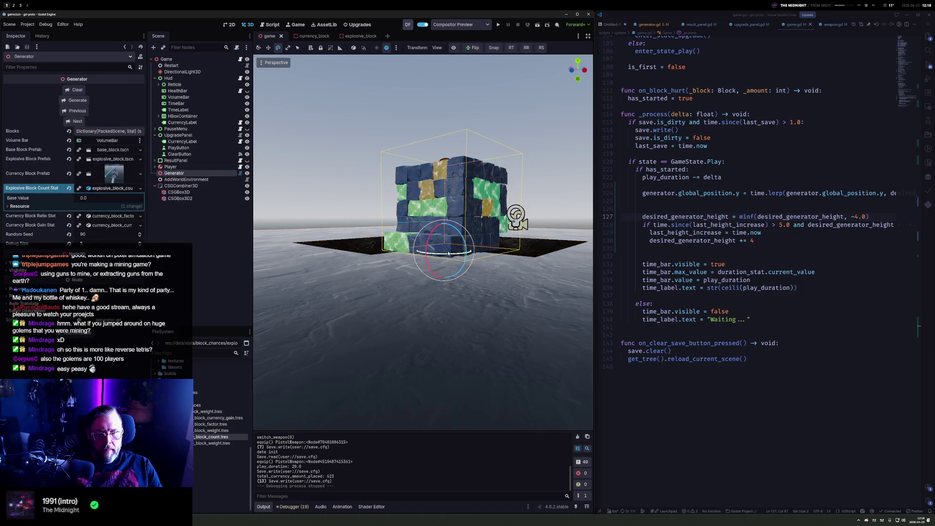
key(ctrl+z)
key(ctrl+shift+z)
click(192, 198)
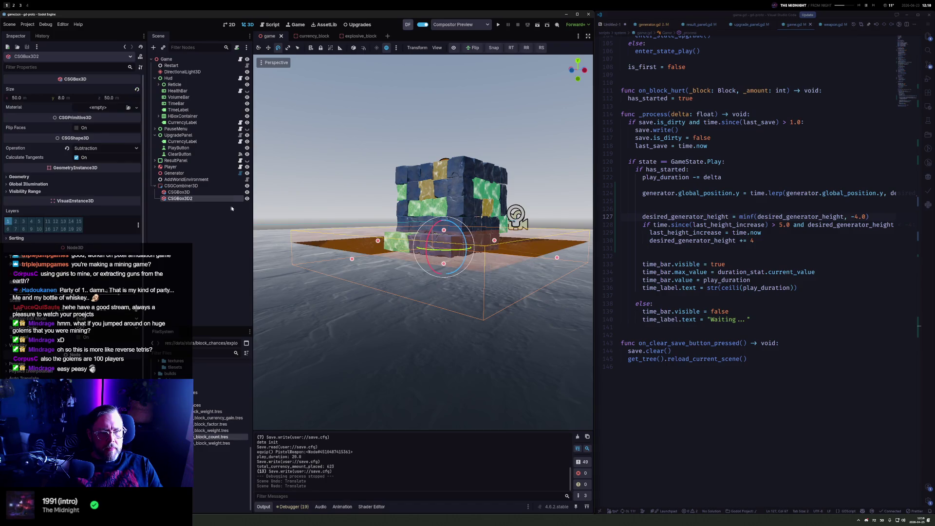
drag(455, 251, 466, 254)
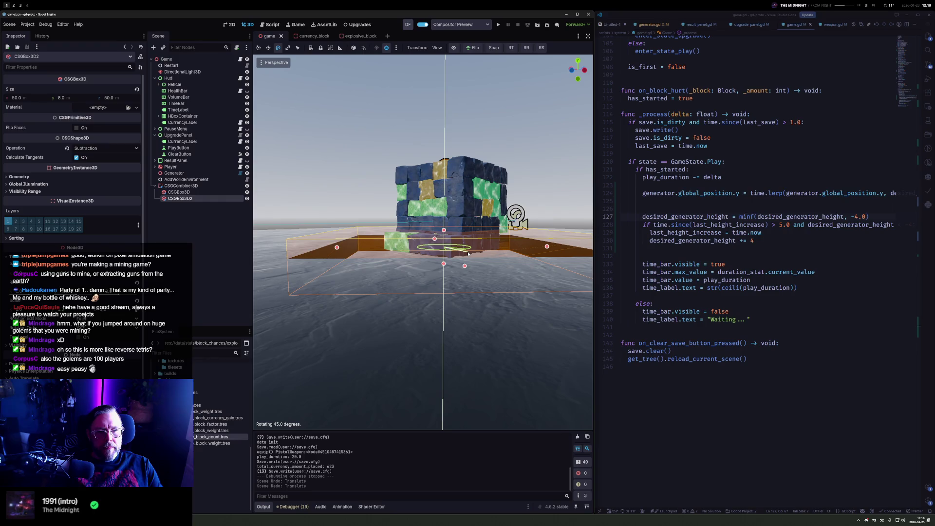
drag(469, 254, 469, 254)
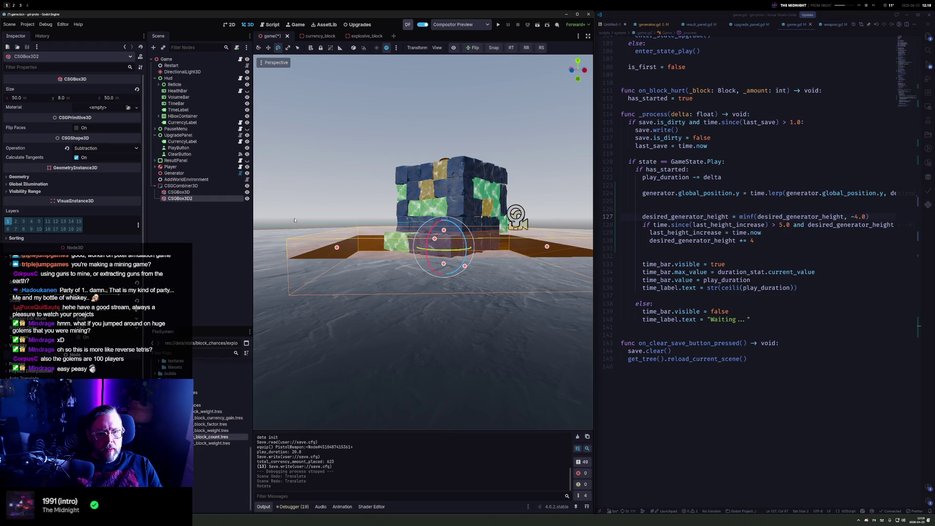
key(F5)
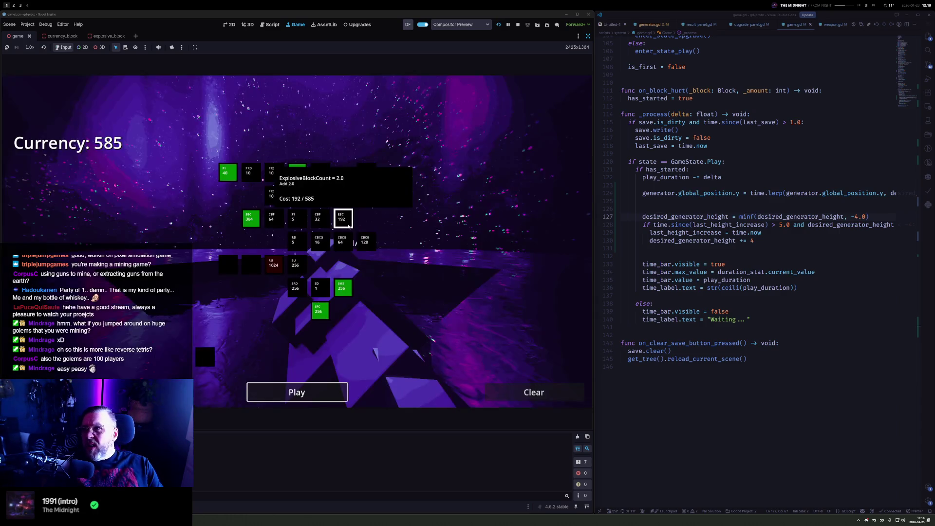
Buy two upgrades costing 256 and one cheaper upgrade, then start the round
click(339, 291)
click(339, 291)
click(300, 186)
click(301, 187)
click(307, 392)
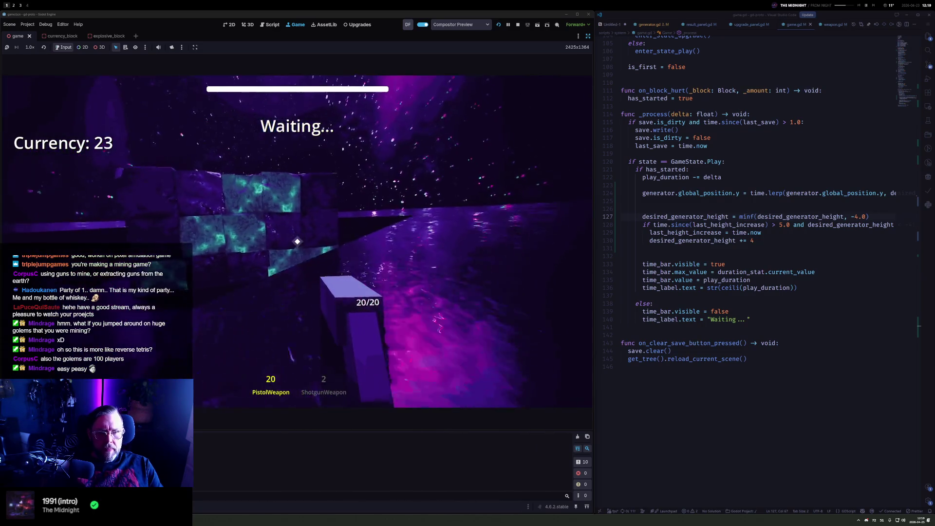
Shoot the pit blocks, alternating between pistol and shotgun to break block clusters
click(297, 242)
click(297, 241)
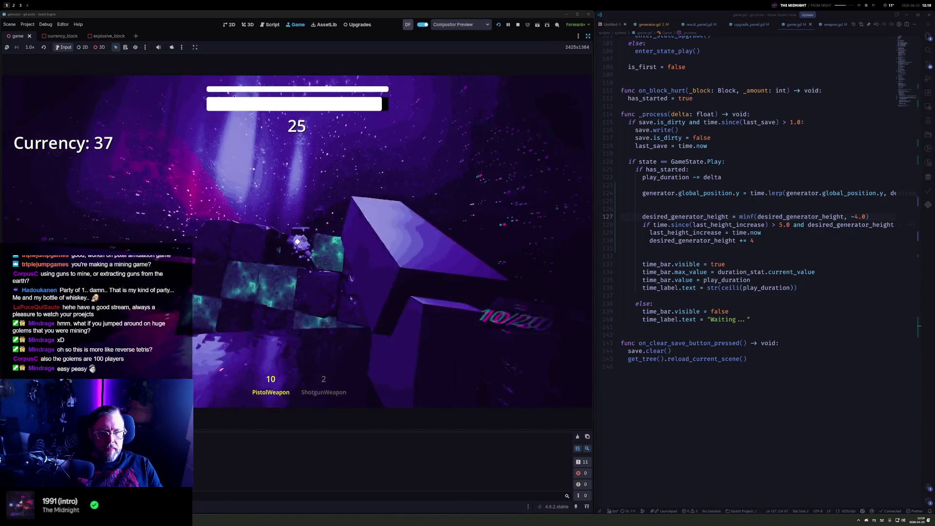
click(297, 241)
click(297, 242)
click(297, 241)
click(297, 241)
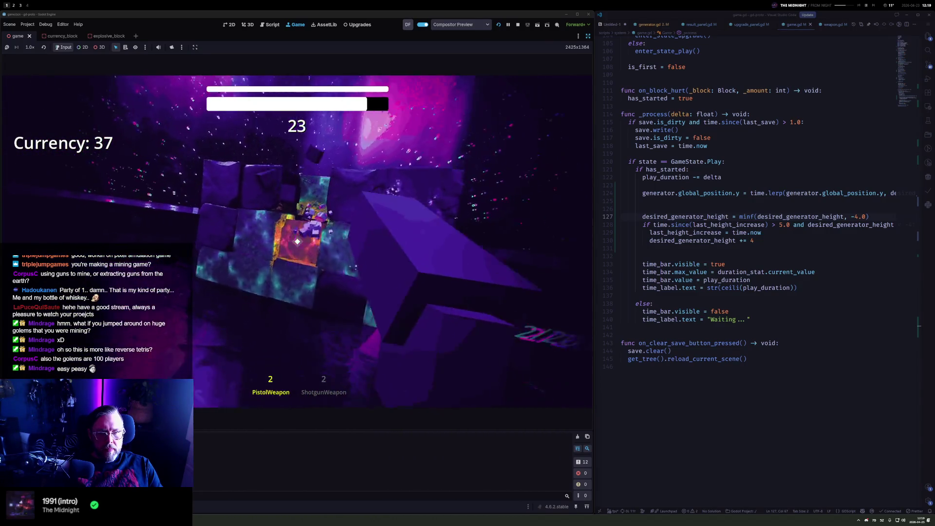
click(297, 241)
click(298, 241)
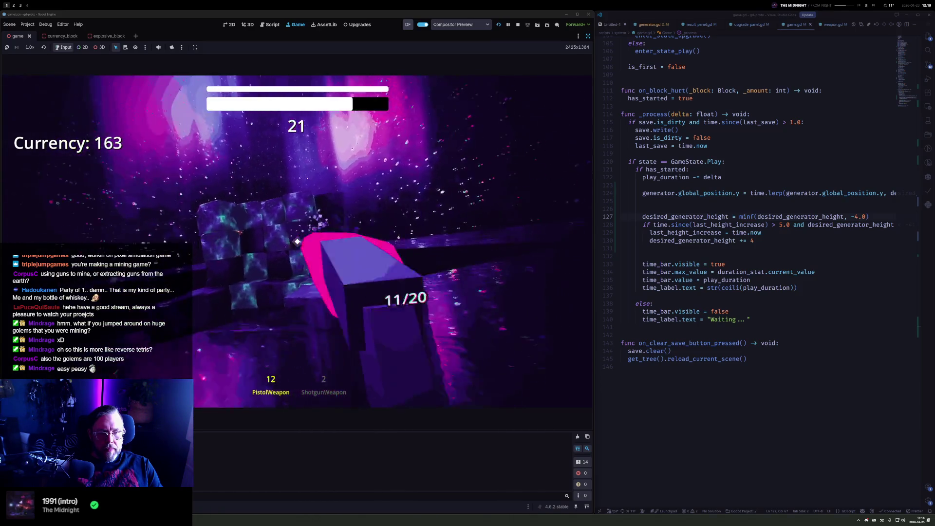
click(298, 241)
key(2)
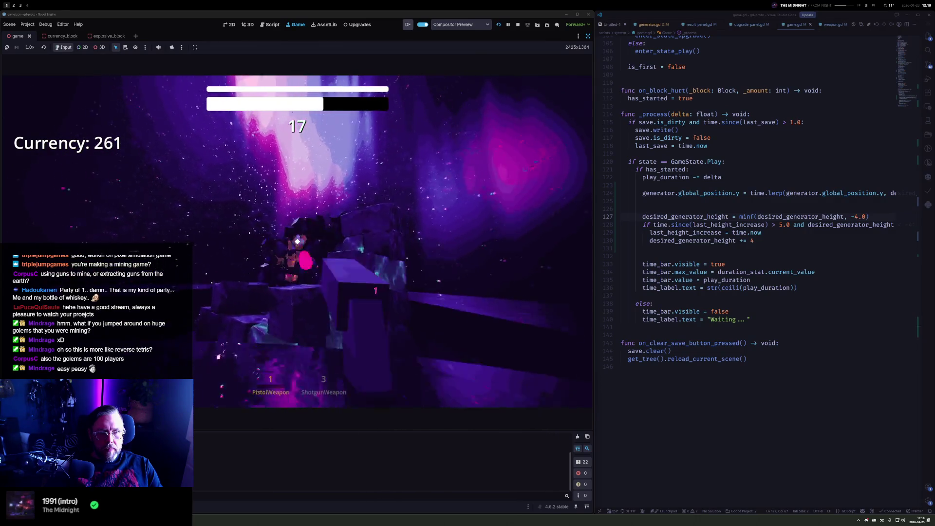
click(298, 242)
click(297, 241)
click(298, 241)
click(297, 242)
click(298, 241)
click(297, 241)
click(297, 241)
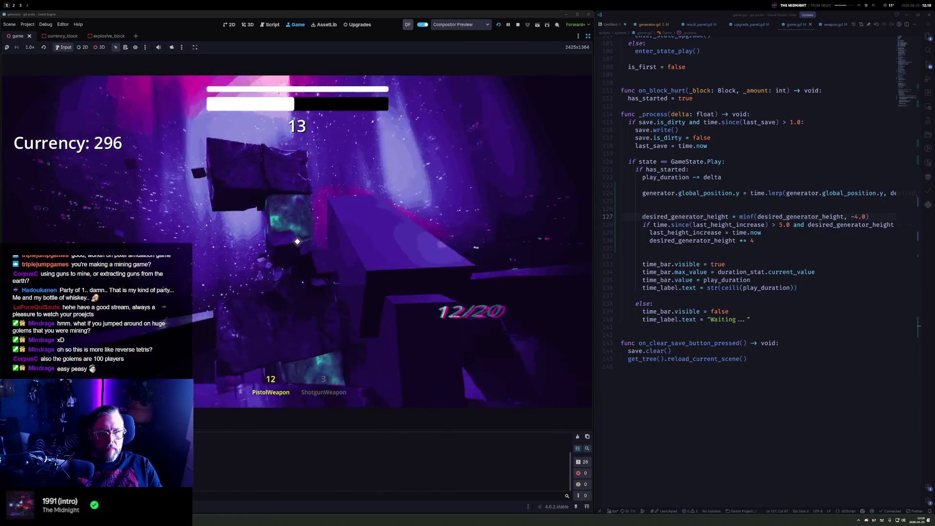
click(297, 241)
click(298, 242)
click(298, 242)
click(297, 241)
click(297, 241)
click(297, 241)
click(297, 241)
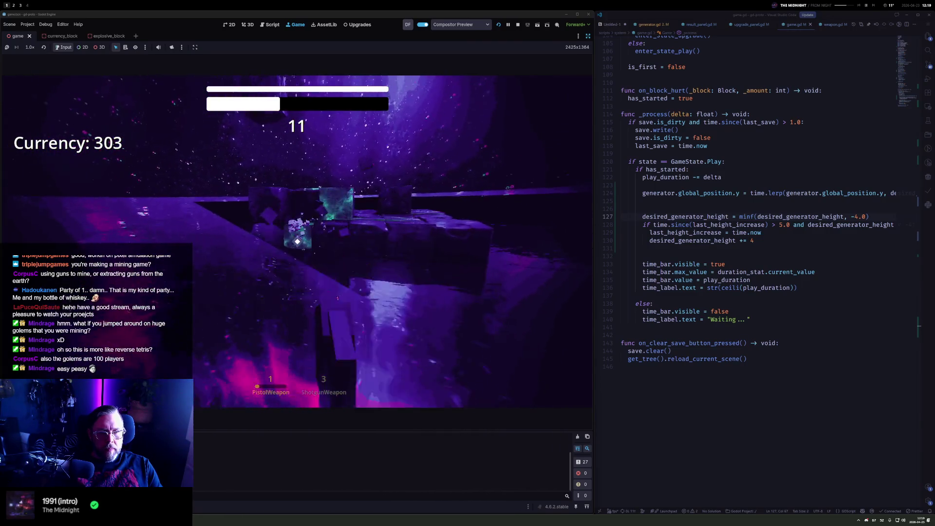
key(2)
click(298, 241)
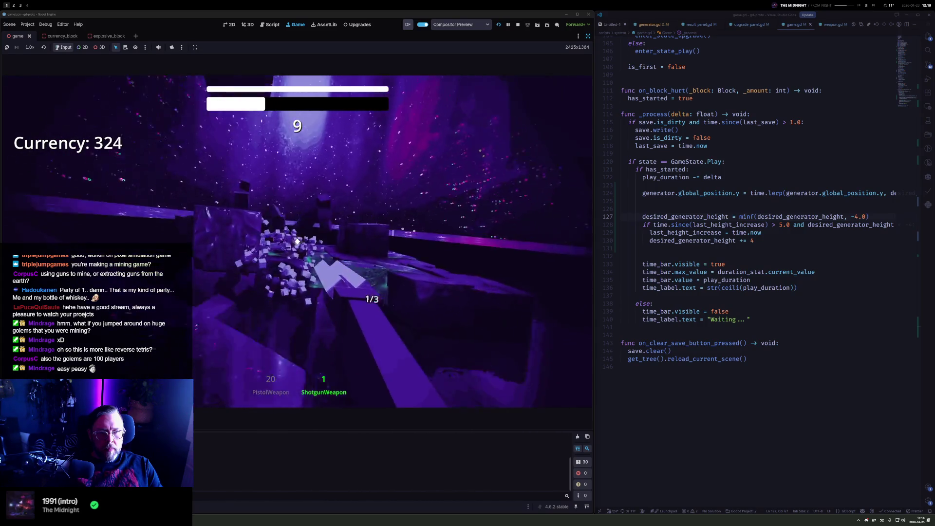
key(1)
drag(297, 241, 298, 241)
click(297, 241)
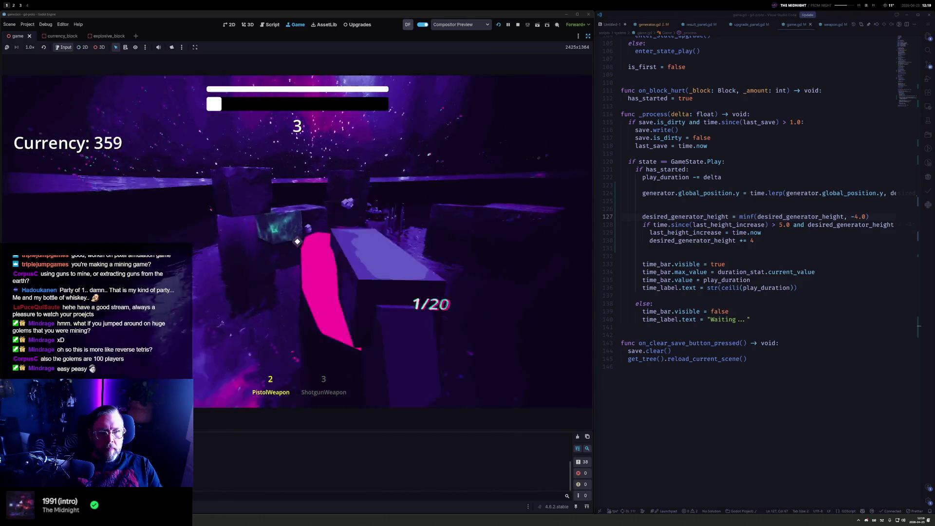
key(2)
click(298, 241)
click(298, 241)
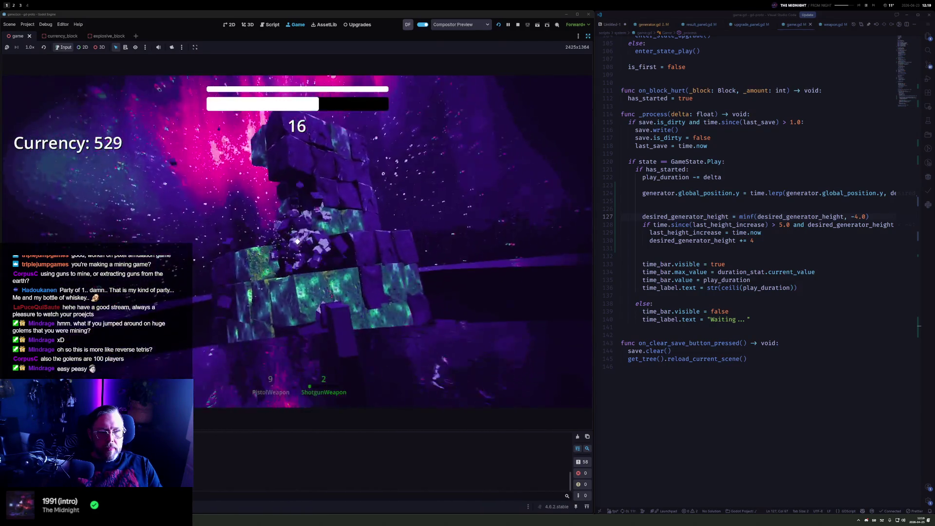
Finish the round firing the pistol with reloads, then a closing shotgun blast
click(297, 242)
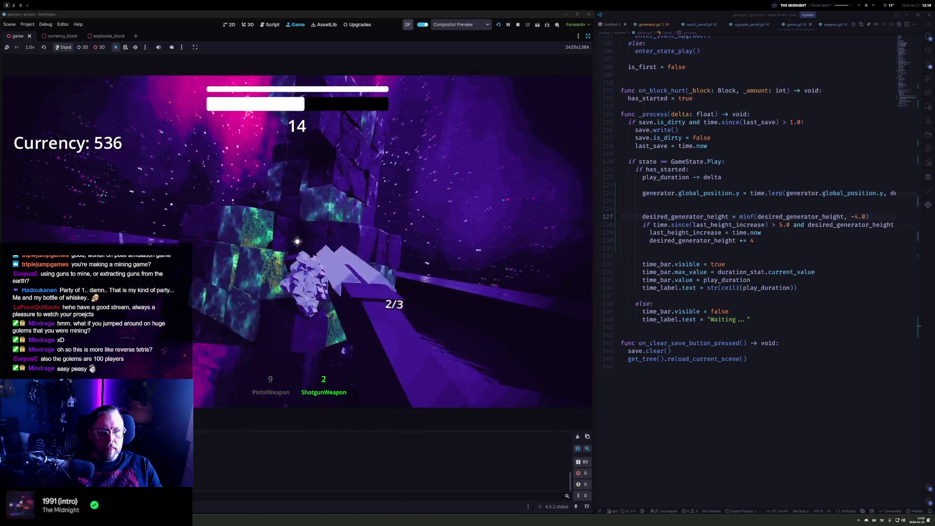
click(298, 242)
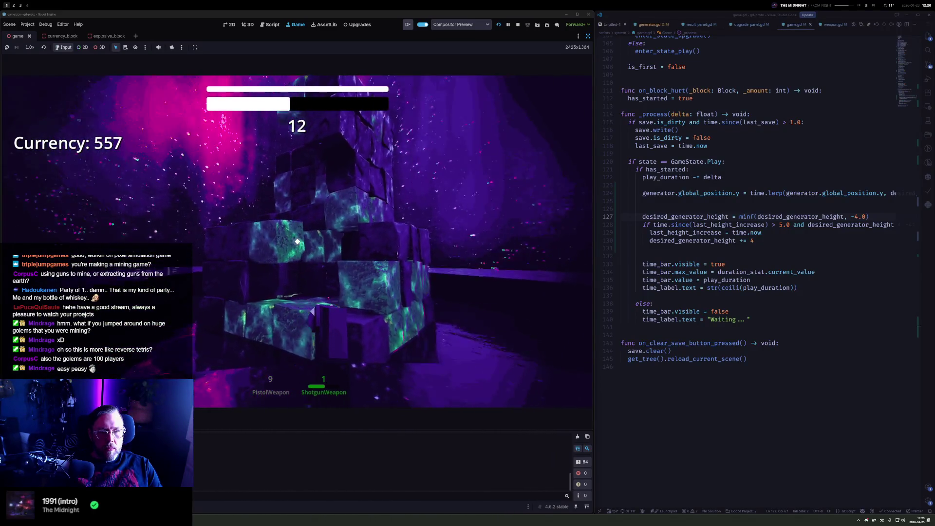
key(1)
click(297, 242)
click(297, 241)
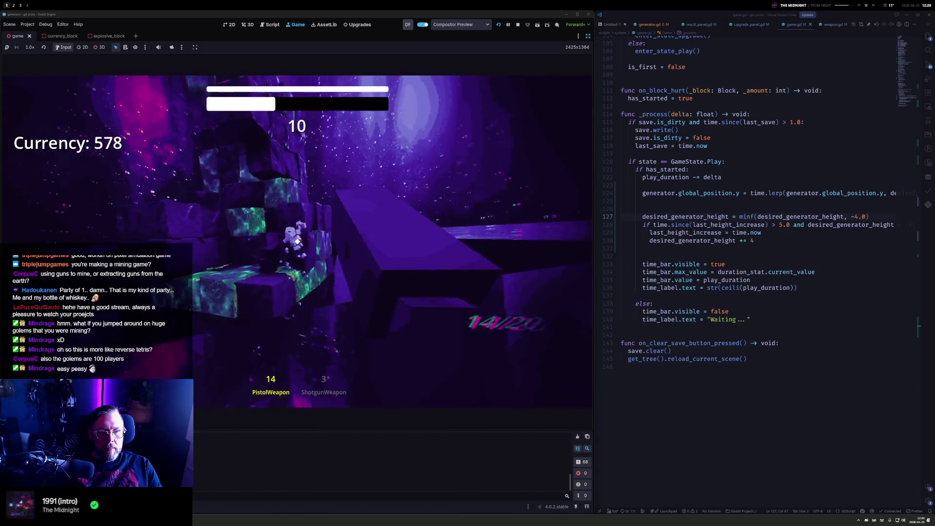
click(296, 242)
key(r)
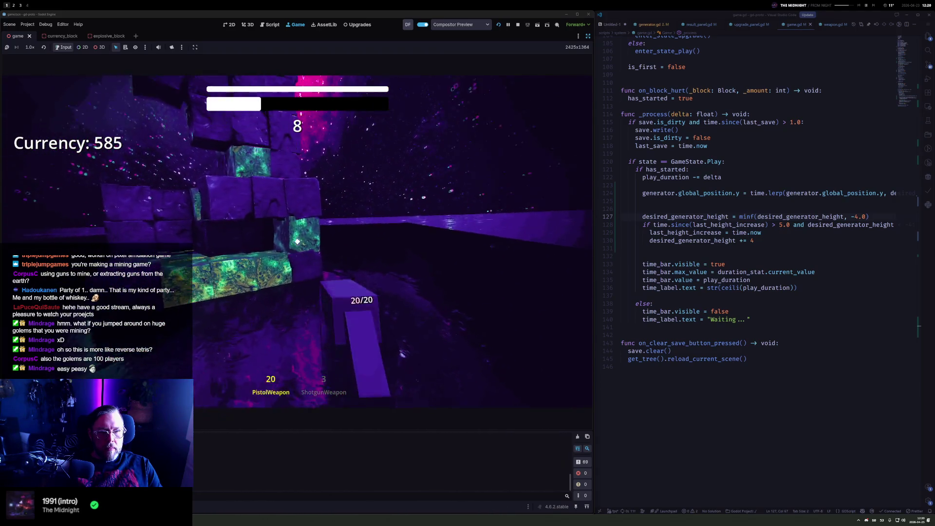
click(298, 242)
click(297, 242)
click(297, 242)
click(298, 242)
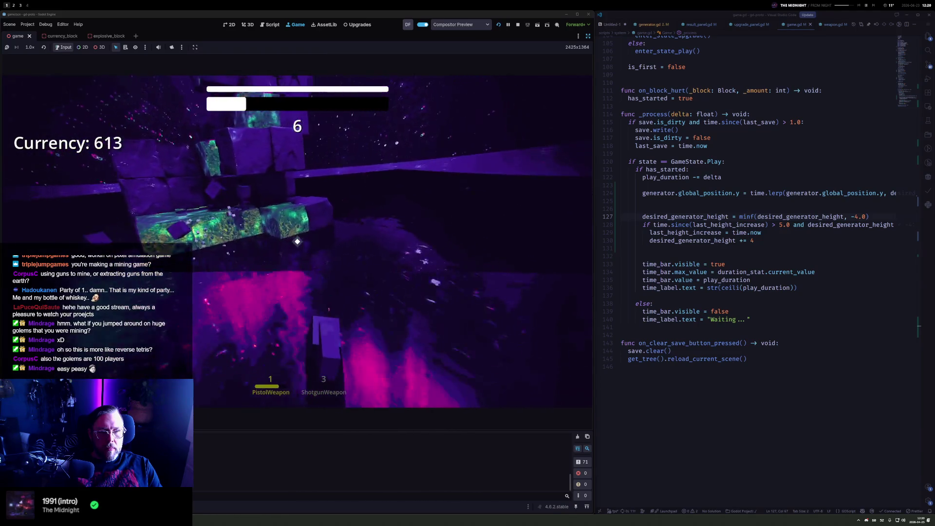
key(r)
click(298, 242)
click(297, 242)
click(297, 242)
click(297, 242)
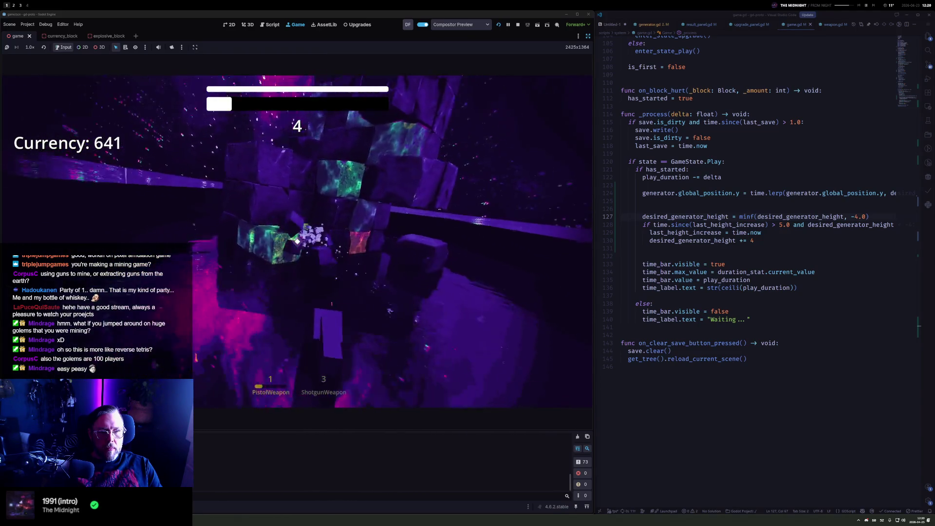
key(r)
key(2)
click(298, 241)
click(297, 242)
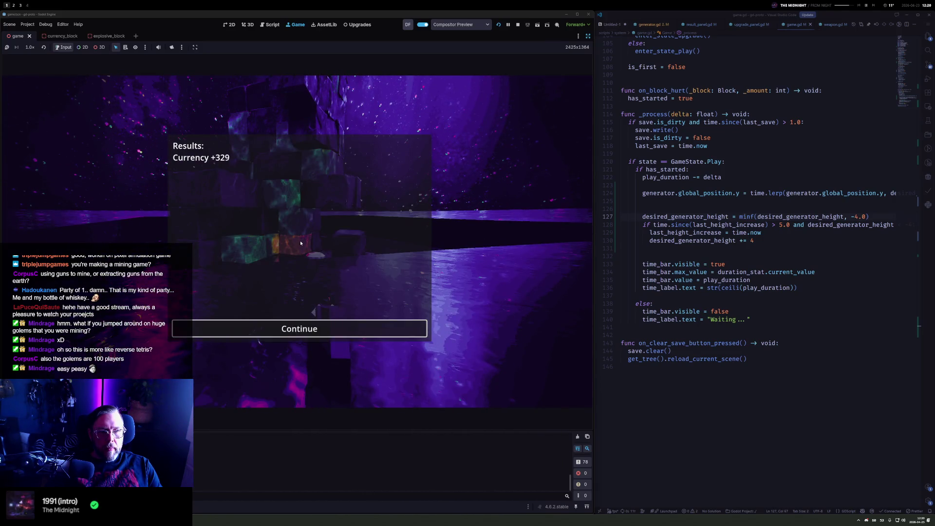
Dismiss the round results, start the next round, and mine with pistol and shotgun
key(Return)
key(Return)
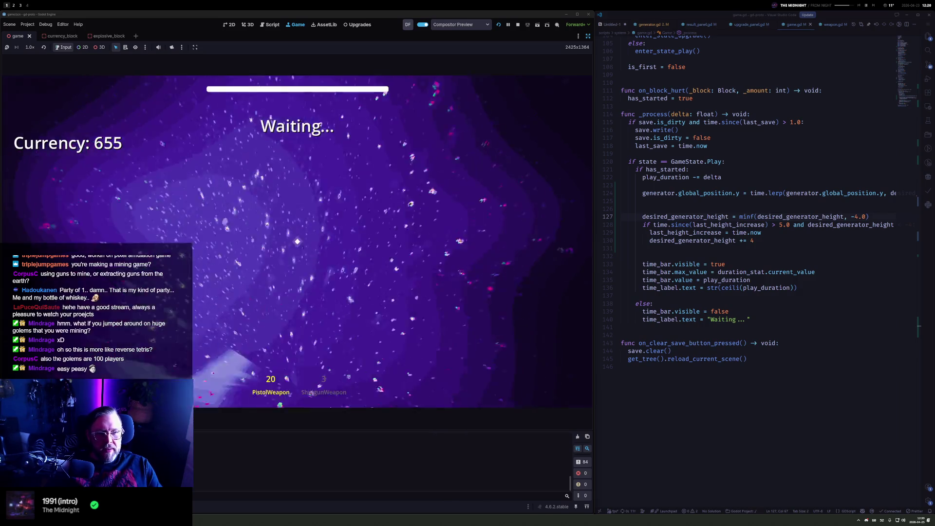
click(297, 242)
key(r)
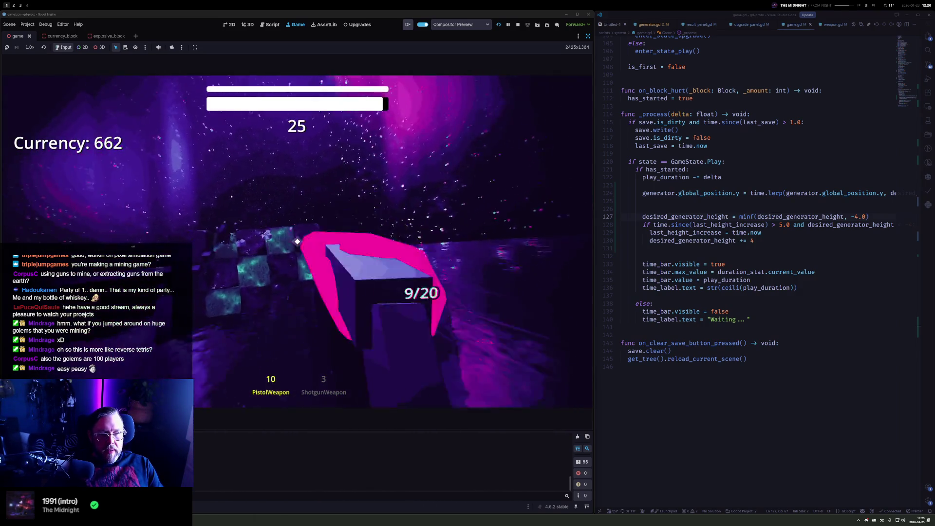
key(2)
click(297, 242)
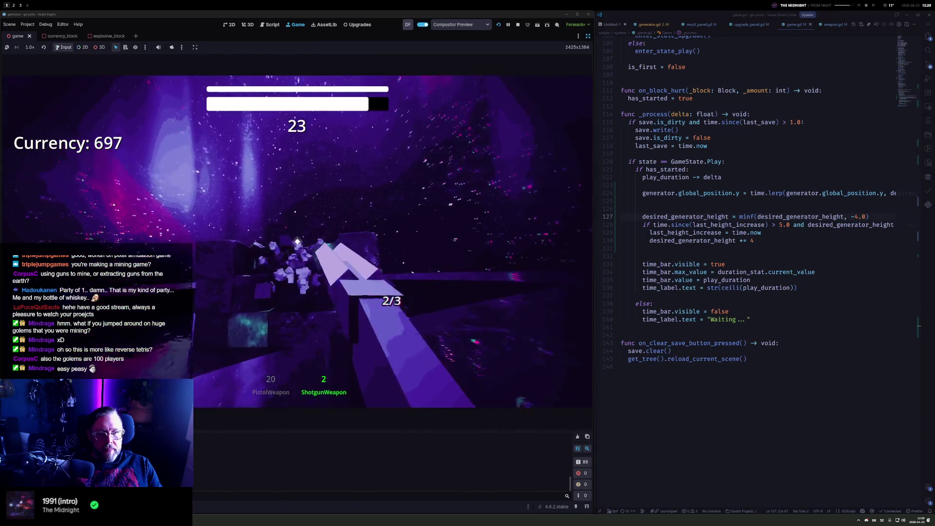
click(296, 242)
click(298, 242)
key(1)
click(298, 242)
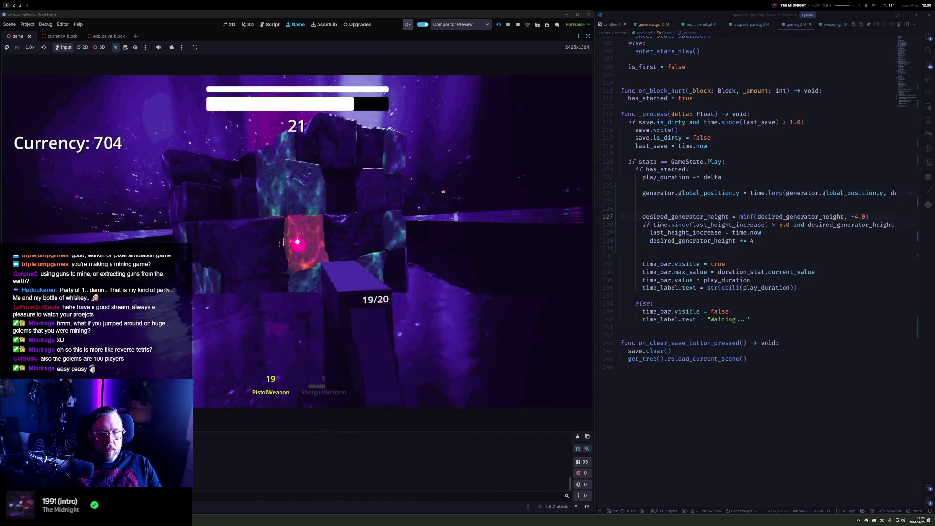
click(297, 241)
click(298, 242)
click(297, 242)
click(297, 241)
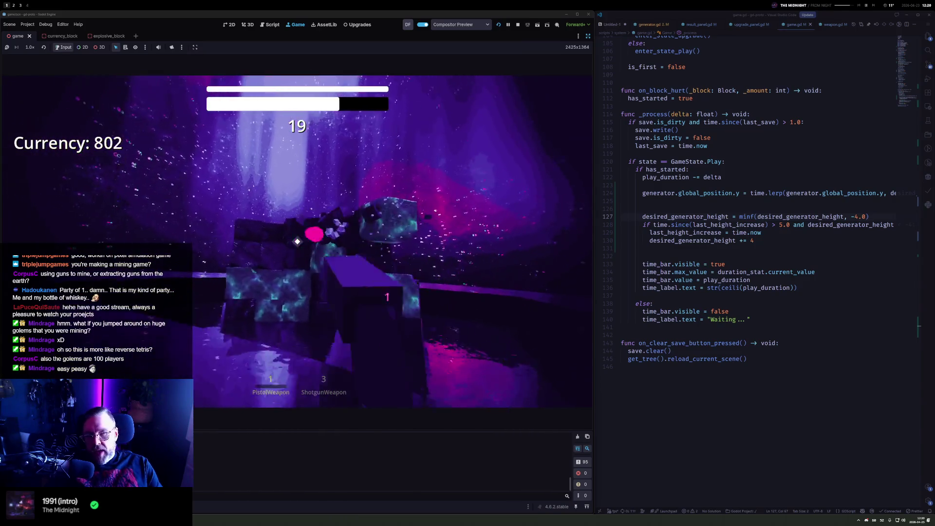
key(r)
click(296, 242)
click(297, 242)
click(298, 242)
click(297, 242)
click(297, 242)
key(2)
click(297, 242)
click(297, 242)
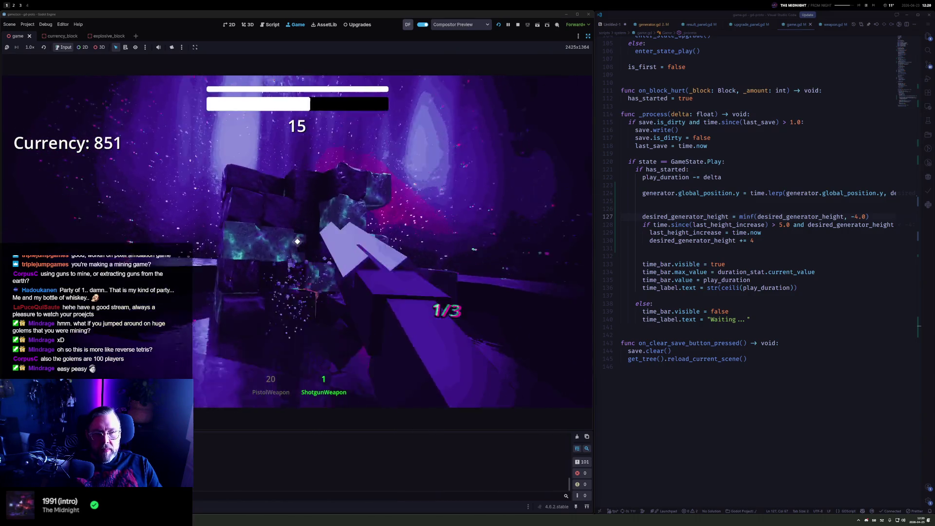
click(296, 241)
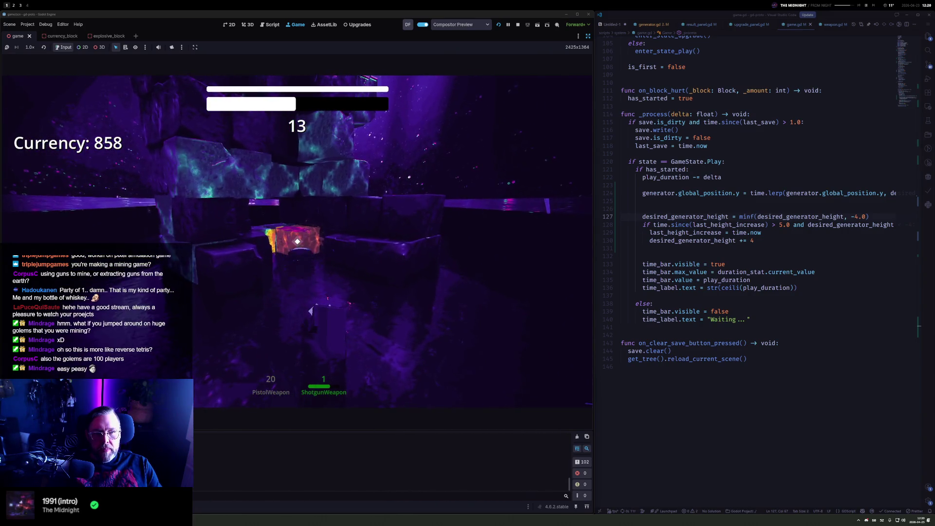
Keep mining blocks with shotgun then pistol fire until the round ends
click(297, 242)
click(298, 242)
click(297, 242)
key(1)
click(298, 242)
click(298, 241)
click(297, 242)
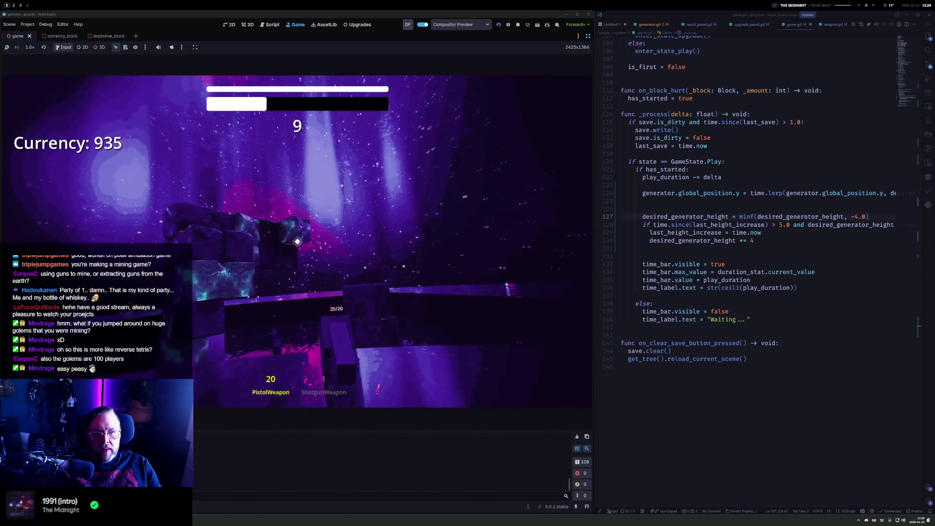
click(298, 241)
click(297, 242)
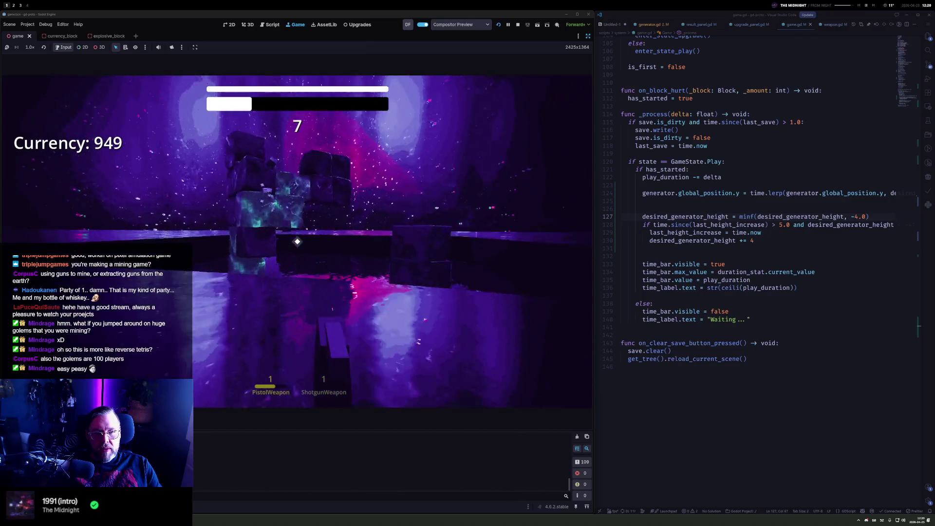
click(298, 241)
click(298, 242)
click(298, 242)
click(298, 242)
click(298, 242)
click(298, 242)
click(297, 242)
click(298, 242)
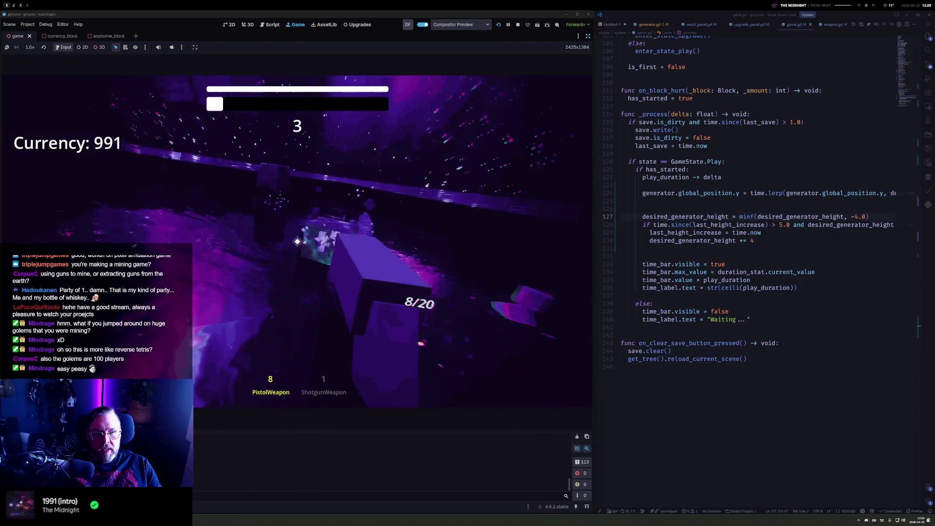
click(297, 242)
click(298, 242)
click(298, 242)
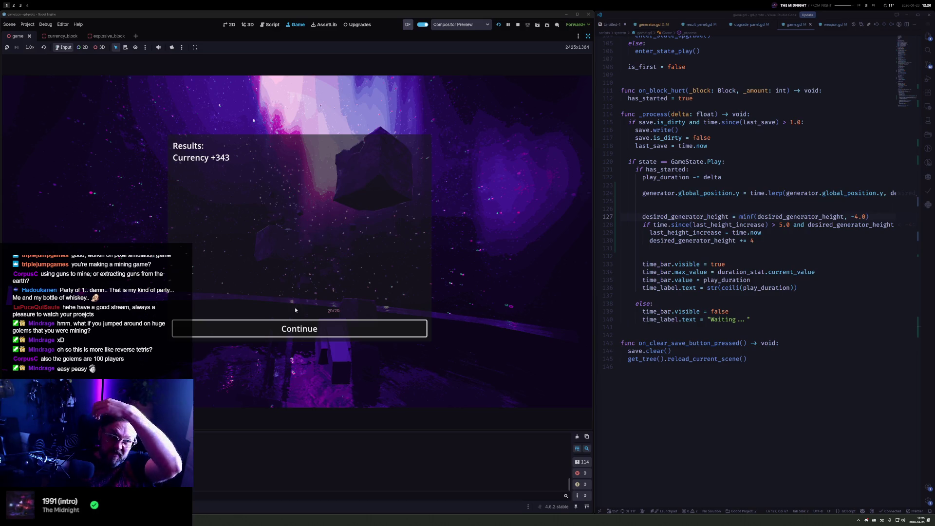
Continue past the results, start another round, and shoot blocks with the pistol
click(294, 327)
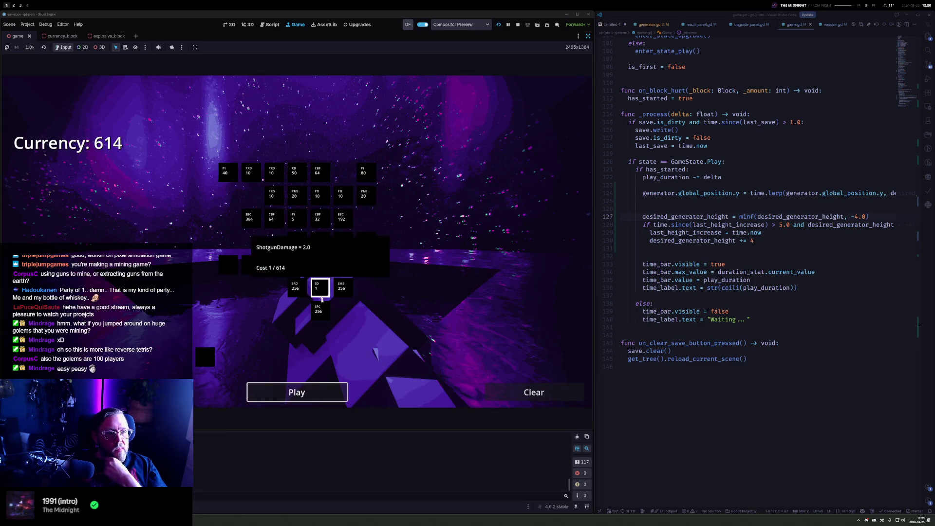
click(320, 399)
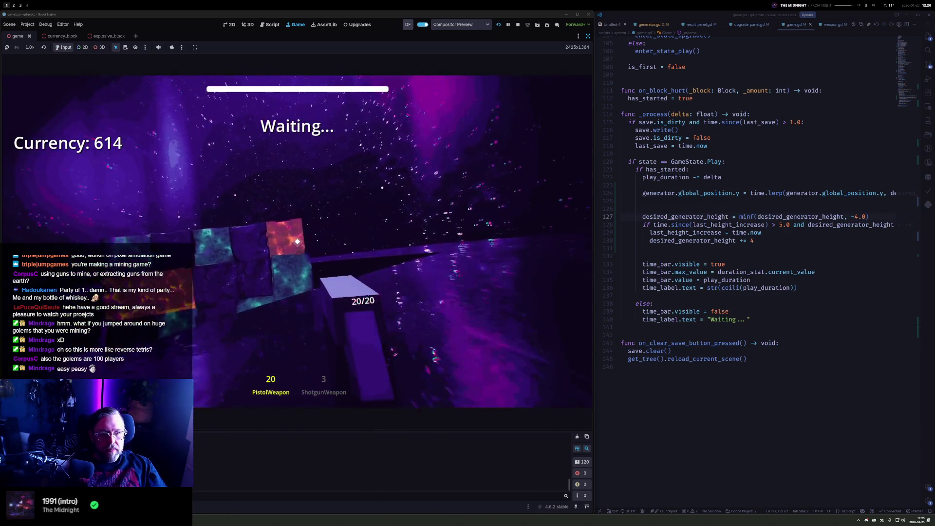
click(297, 241)
click(298, 241)
click(297, 241)
click(298, 241)
click(297, 241)
click(297, 241)
click(297, 241)
click(296, 241)
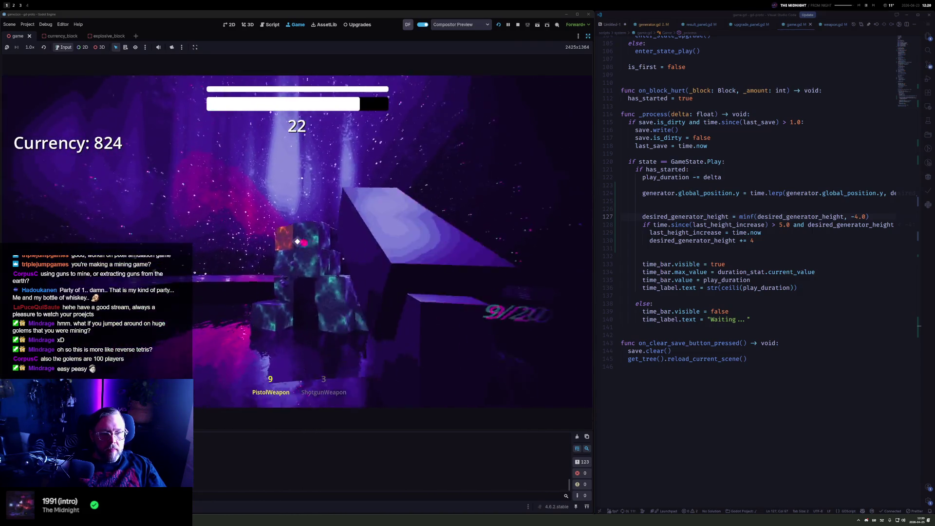
click(298, 241)
click(298, 241)
click(297, 241)
click(297, 241)
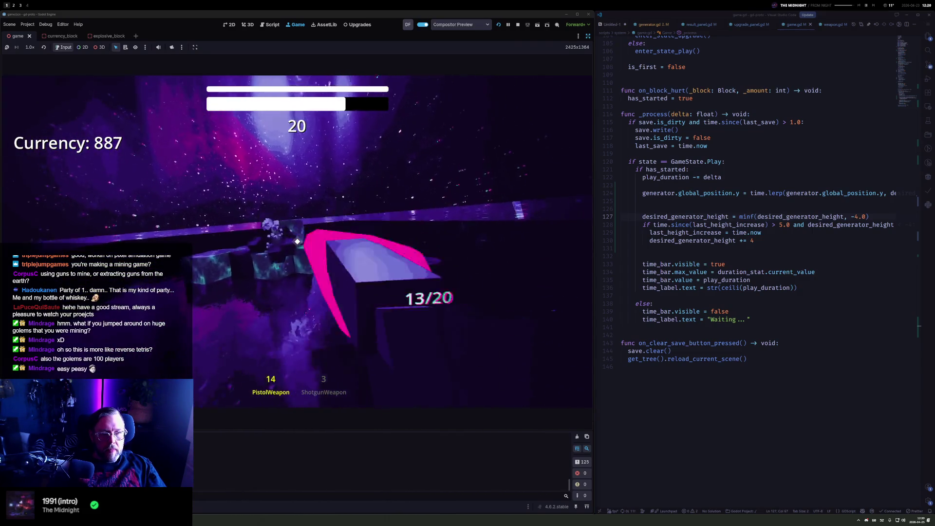
click(297, 241)
click(297, 241)
click(297, 242)
key(2)
click(298, 241)
Finish the final round (+329, currency 943) with mixed weapons, continue past results, and stop the game
click(298, 241)
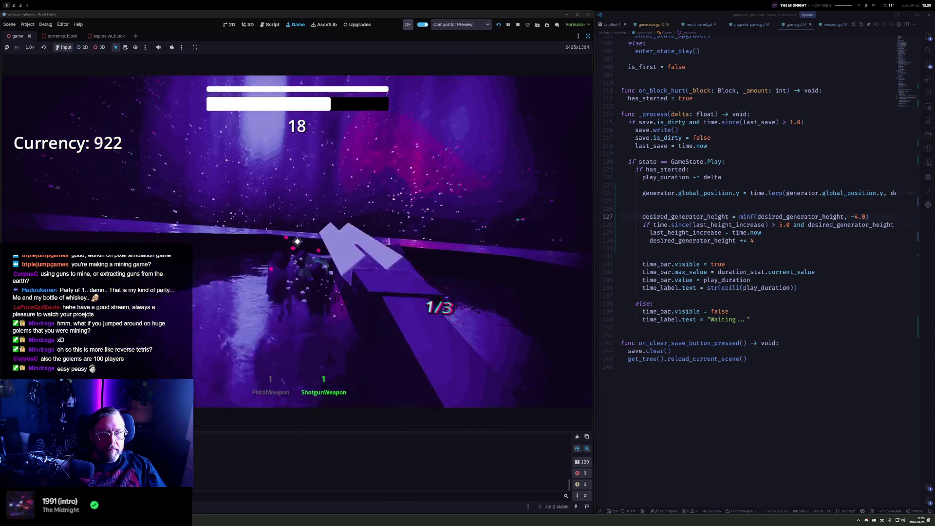
click(297, 241)
key(1)
click(297, 241)
click(297, 241)
click(298, 241)
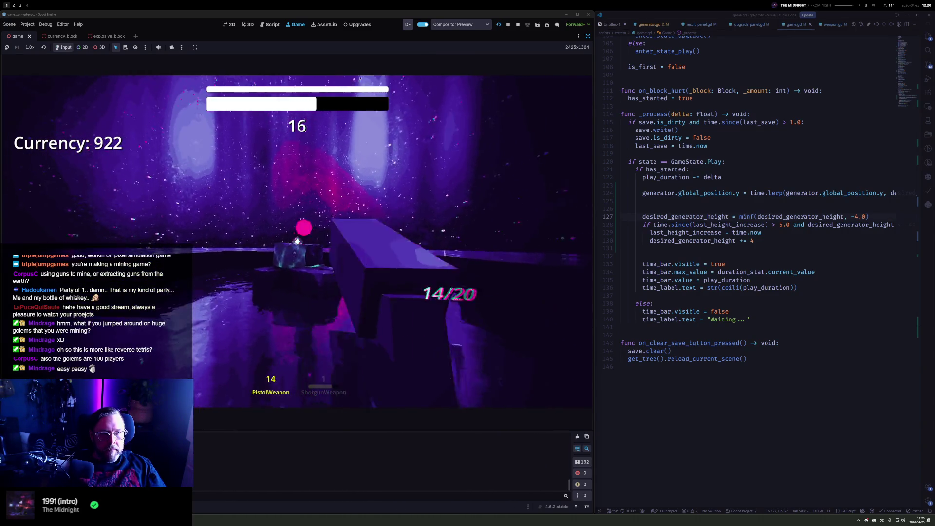
click(297, 241)
click(297, 241)
click(297, 241)
click(297, 241)
click(298, 241)
click(297, 241)
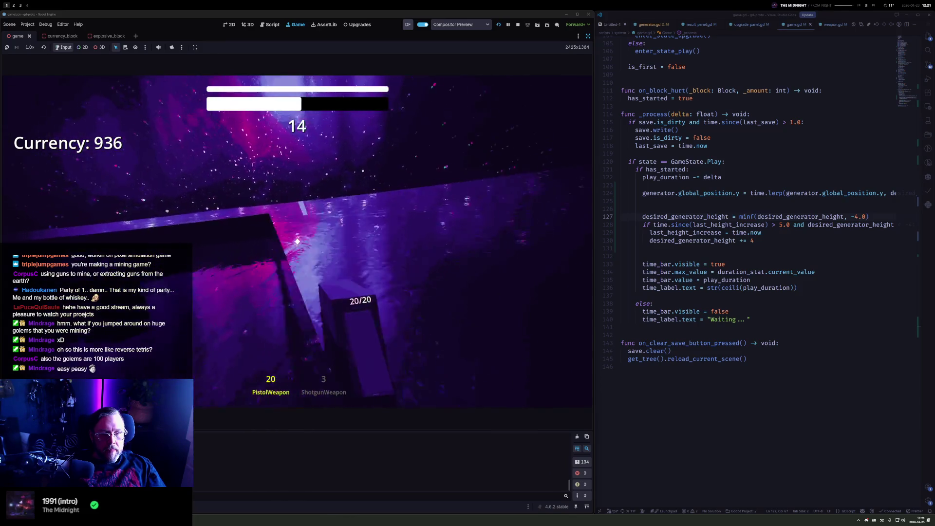
click(297, 241)
click(297, 241)
click(297, 241)
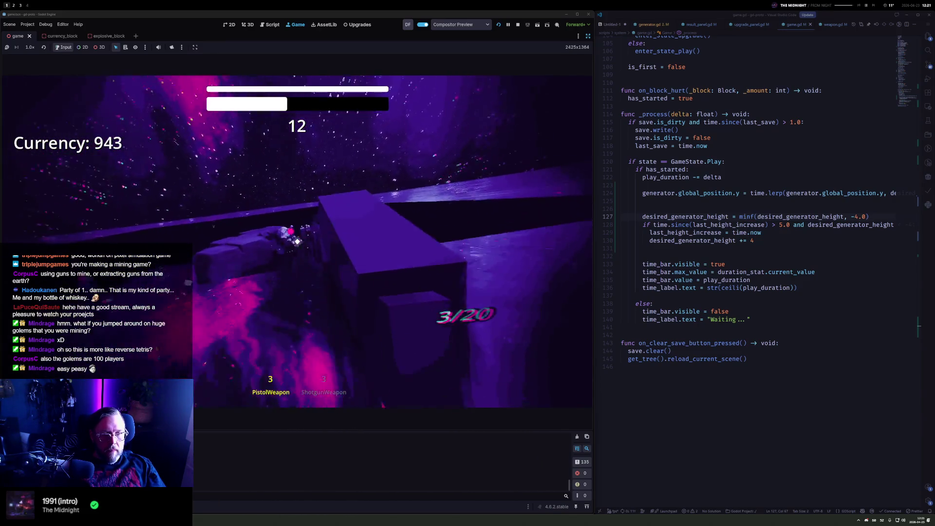
click(298, 241)
key(2)
click(296, 241)
click(297, 241)
click(297, 240)
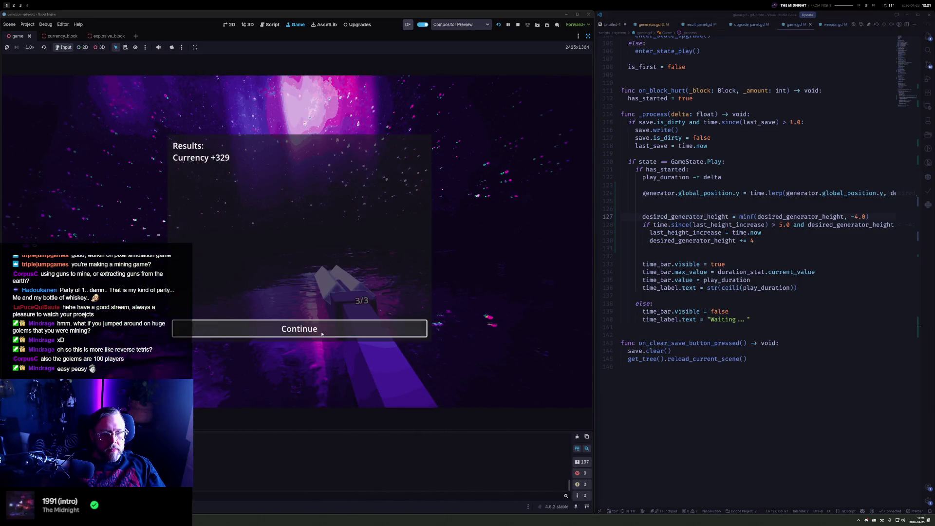
click(292, 328)
click(518, 26)
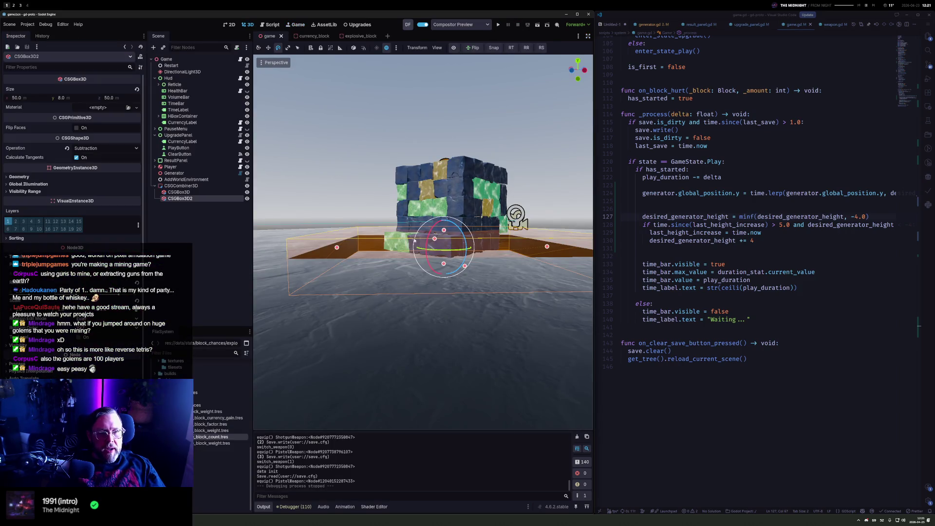
Add a CSGCylinder3D under the CSGCombiner3D and widen its radius to about 28.6 m
right_click(182, 186)
click(205, 193)
text(csg)
key(Down)
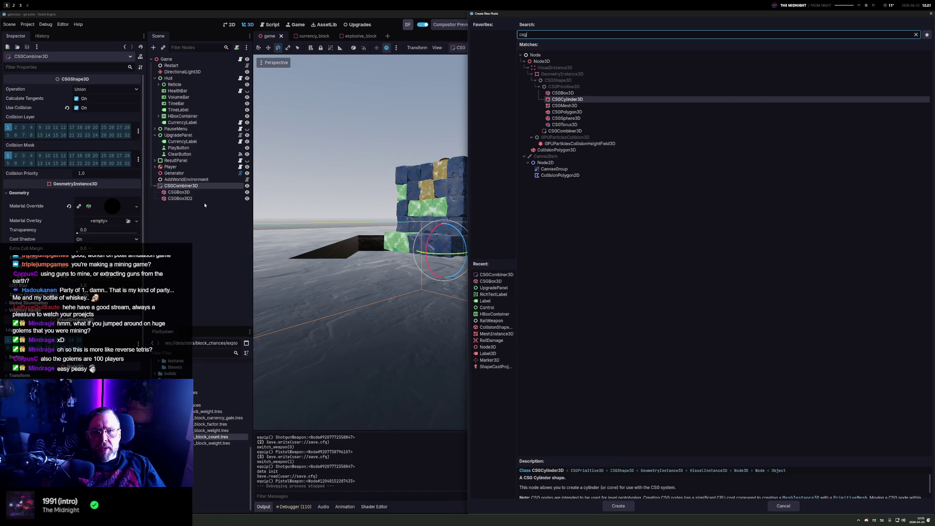
key(Return)
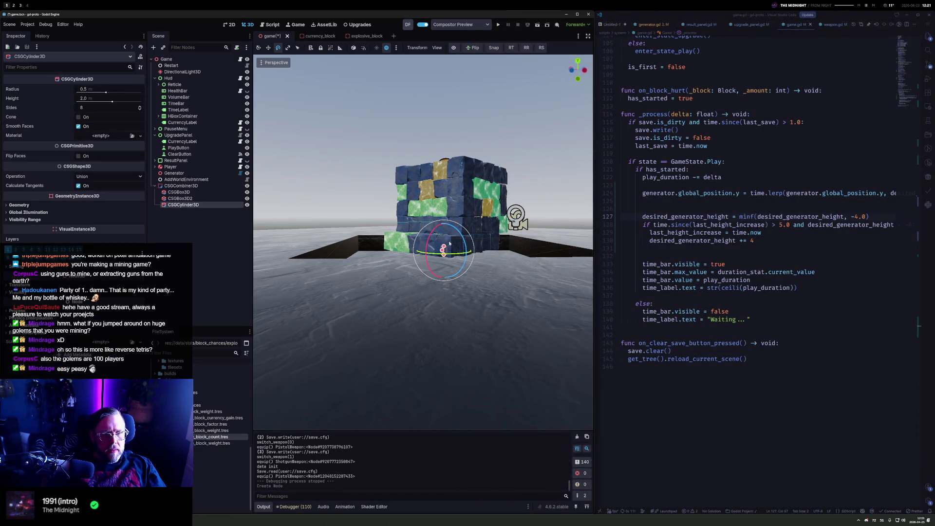
drag(458, 251, 444, 258)
drag(558, 281, 376, 255)
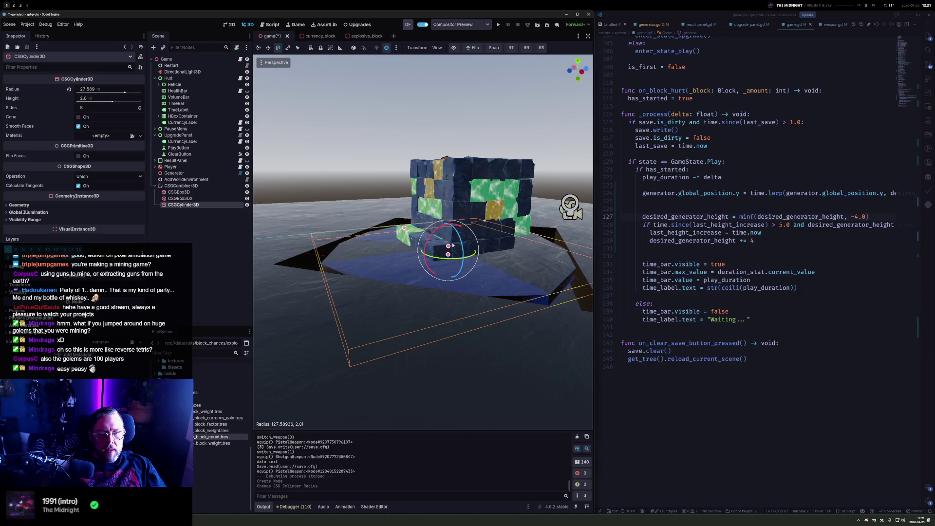
Set the cylinder height to 5.0 m and switch its operation to Subtraction
drag(449, 247, 449, 234)
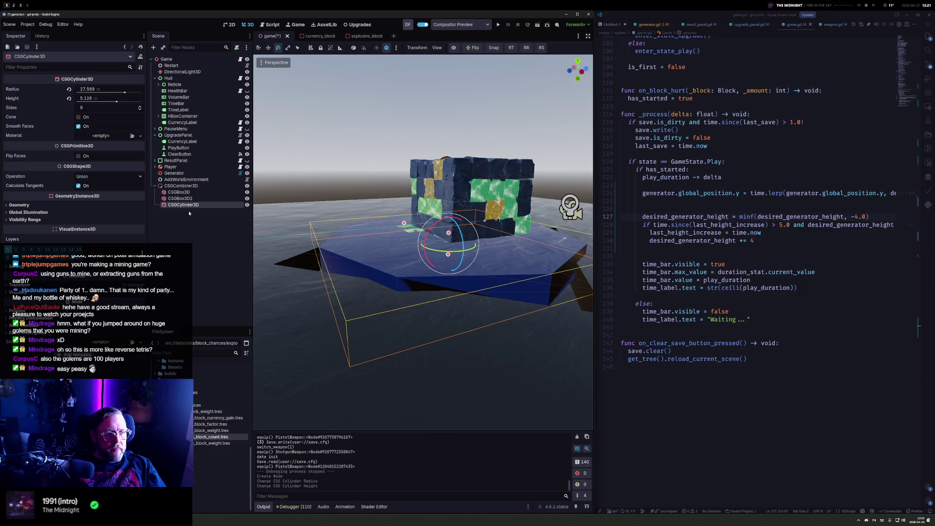
key(ctrl+z)
drag(448, 248, 440, 235)
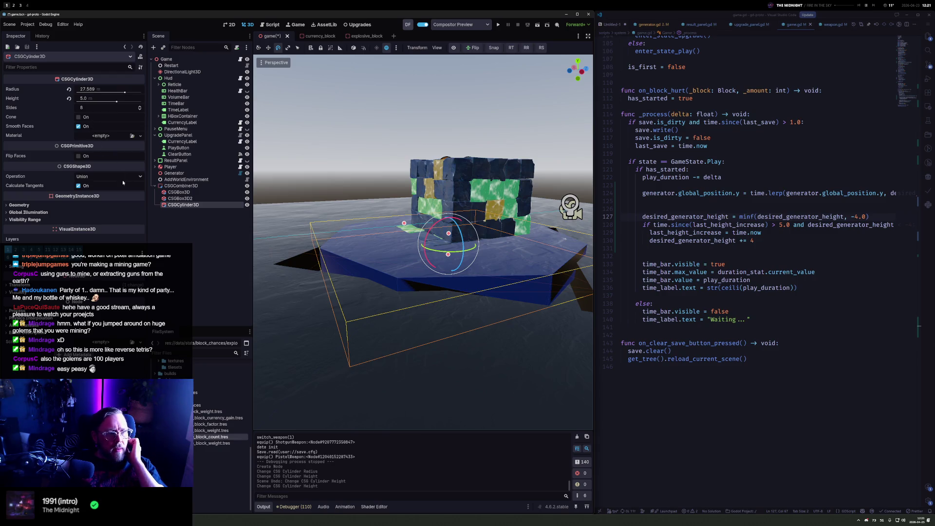
click(96, 201)
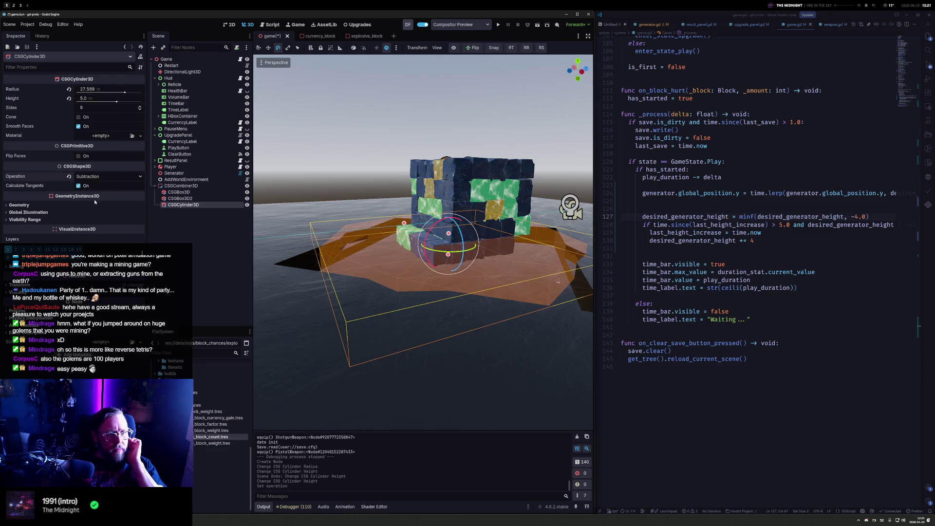
Delete the CSGBox3D2 node from the scene
click(190, 198)
right_click(193, 199)
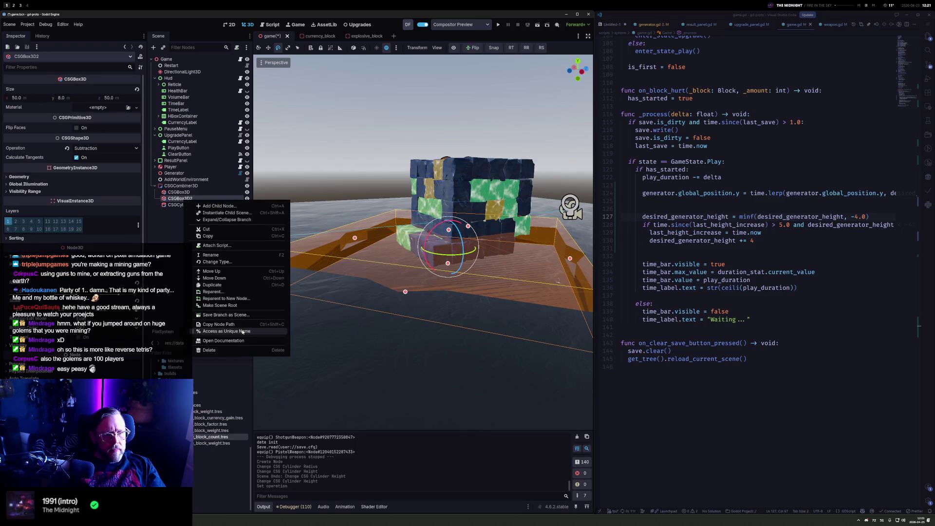
click(240, 350)
key(Return)
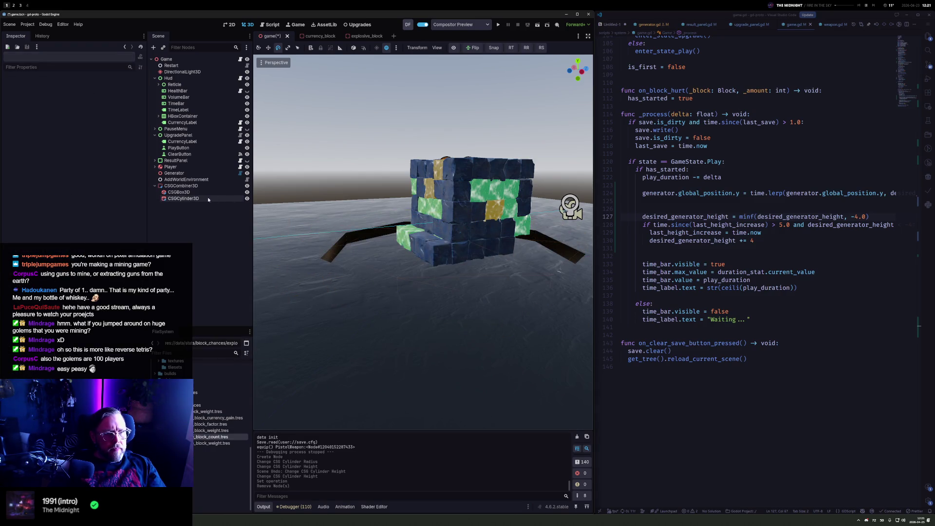
Give the cylinder 16 sides and run the game with F5
click(209, 200)
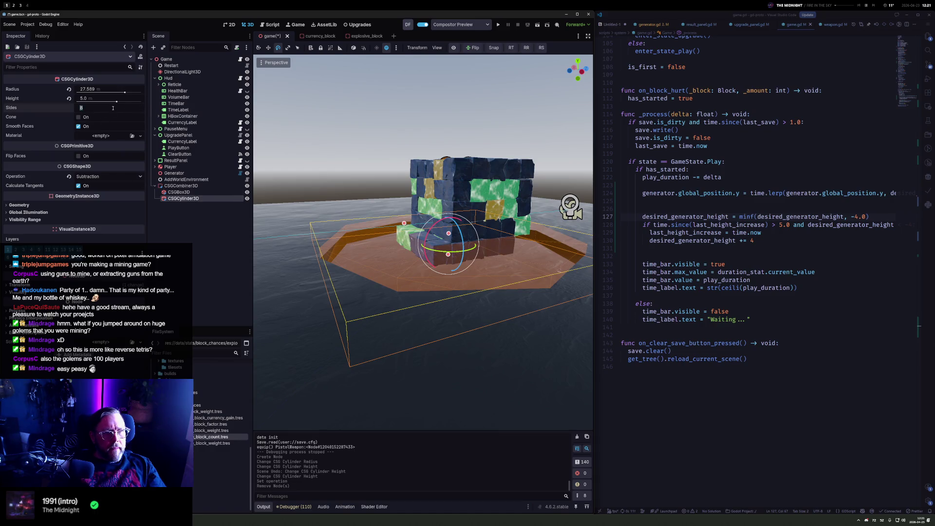
text(6)
key(Return)
key(F5)
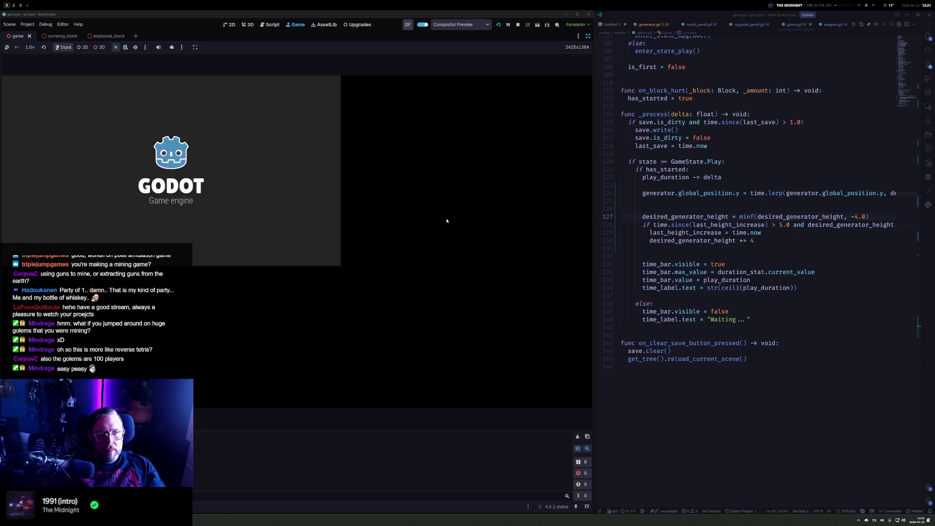
Play a round with the pistol and shotgun, raising currency from 943 to 1195
key(Return)
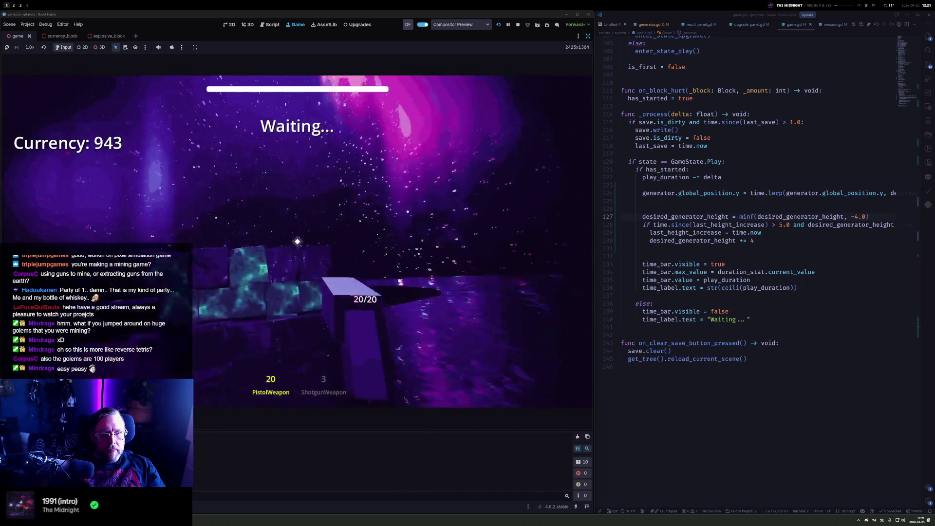
drag(297, 241, 298, 242)
click(297, 242)
key(r)
key(2)
click(297, 241)
Pause and stop the game, returning to the 3D editor with nothing selected
key(Escape)
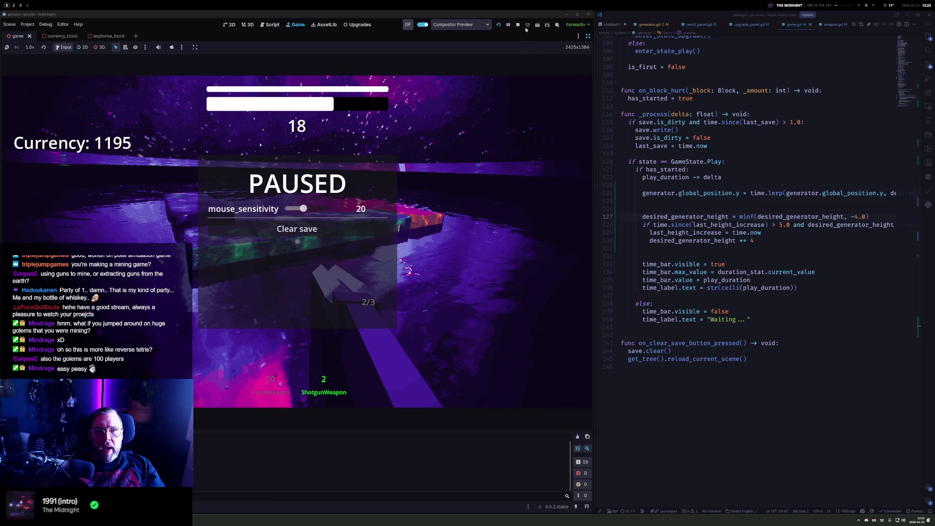
click(518, 25)
click(399, 117)
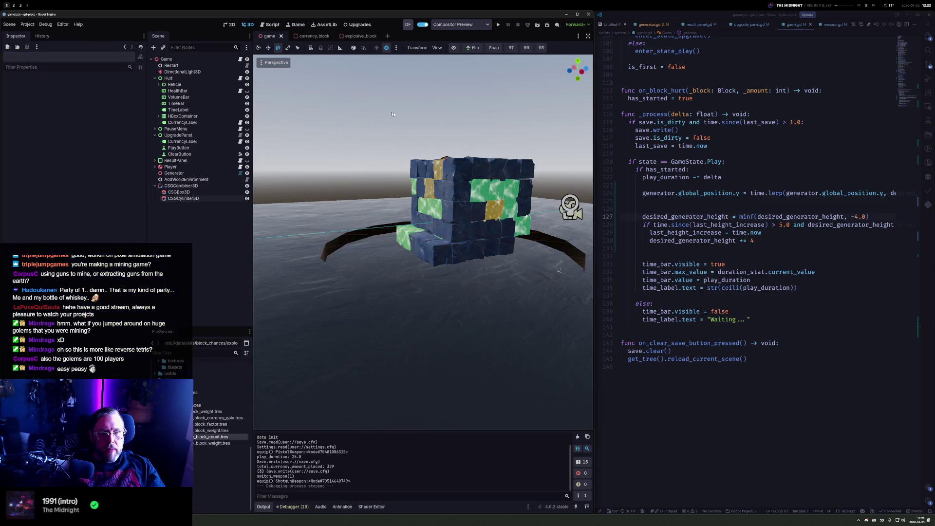
Turn on Compositor Preview and set the fluid_floor material's transparency to Alpha
click(453, 49)
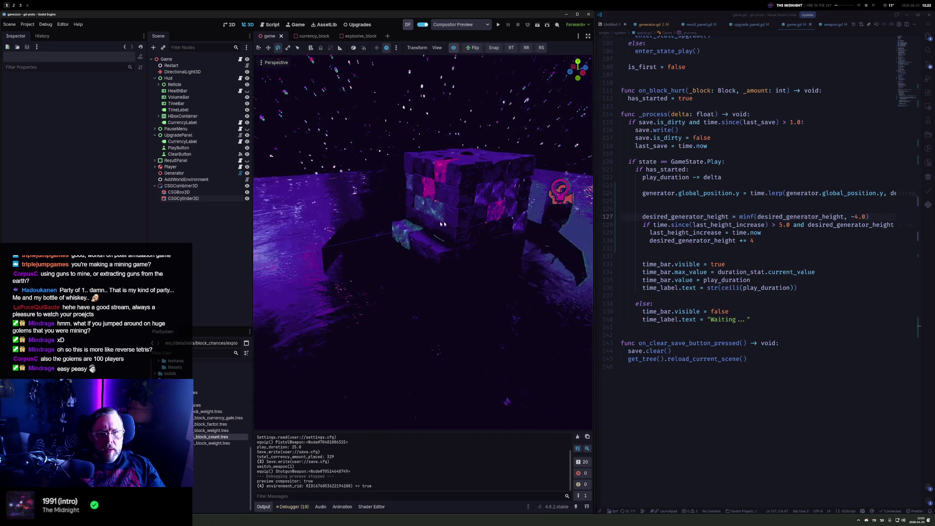
scroll(221, 414, up, 5)
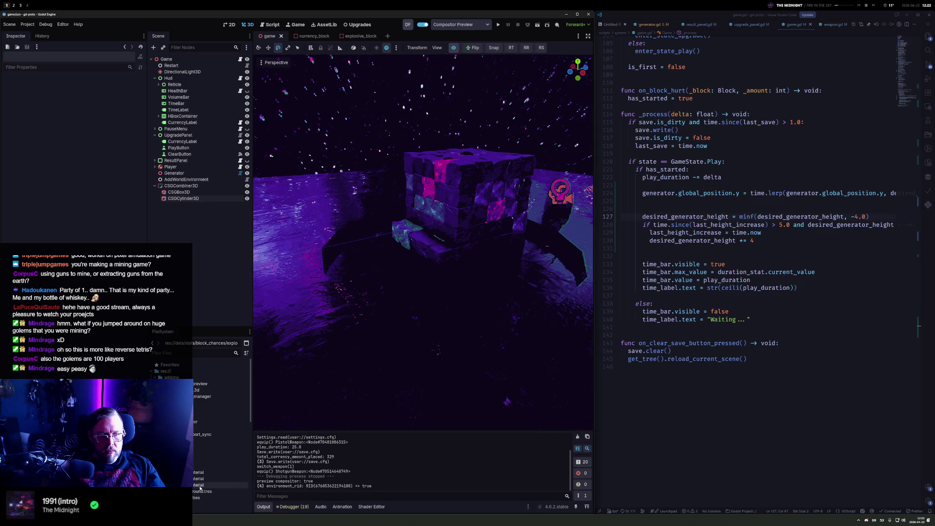
click(200, 497)
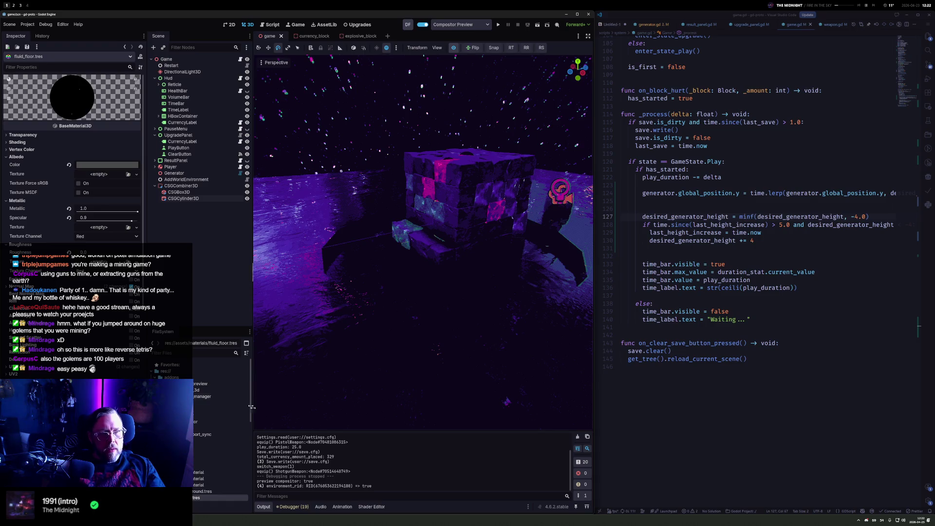
click(21, 137)
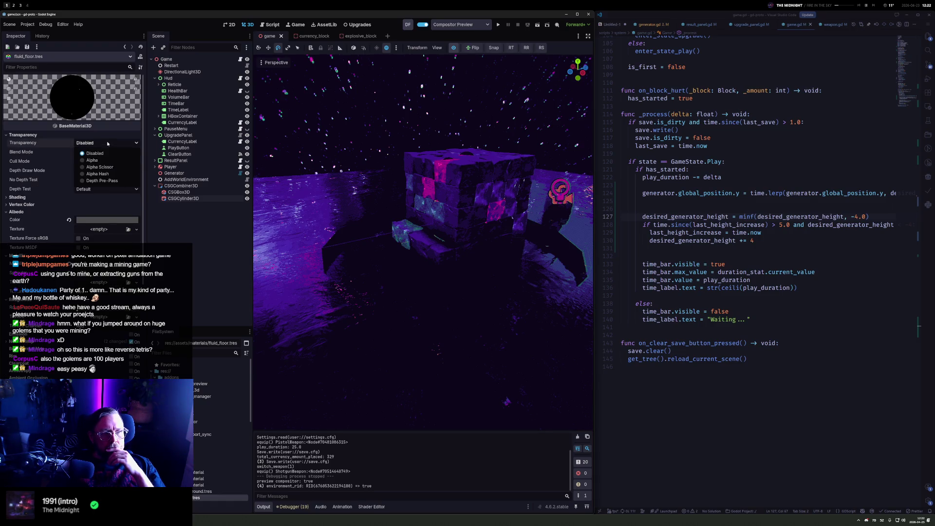
click(16, 136)
scroll(423, 288, up, 10)
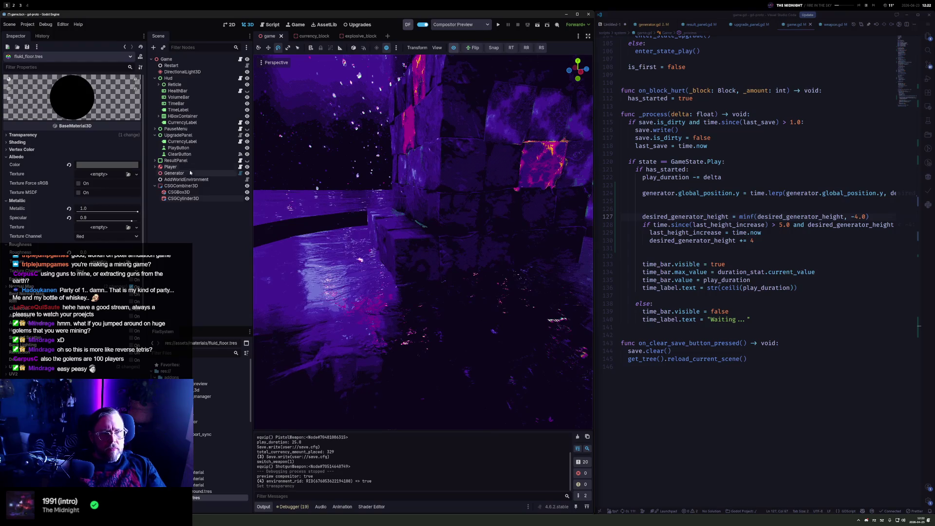
Lower the Generator node about 4.4 units along its Y axis
click(229, 173)
drag(455, 219, 453, 276)
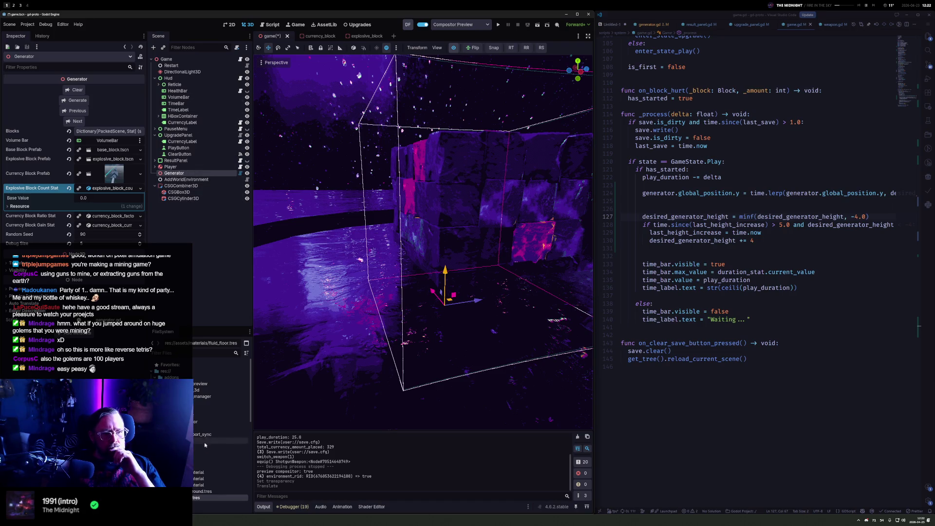
click(194, 497)
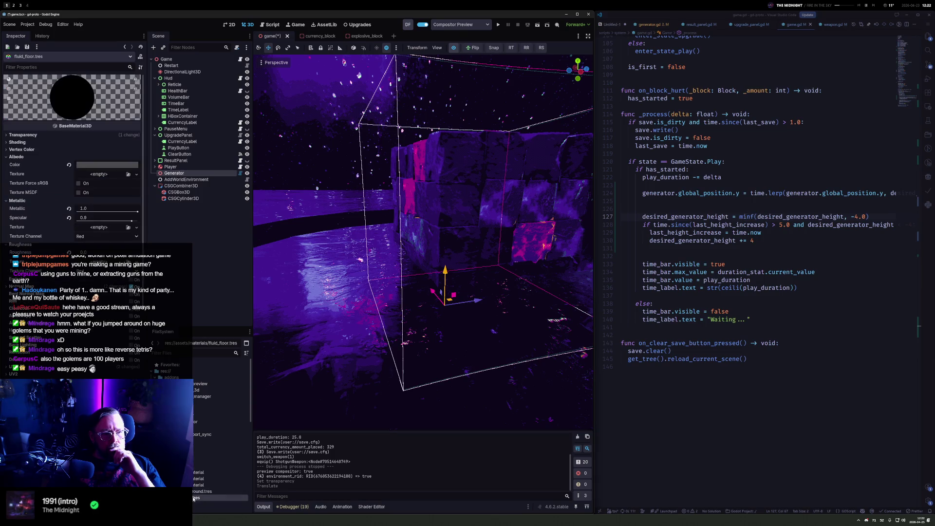
Make the fluid_floor albedo semi-transparent and enable refraction on the material
click(97, 168)
drag(121, 318, 84, 318)
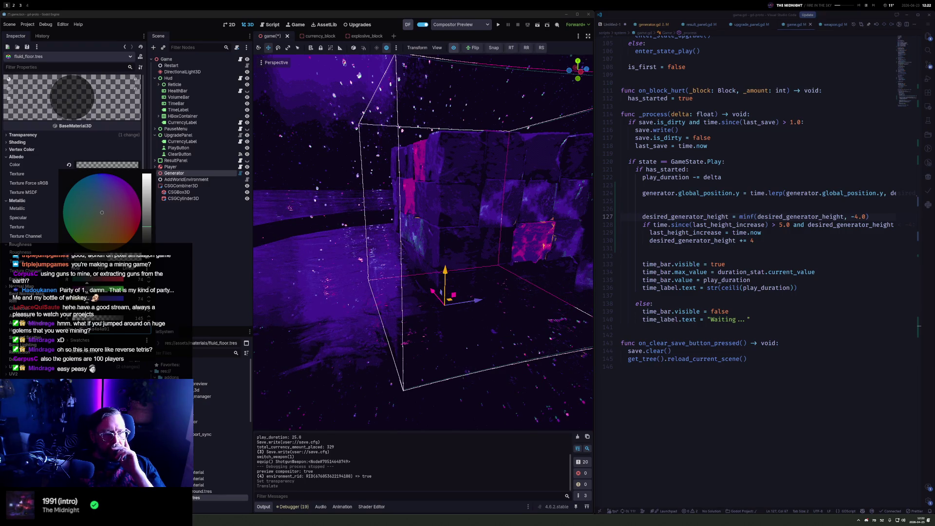
click(33, 197)
click(33, 199)
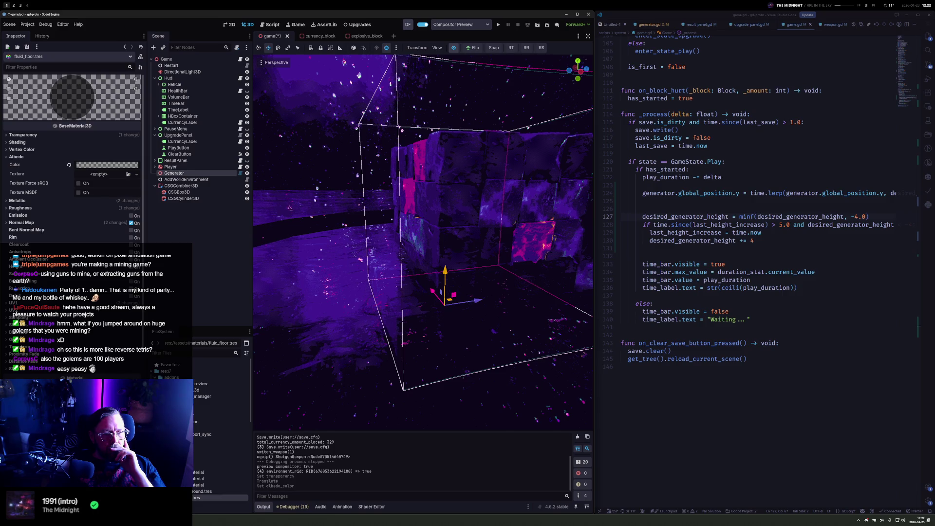
click(131, 288)
Tune the refraction texture channel and normal map, leaving a -0.06 normal scale
mouse_move(487, 272)
mouse_down()
mouse_move(537, 276)
mouse_move(527, 271)
mouse_up()
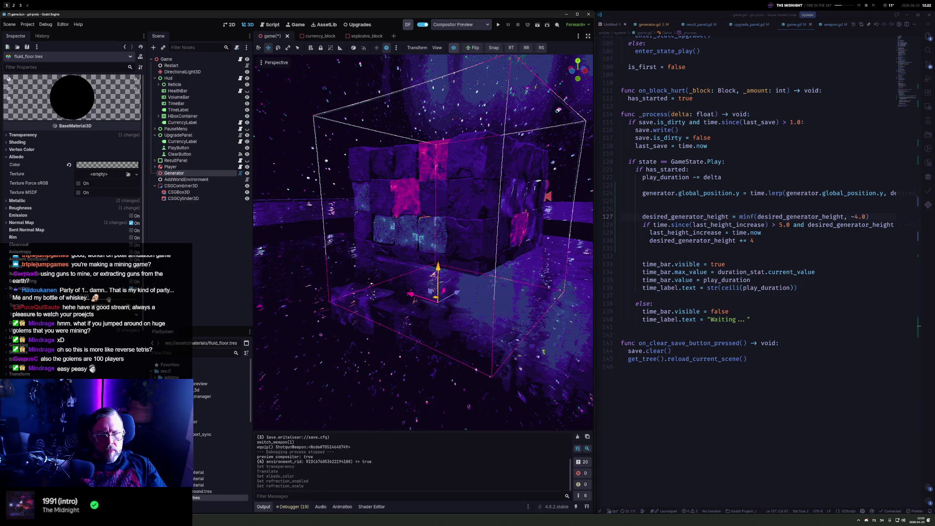
key(ctrl+z)
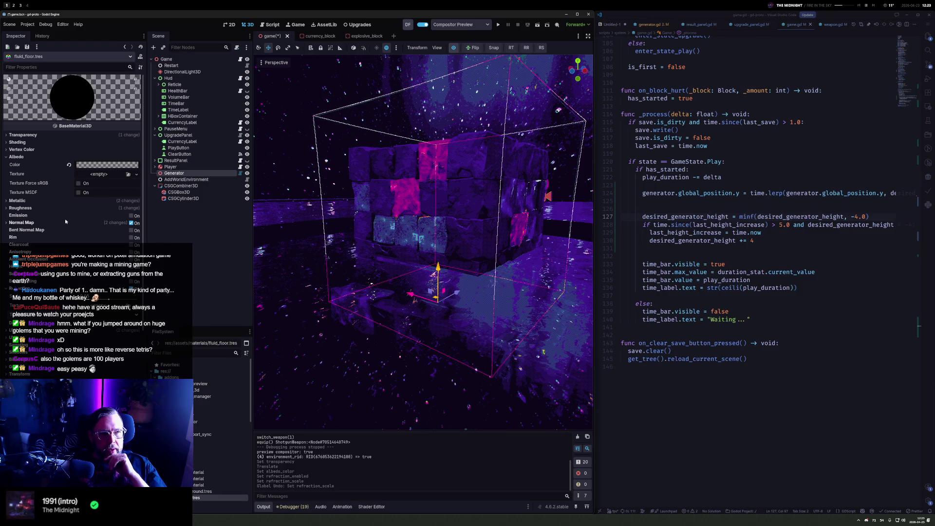
click(8, 223)
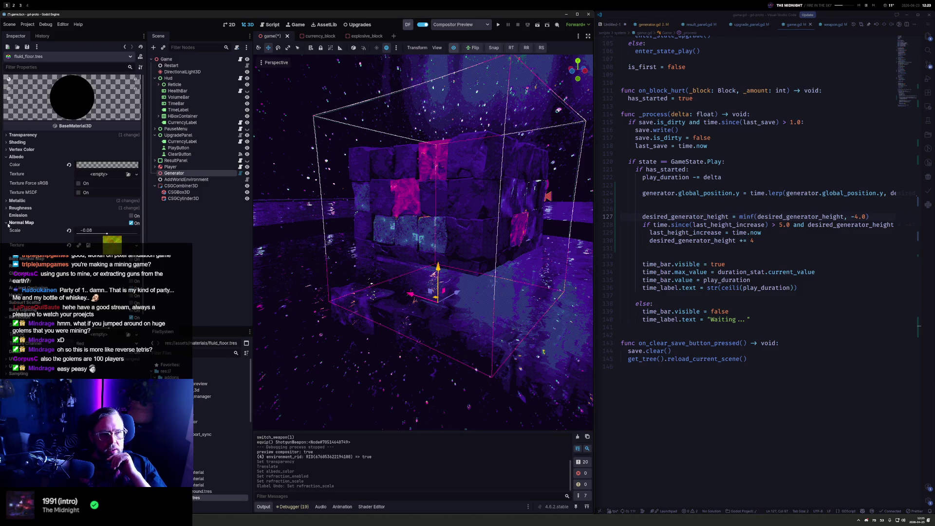
scroll(114, 247, down, 2)
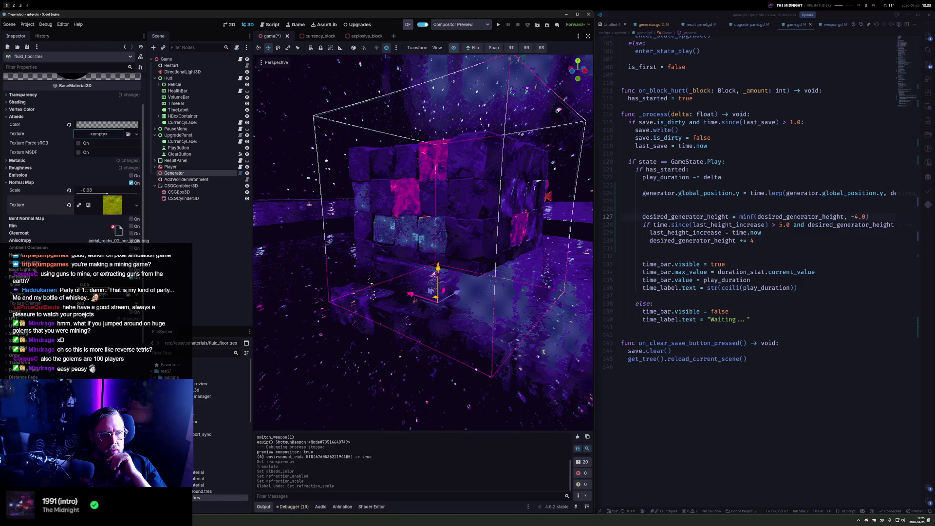
mouse_move(415, 300)
mouse_down()
mouse_move(434, 276)
mouse_move(575, 281)
mouse_move(424, 276)
mouse_move(445, 303)
mouse_move(193, 274)
mouse_up()
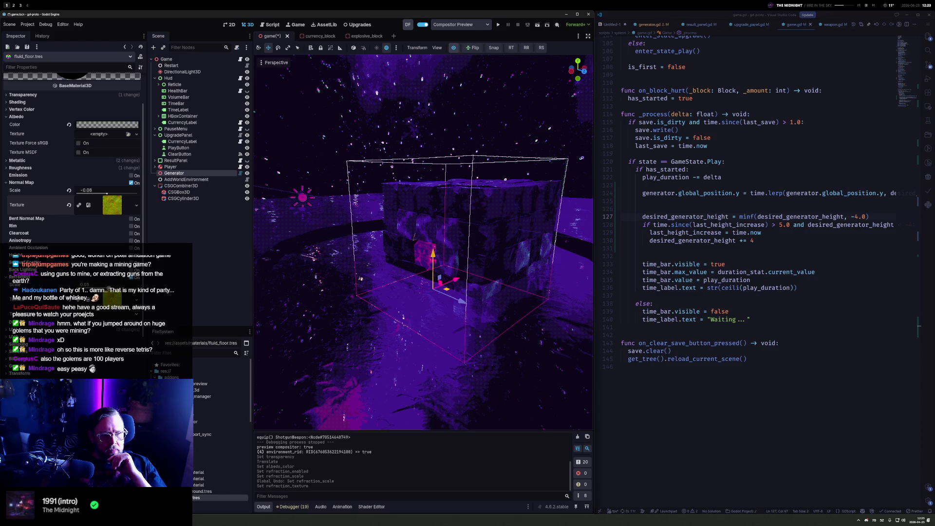
drag(107, 288, 100, 287)
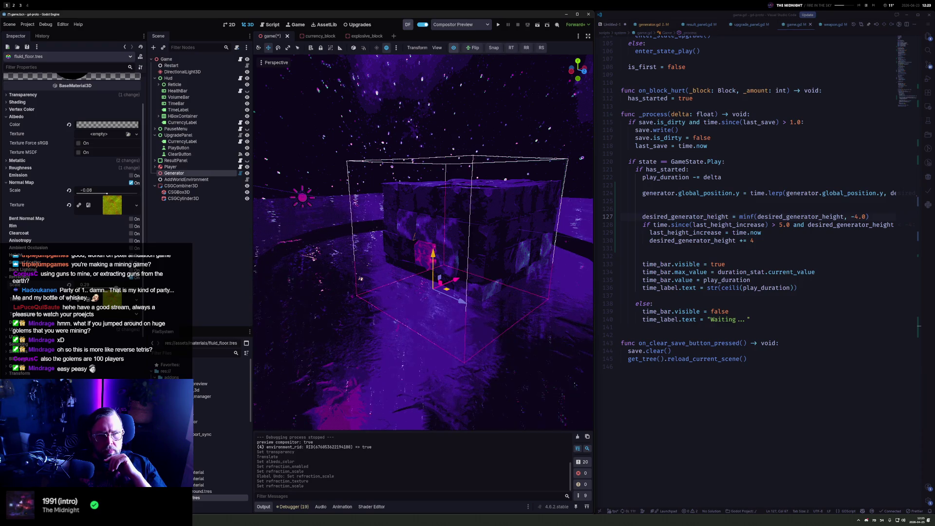
key(ctrl+z)
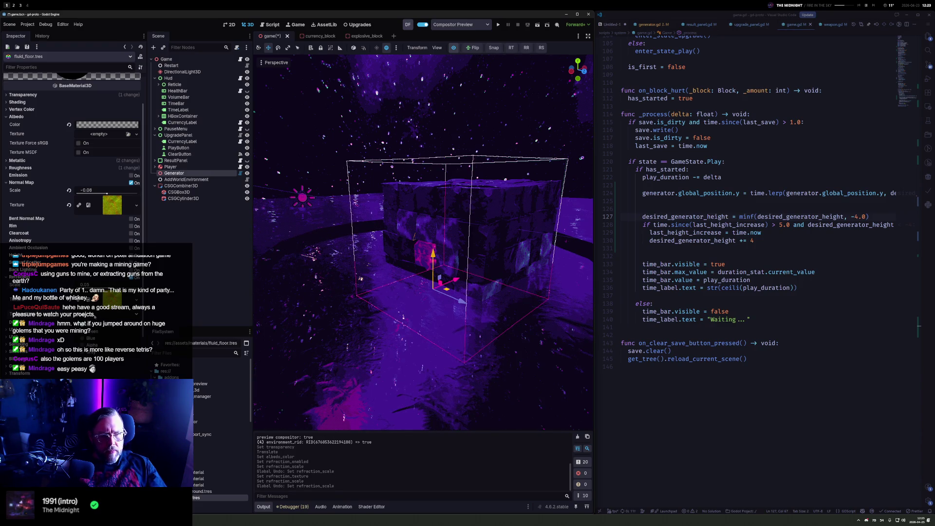
click(99, 352)
mouse_move(438, 292)
mouse_down()
mouse_move(549, 308)
mouse_move(472, 299)
mouse_move(464, 312)
mouse_up()
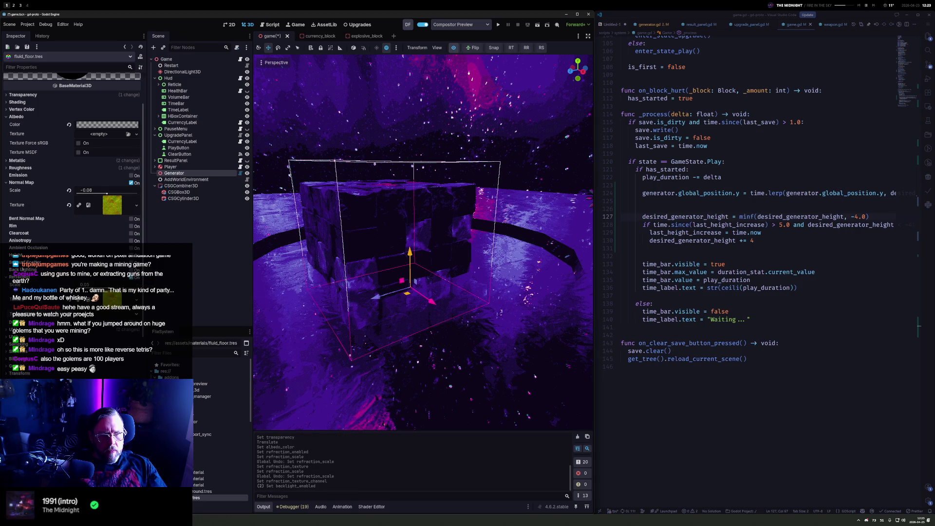
click(20, 277)
Darken the floor albedo to nearly black, make it more opaque, and run the game
scroll(111, 166, up, 3)
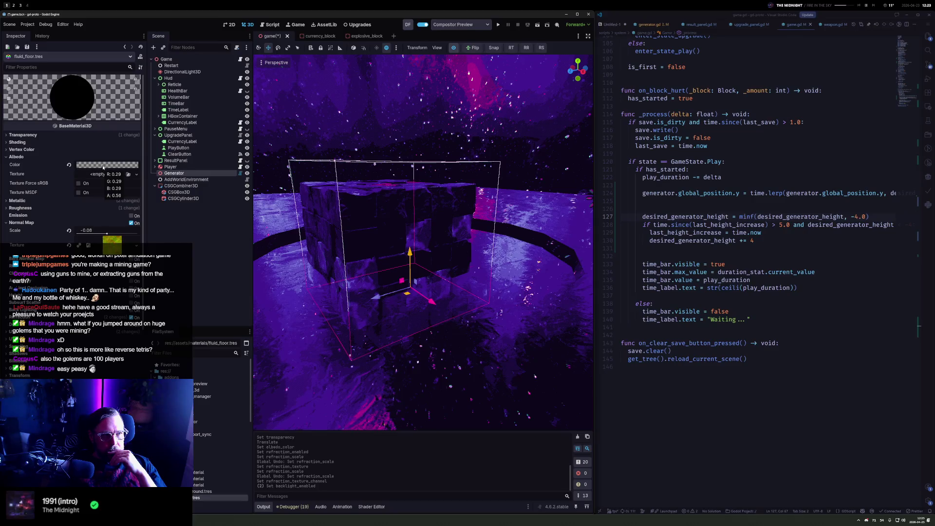
click(111, 166)
drag(149, 233, 146, 256)
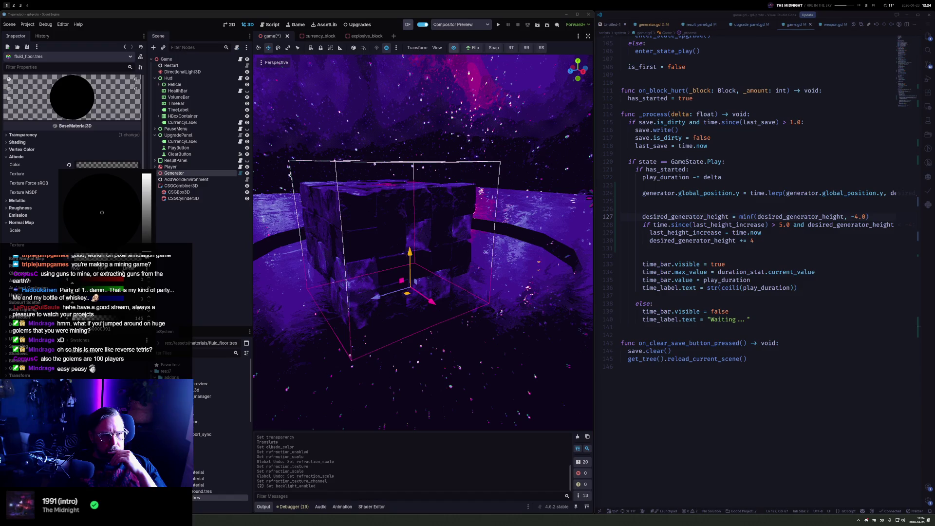
drag(79, 319, 128, 319)
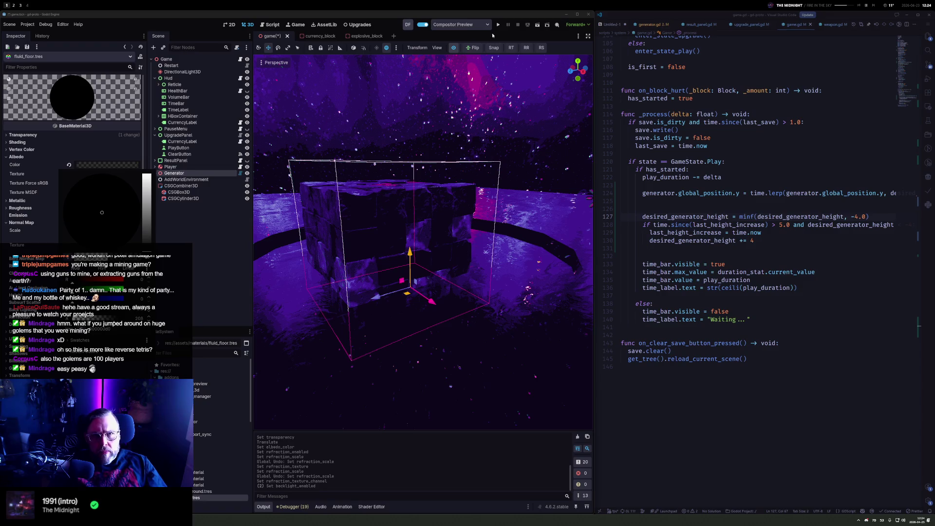
key(F5)
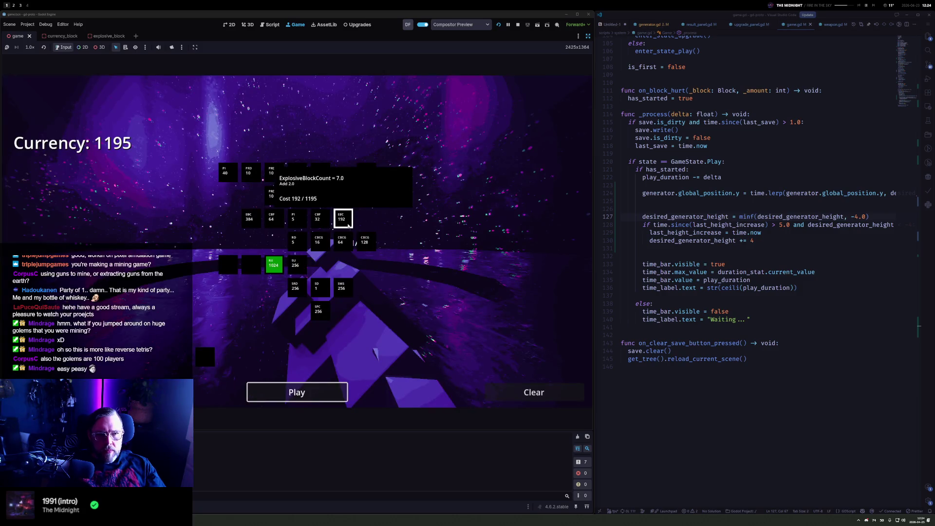
Start a new round and shoot the pit blocks with the pistol
click(303, 389)
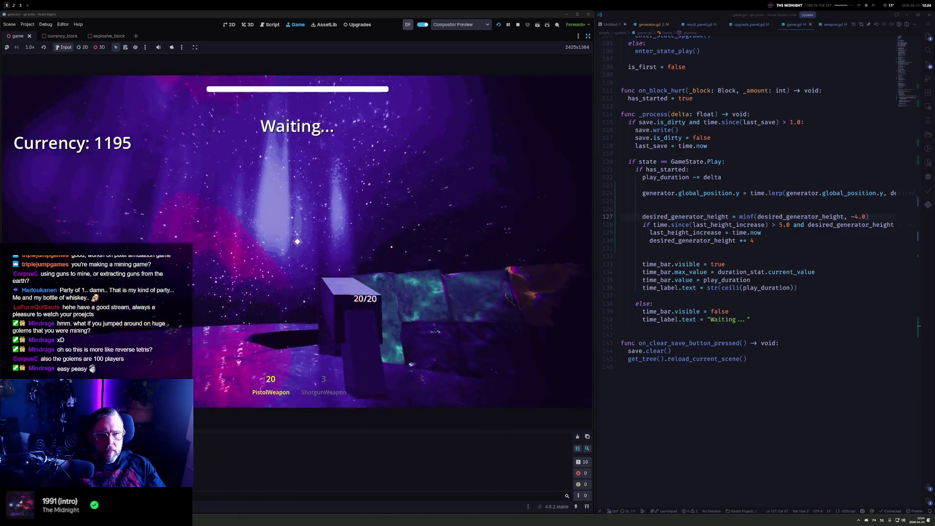
click(297, 242)
click(297, 242)
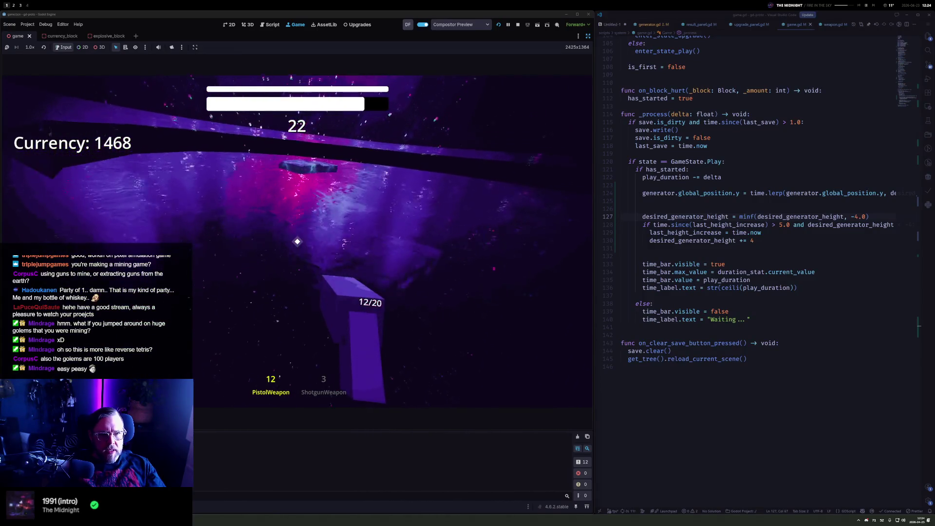
click(296, 242)
click(297, 242)
click(297, 242)
click(298, 242)
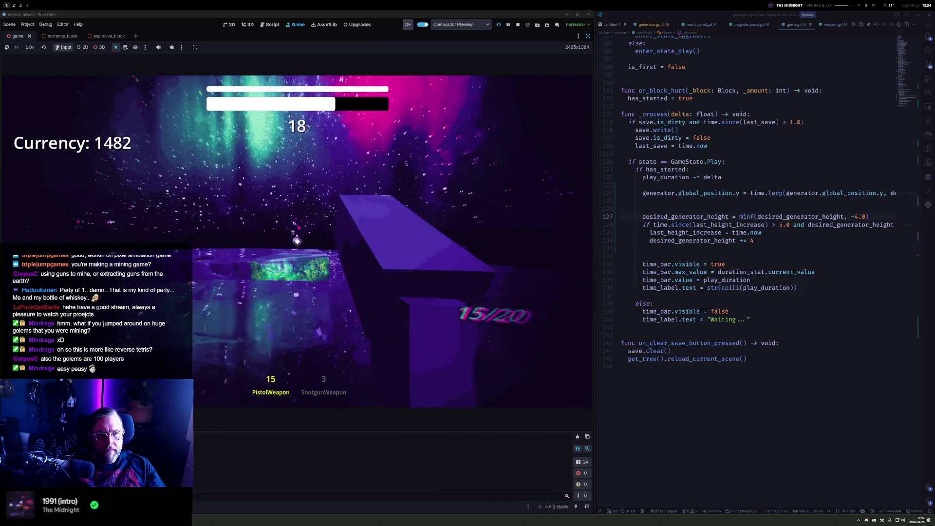
click(298, 241)
click(297, 242)
click(297, 242)
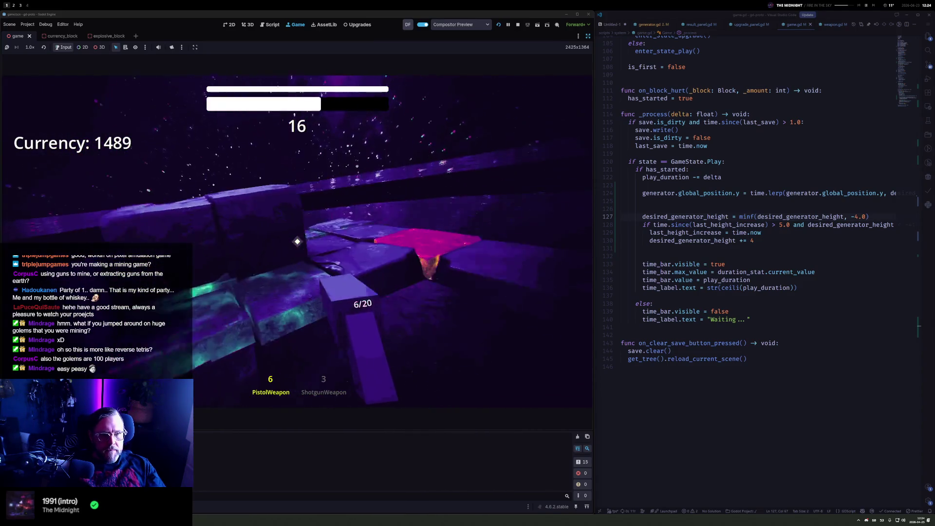
click(297, 242)
click(297, 242)
click(297, 242)
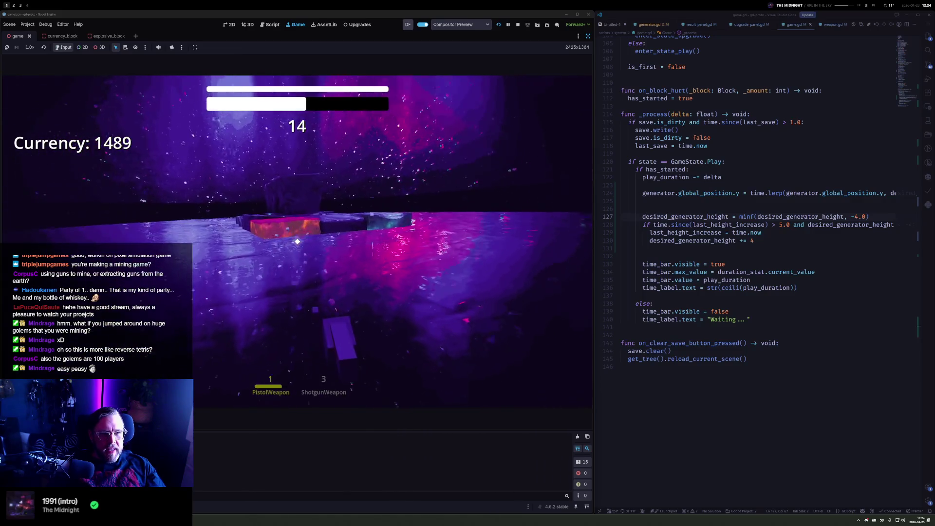
click(297, 242)
click(298, 242)
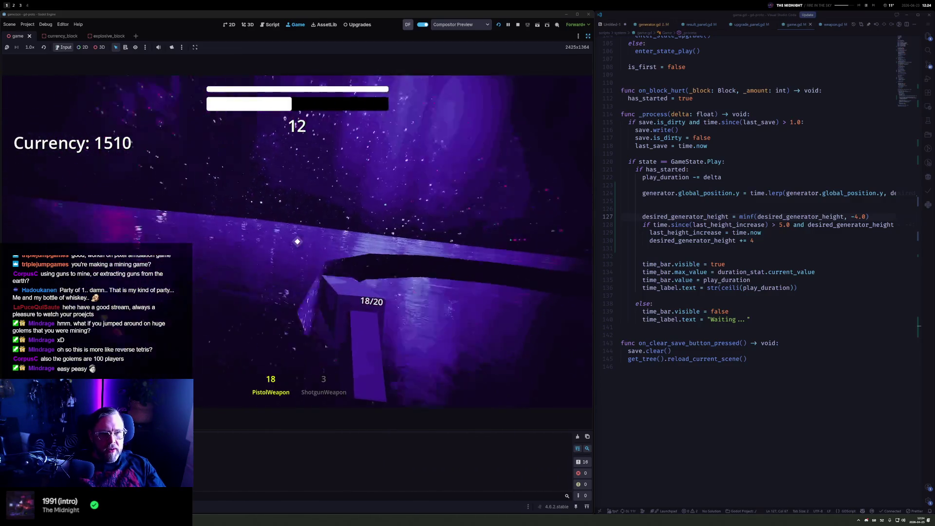
Mine the large blocks to reach 1524 currency, then pause and stop the game
click(298, 241)
click(297, 241)
click(297, 242)
click(297, 242)
click(297, 241)
click(297, 242)
click(297, 242)
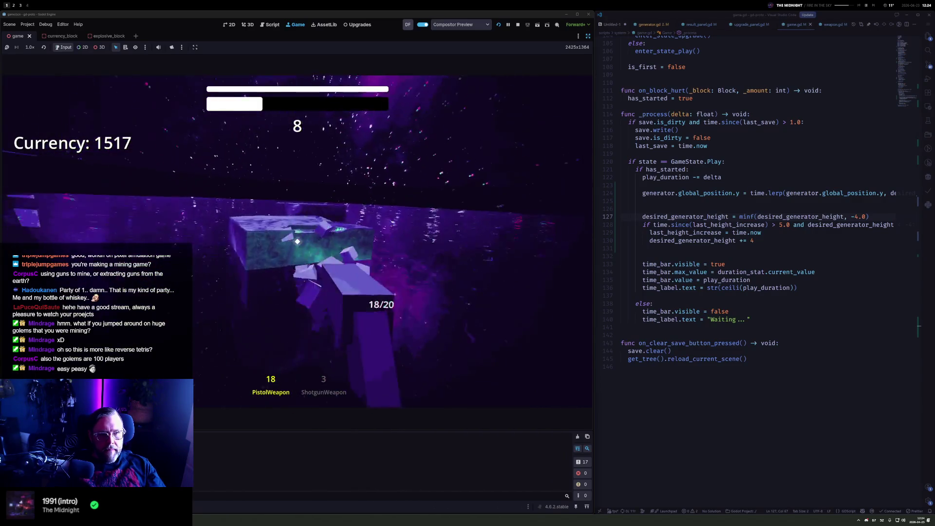
click(297, 242)
click(297, 241)
click(298, 242)
click(297, 242)
click(297, 242)
click(297, 242)
click(297, 242)
click(297, 242)
click(297, 242)
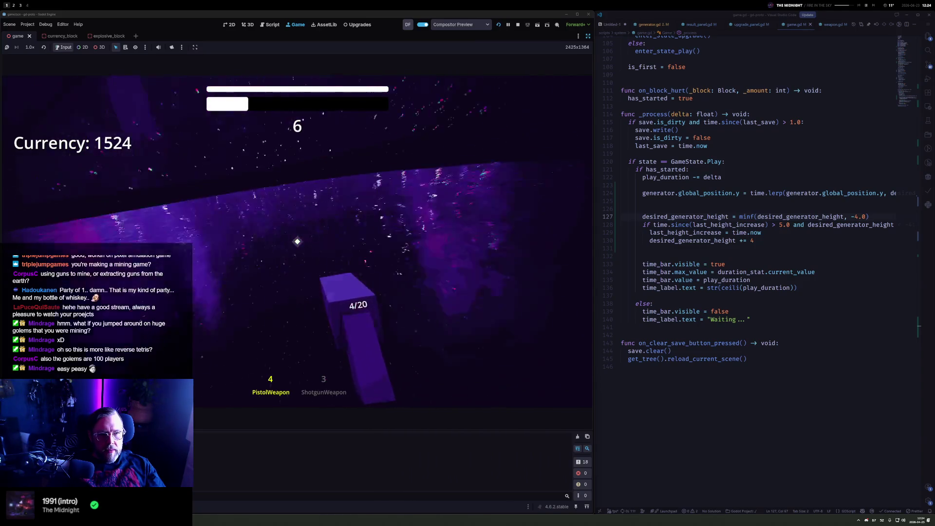
click(297, 242)
click(296, 242)
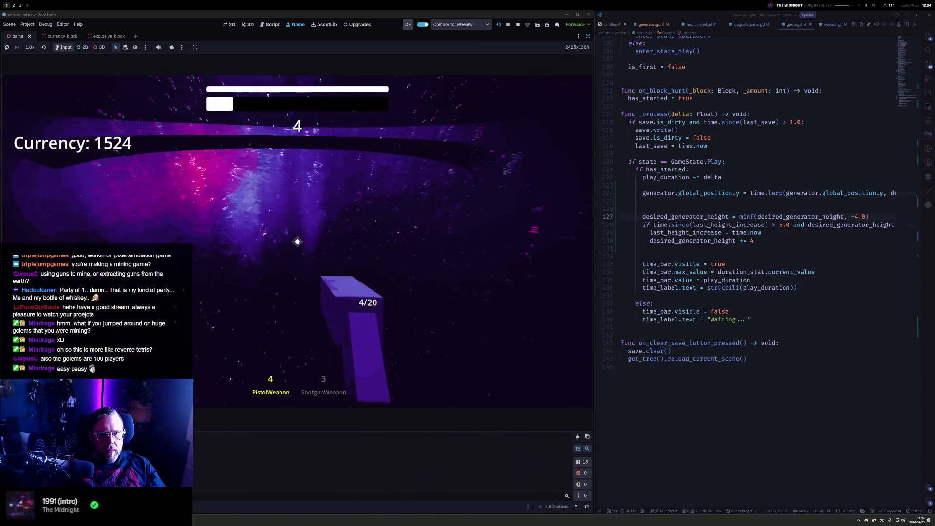
key(Escape)
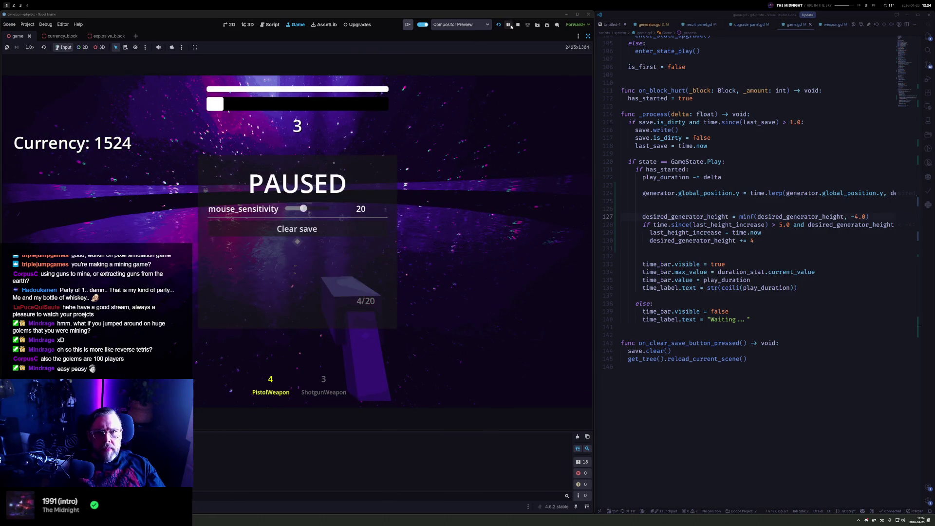
click(518, 24)
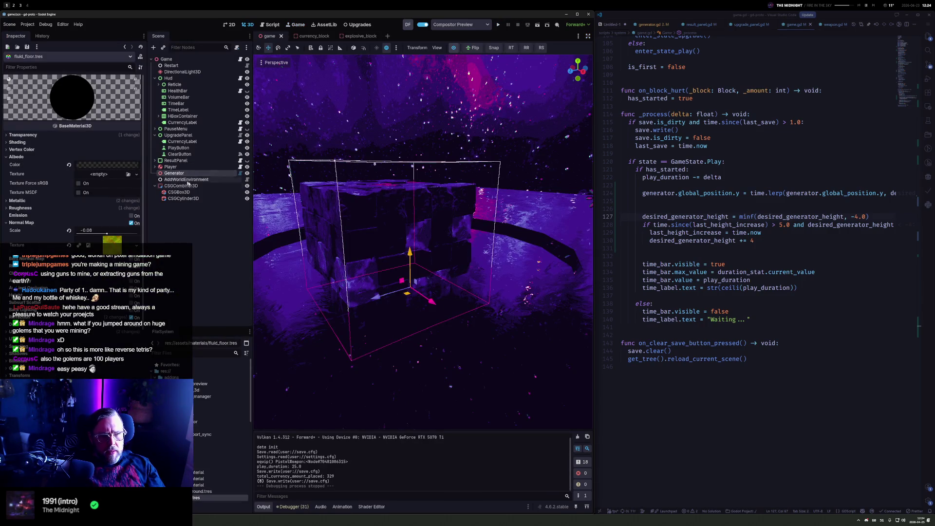
Reposition the pit CSGCylinder3D and set its radius to 24
click(204, 198)
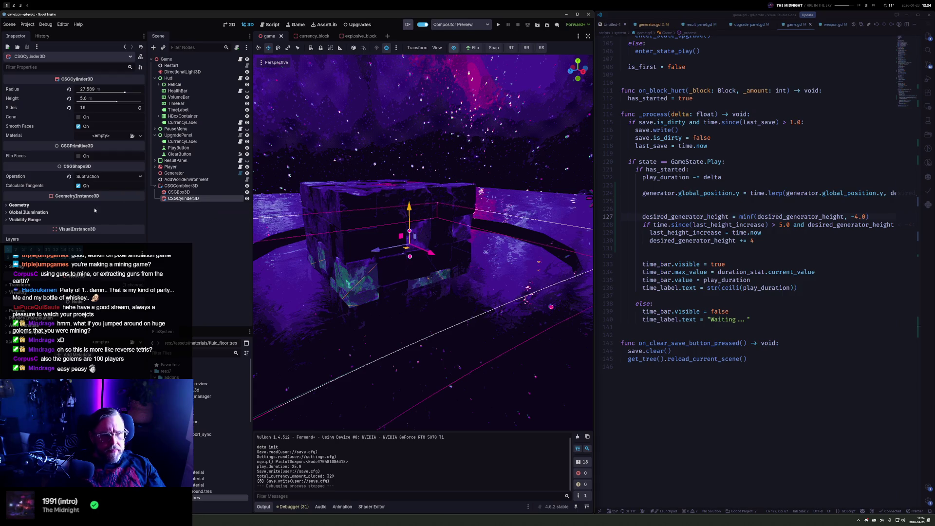
click(68, 285)
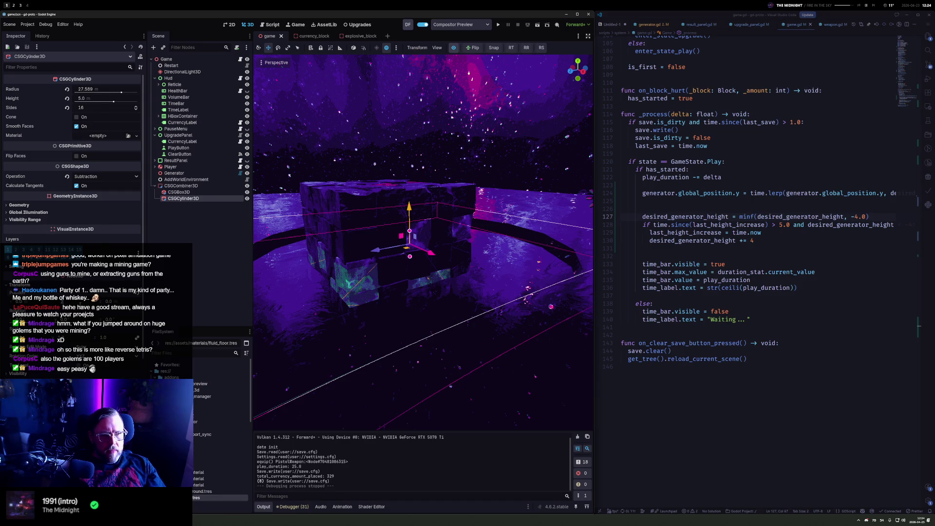
key(Return)
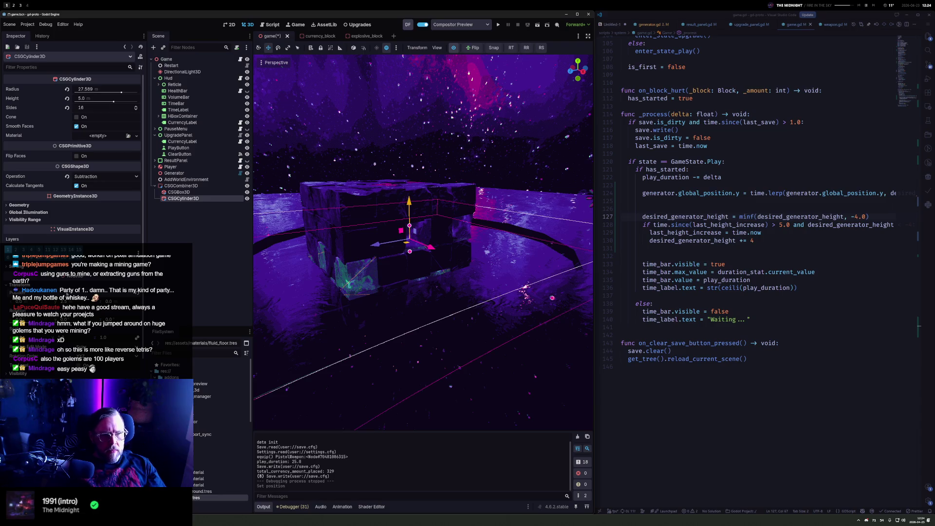
click(103, 90)
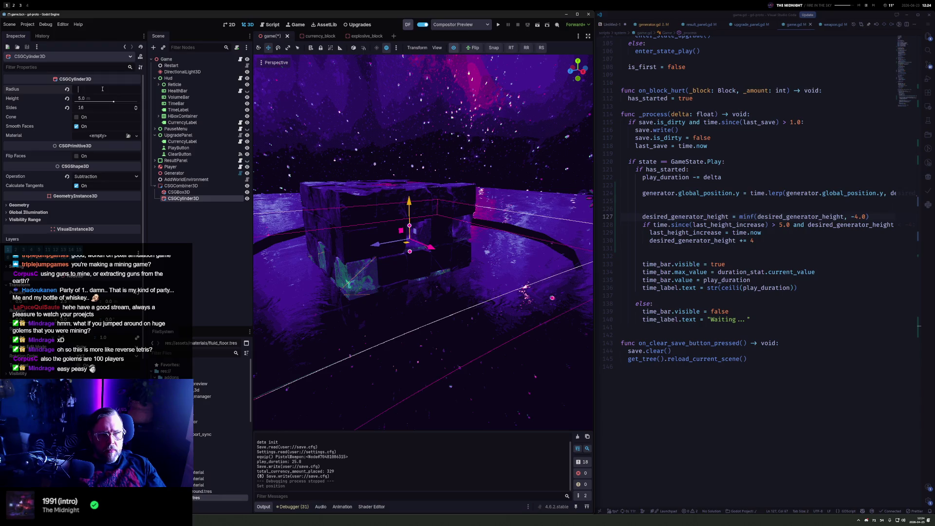
text(10)
key(Return)
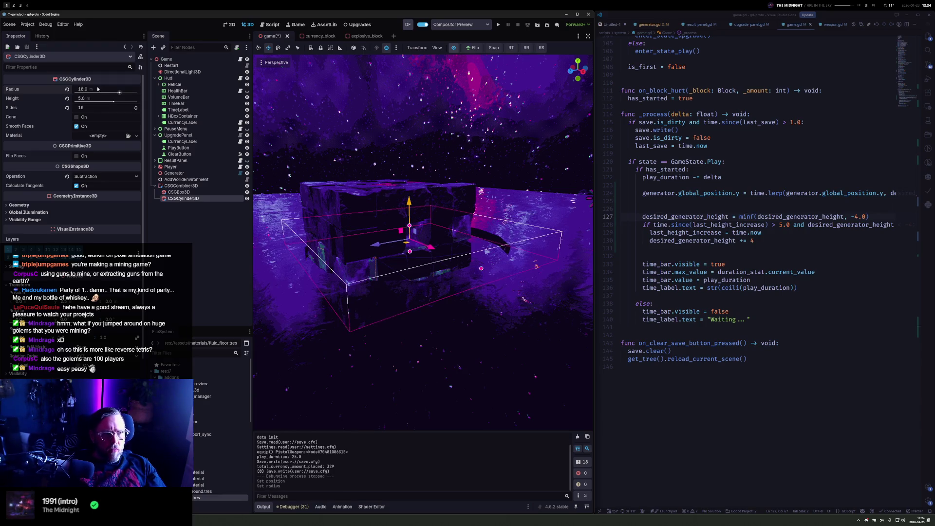
key(Return)
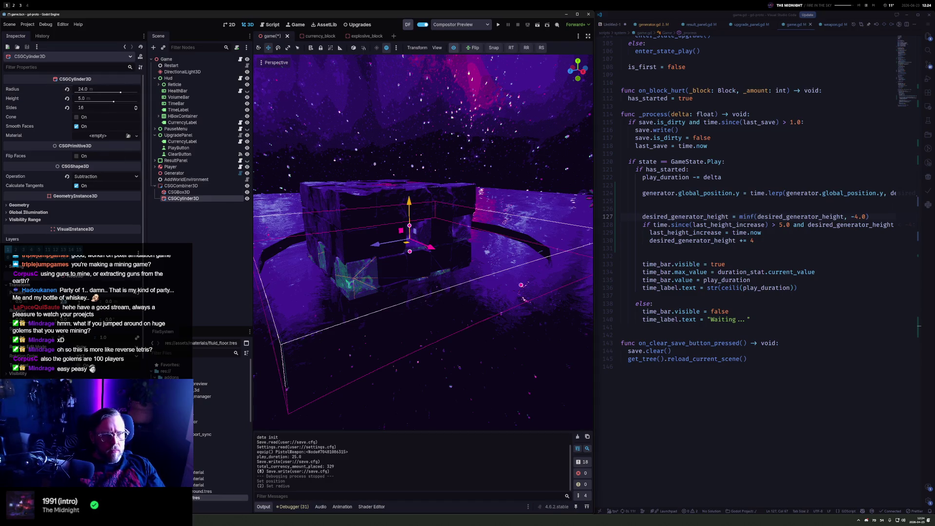
key(Return)
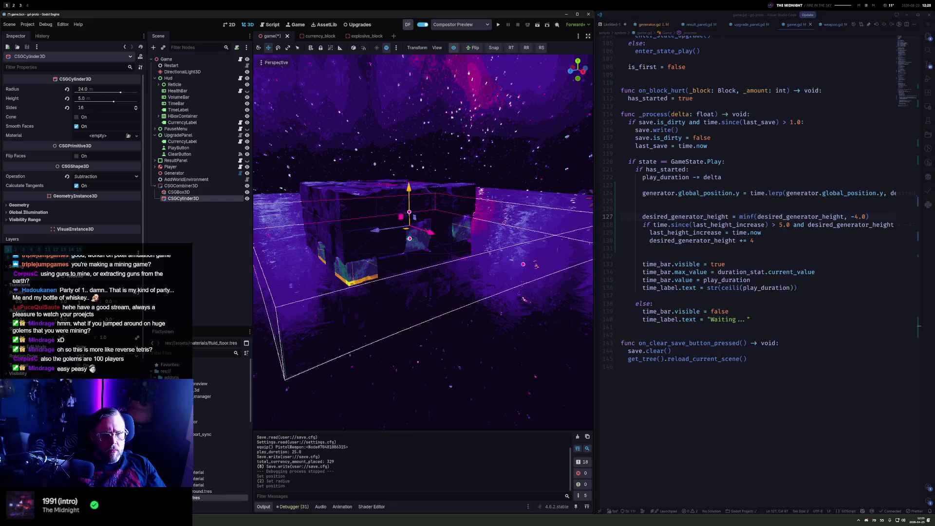
Move the cylinder down, stretch its height to 8.0, and run the game
mouse_move(359, 273)
mouse_down()
mouse_move(400, 222)
mouse_move(416, 263)
mouse_up()
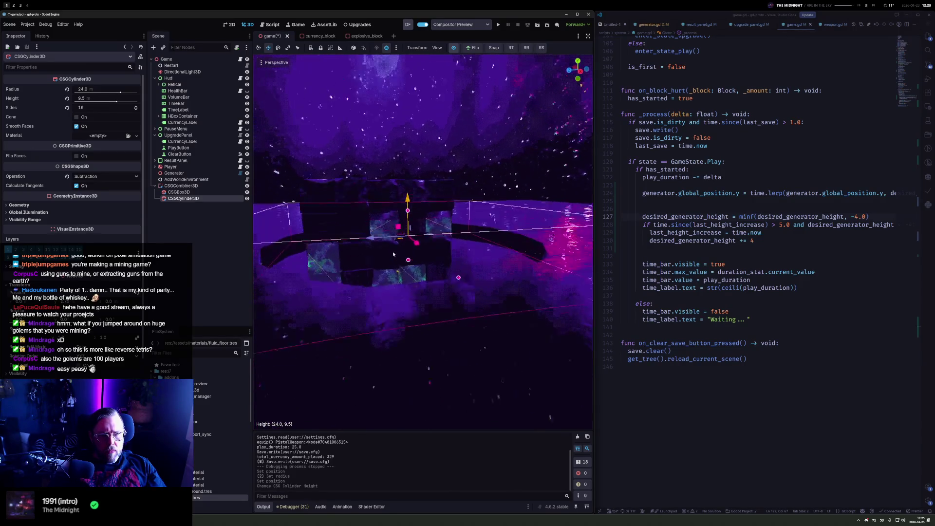
click(96, 100)
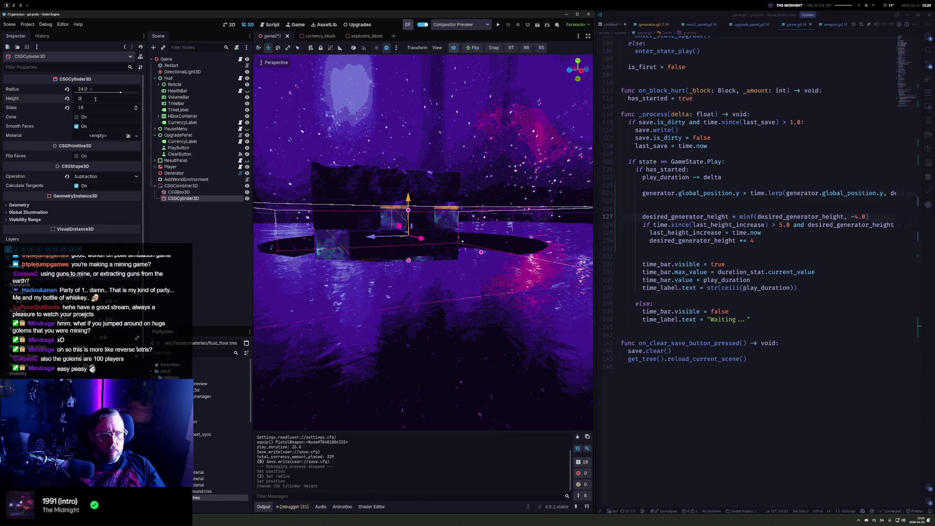
key(Return)
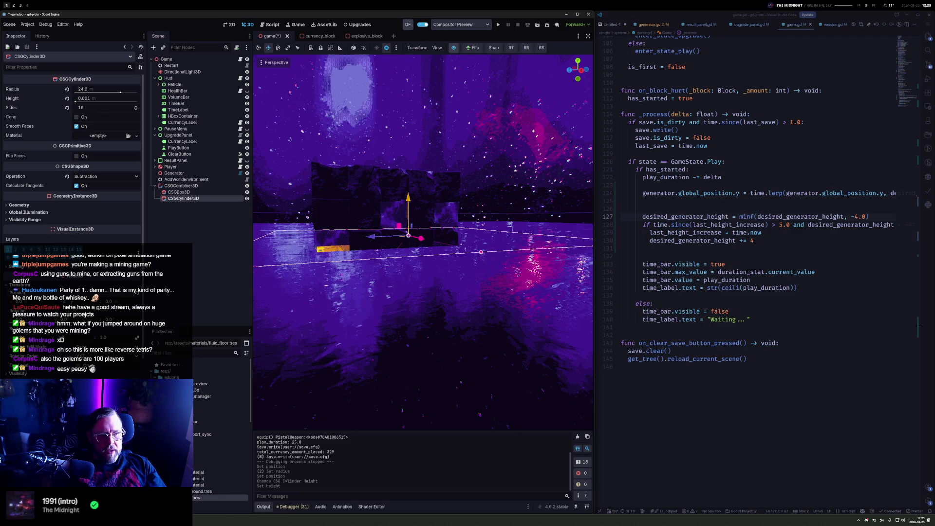
drag(408, 205, 409, 240)
drag(410, 271, 431, 204)
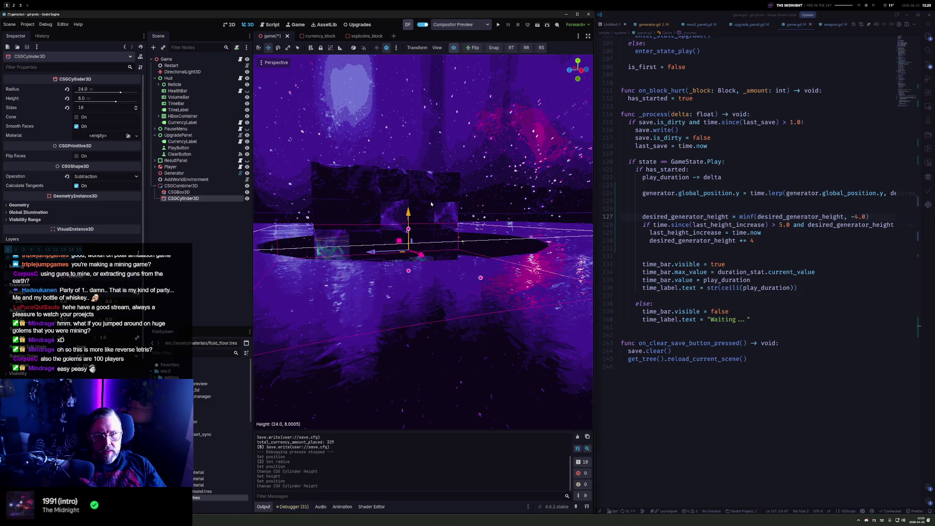
key(F5)
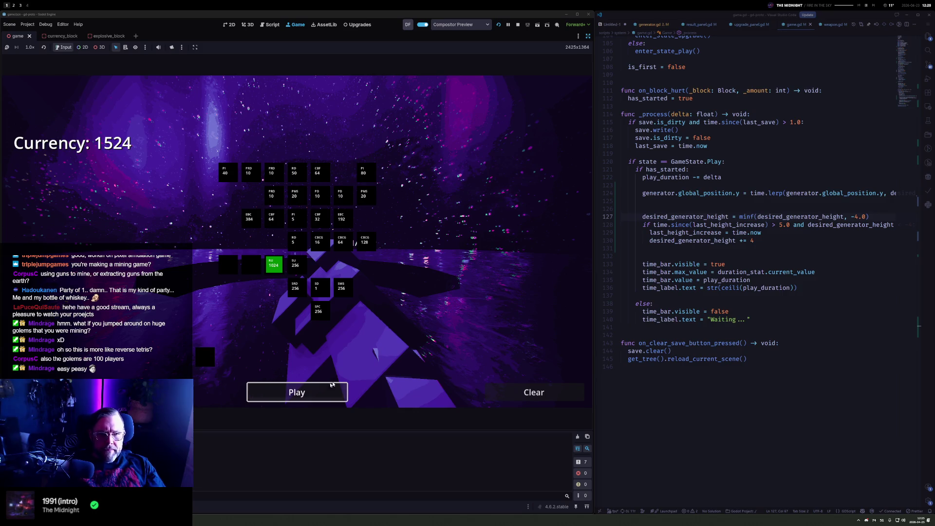
Start the round and shoot the block golem with the pistol, reloading once
click(333, 384)
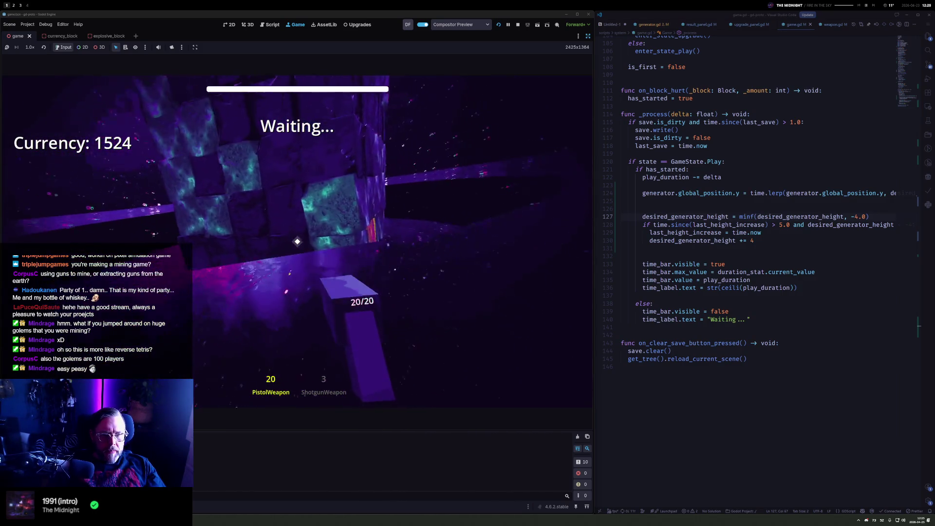
click(297, 241)
click(297, 242)
click(297, 241)
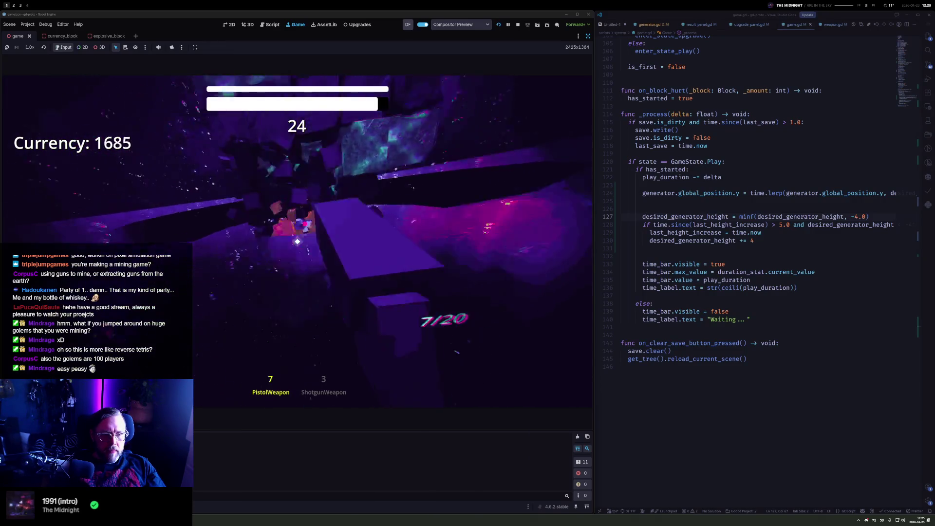
click(298, 241)
click(297, 242)
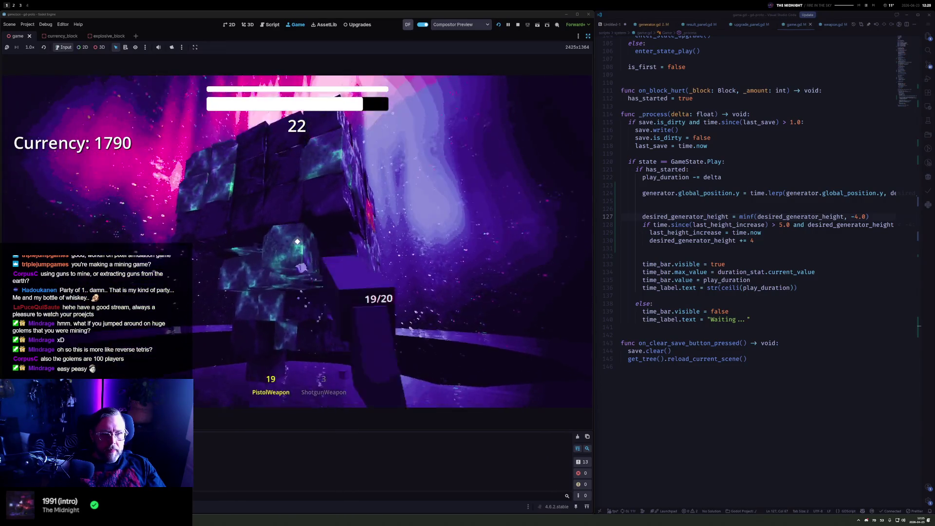
click(298, 241)
click(298, 242)
click(297, 242)
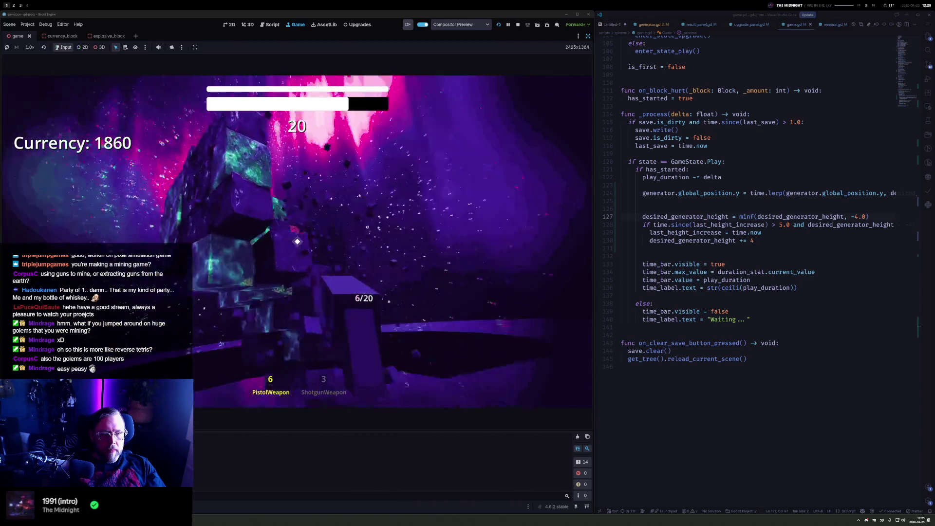
key(r)
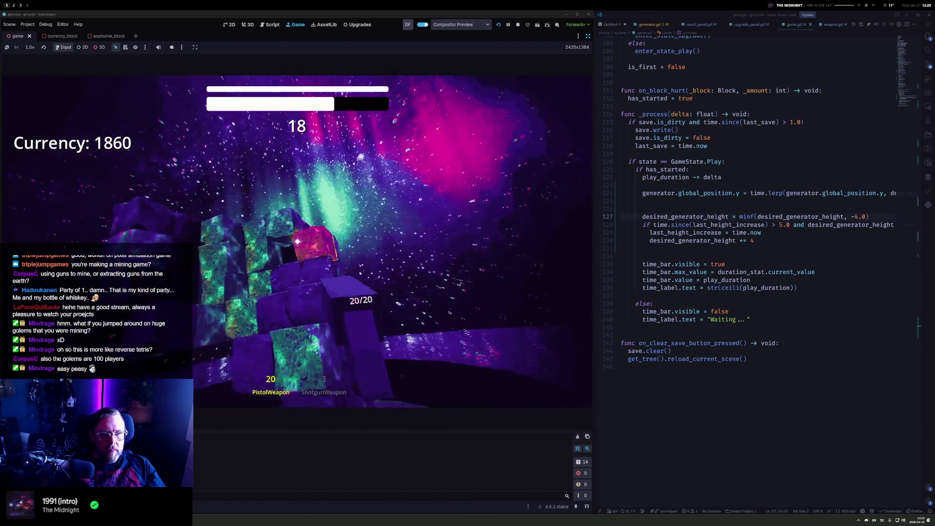
click(297, 242)
click(297, 242)
Alternate between shotgun and pistol to mine the blocks, reloading as needed
key(2)
click(297, 241)
click(298, 242)
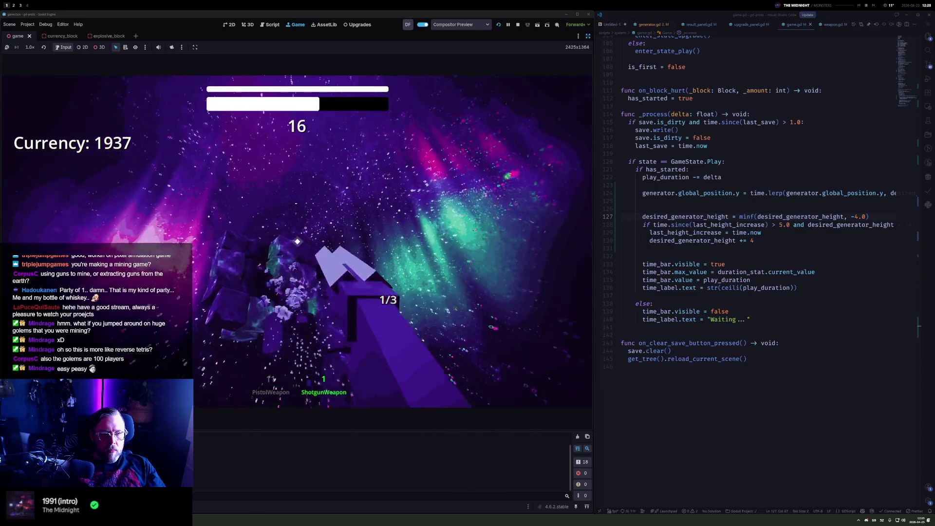
key(1)
click(297, 242)
click(298, 242)
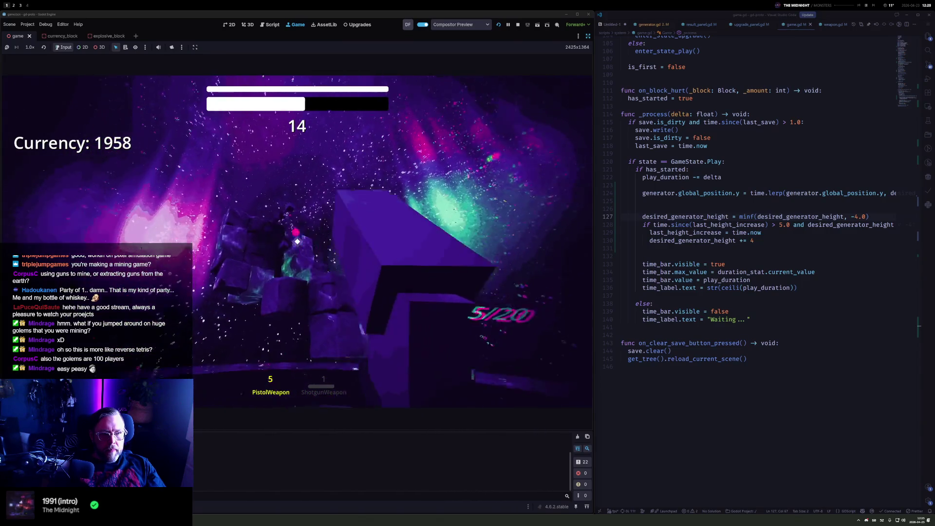
click(298, 242)
key(r)
click(298, 242)
click(298, 242)
click(297, 242)
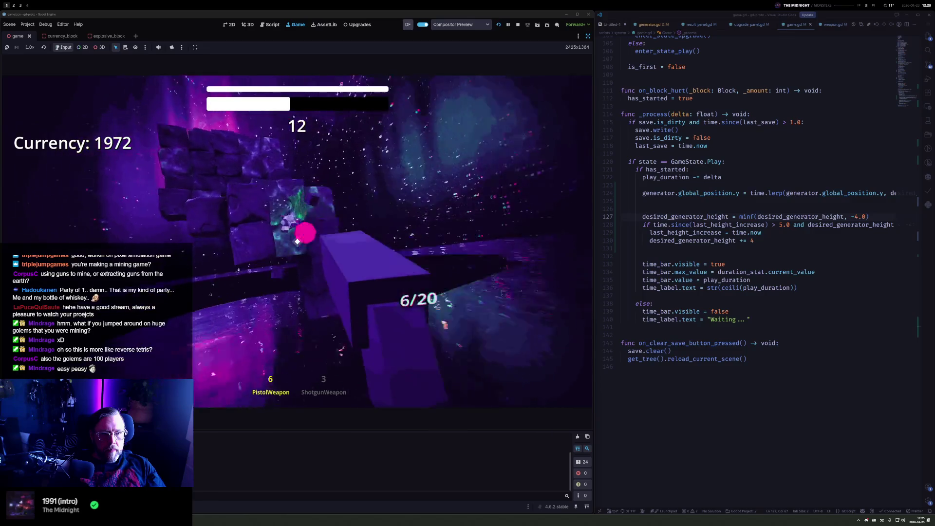
click(297, 242)
Keep firing both weapons until the timer ends with Currency +539
click(297, 241)
click(297, 242)
key(r)
key(2)
click(298, 241)
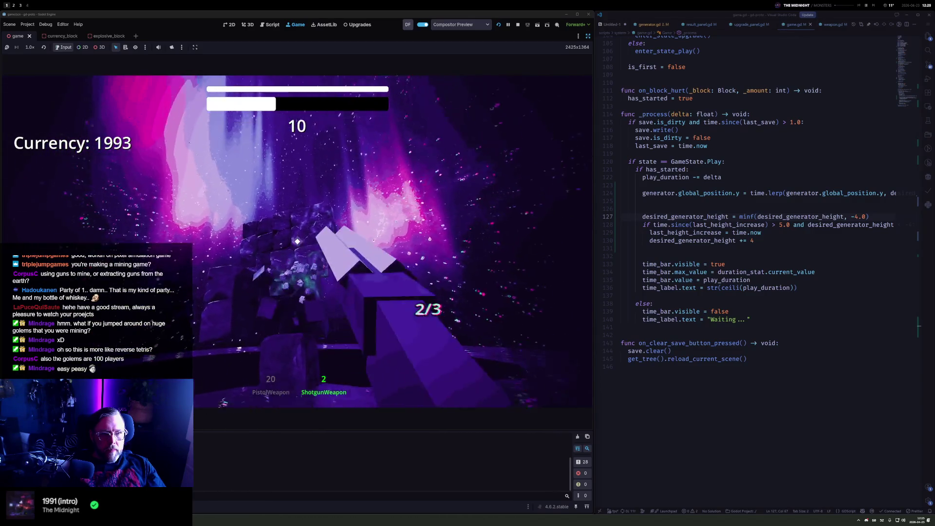
click(298, 242)
click(297, 242)
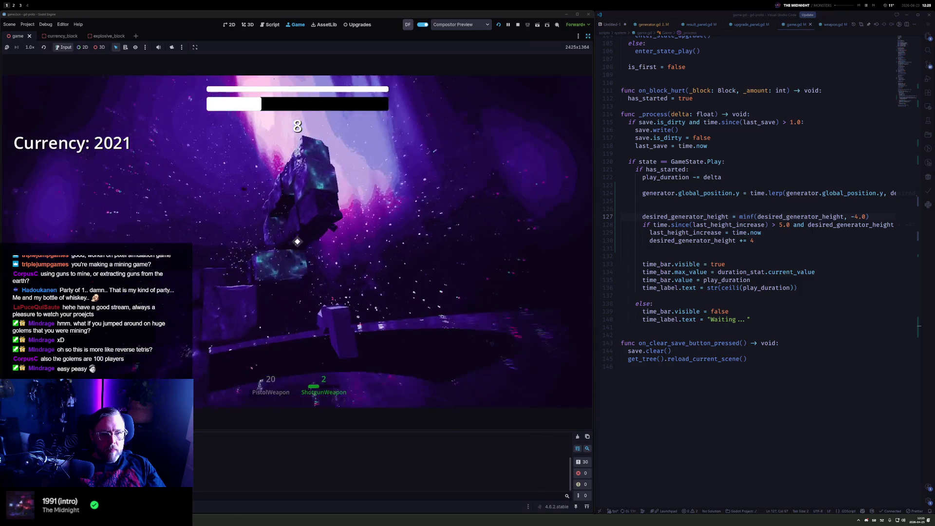
key(1)
drag(297, 242, 297, 242)
key(2)
click(297, 242)
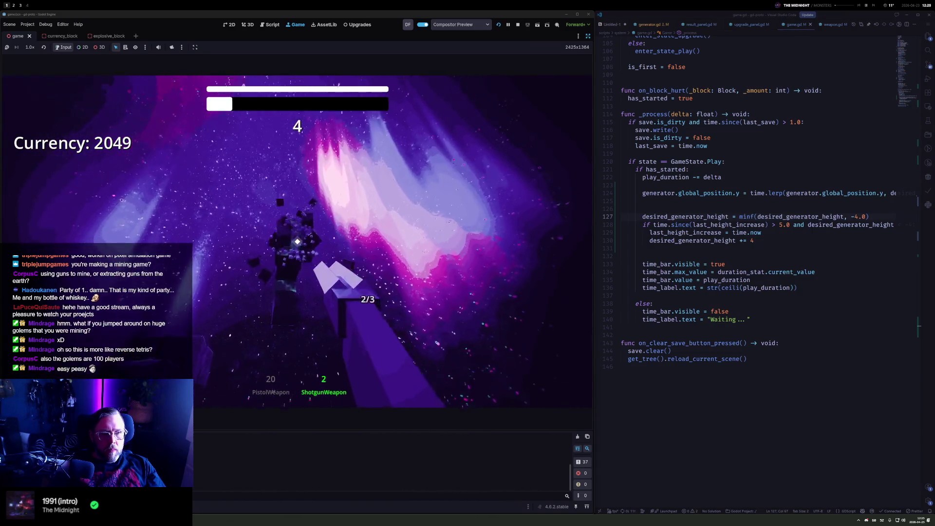
click(298, 242)
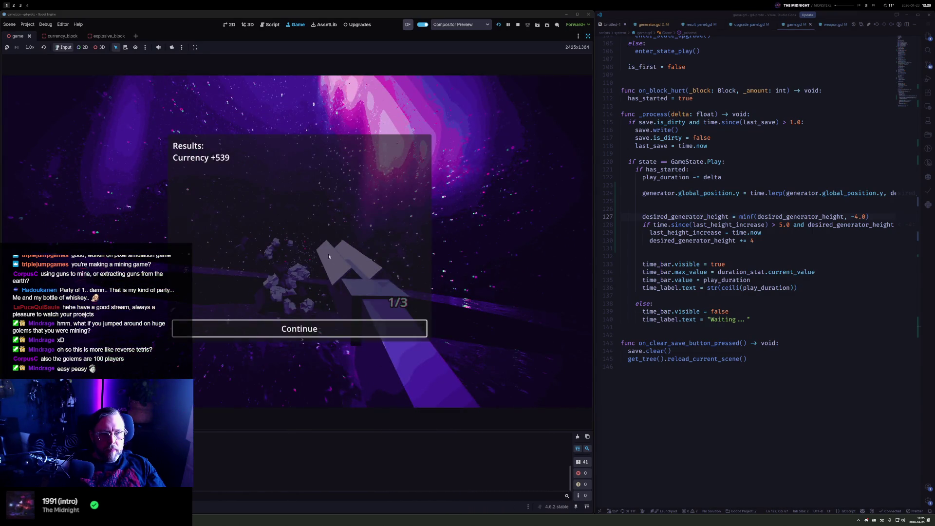
Leave the results and buy the two 1024-cost upgrades, including rail reload time
click(314, 331)
click(274, 263)
click(251, 265)
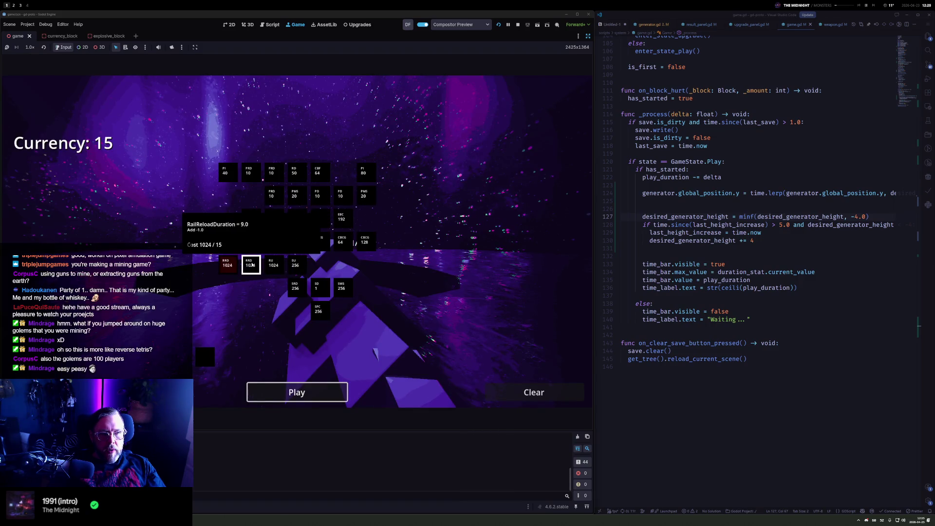
Play a round mining blocks with rail, pistol and shotgun, finishing with Currency +588
click(296, 392)
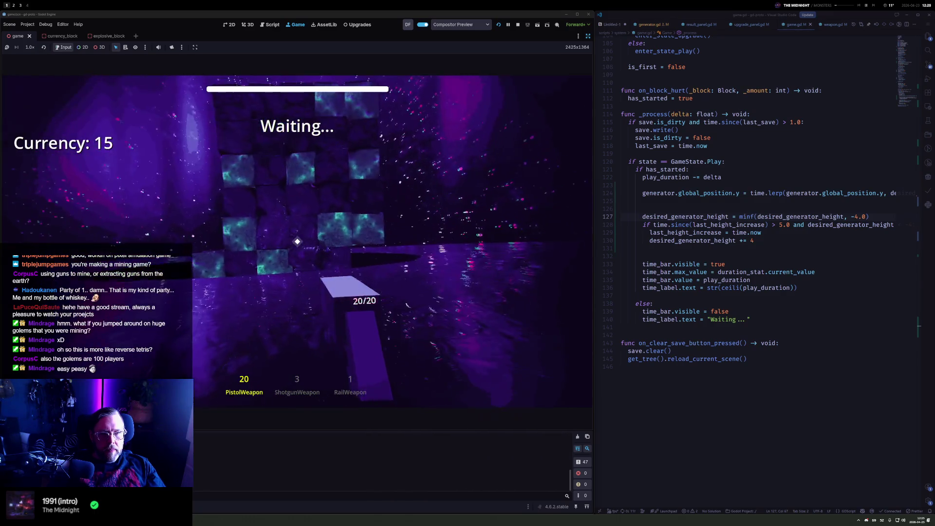
key(3)
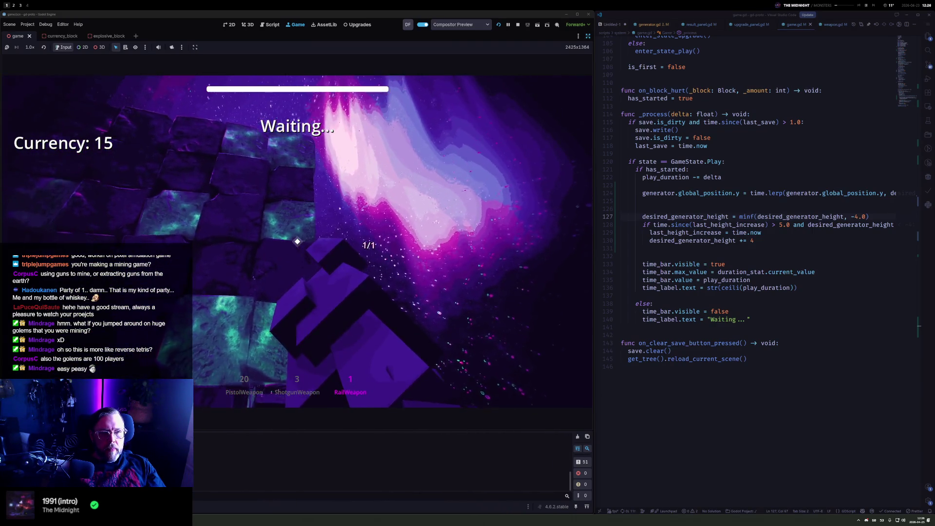
click(297, 242)
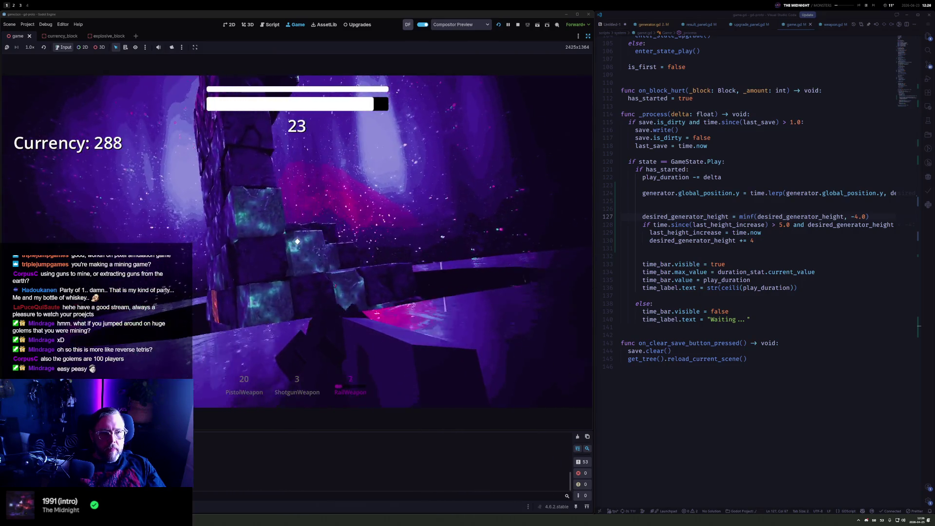
key(1)
click(297, 242)
click(297, 242)
click(297, 242)
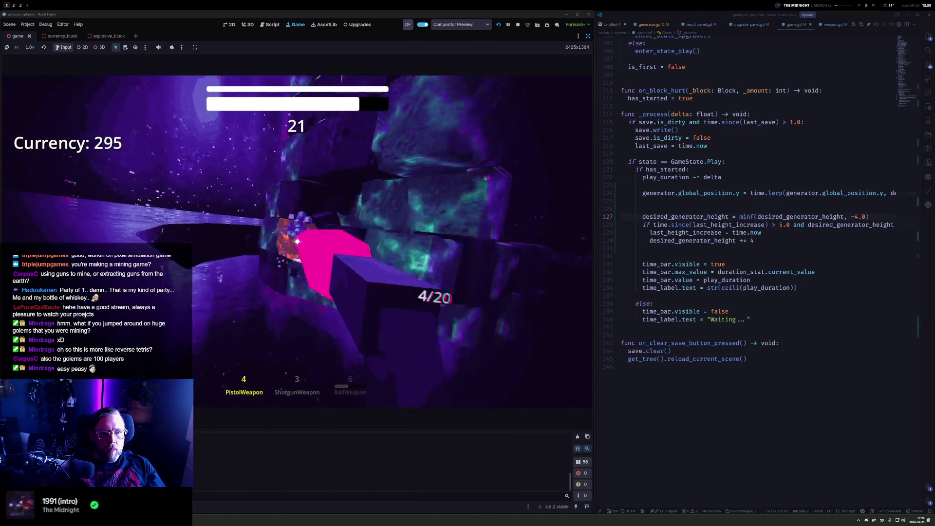
key(2)
click(298, 242)
click(297, 242)
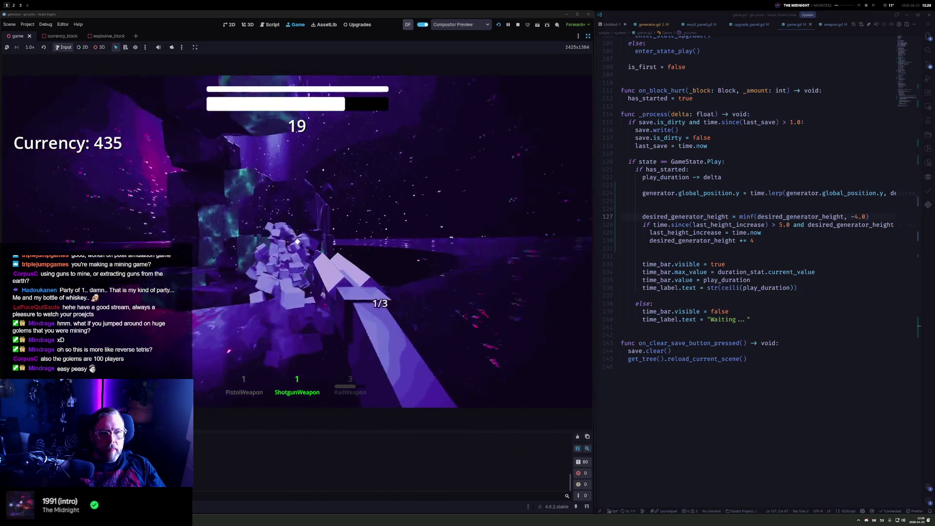
click(296, 242)
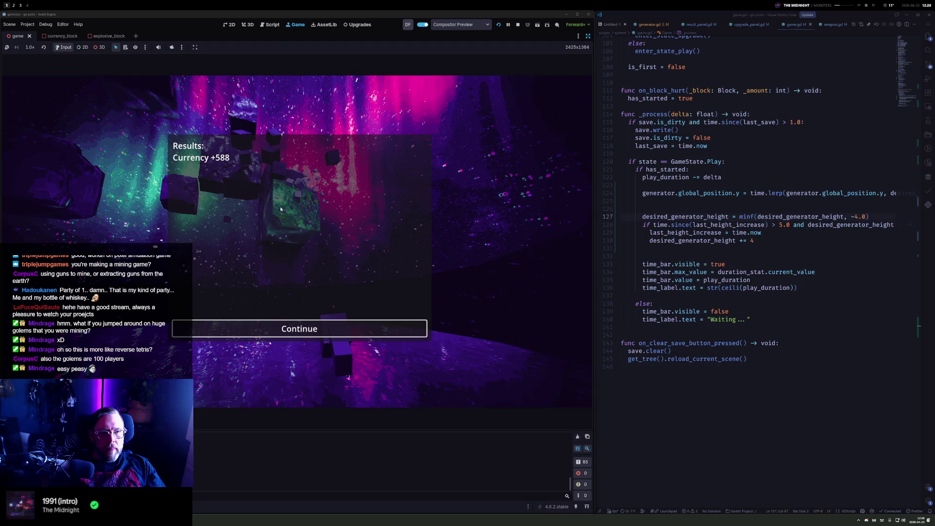
key(Return)
key(Return)
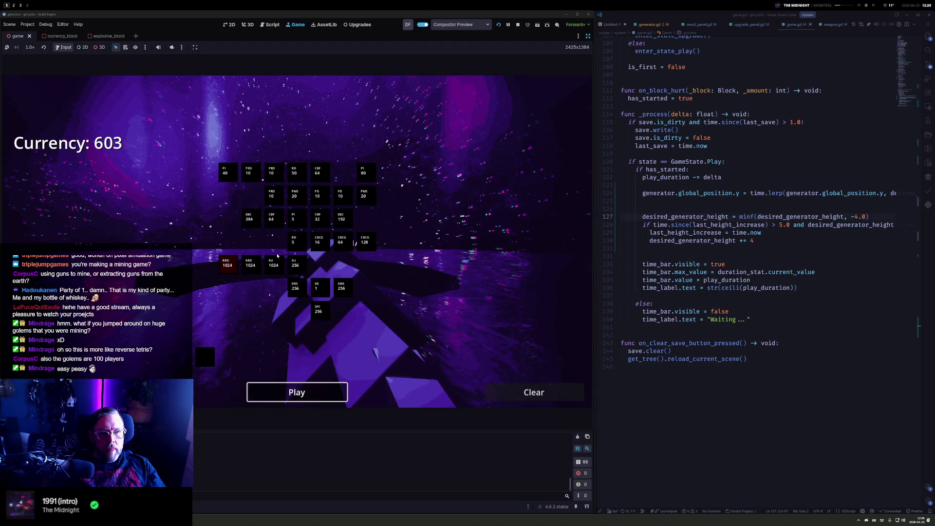
Start the next round and mine blocks with the pistol and shotgun
click(297, 241)
click(297, 240)
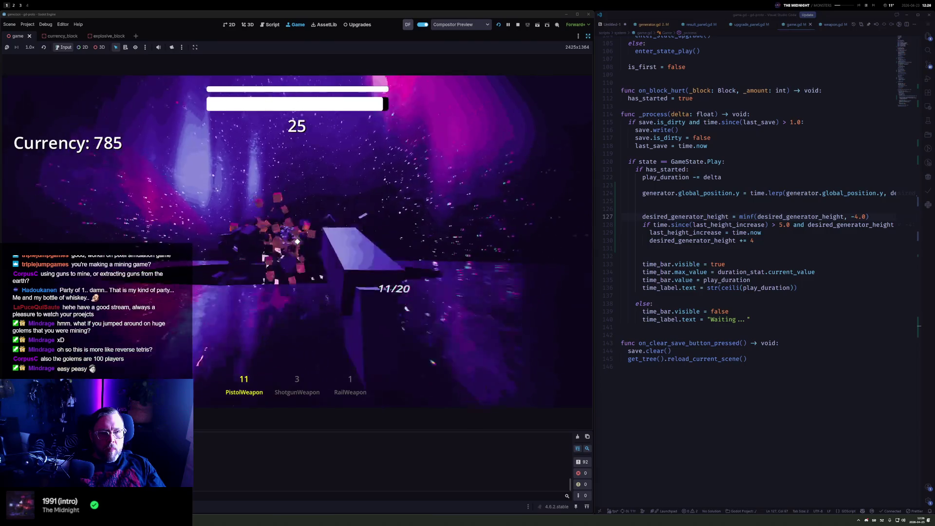
click(297, 241)
click(297, 241)
click(297, 240)
key(2)
click(298, 240)
click(297, 240)
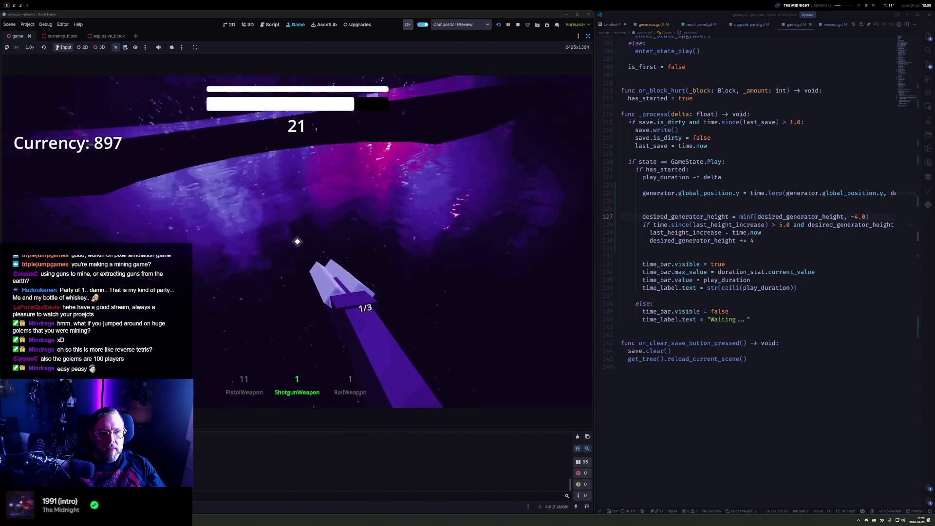
click(297, 240)
key(1)
click(297, 241)
click(297, 241)
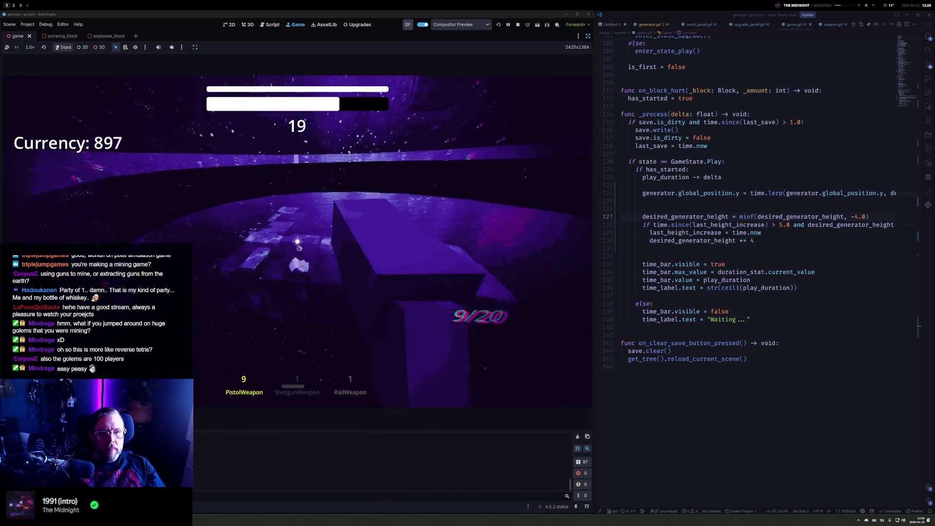
click(297, 240)
click(297, 240)
click(297, 240)
click(297, 240)
Keep mining with the rail weapon and the reloaded pistol as currency climbs to 932
key(3)
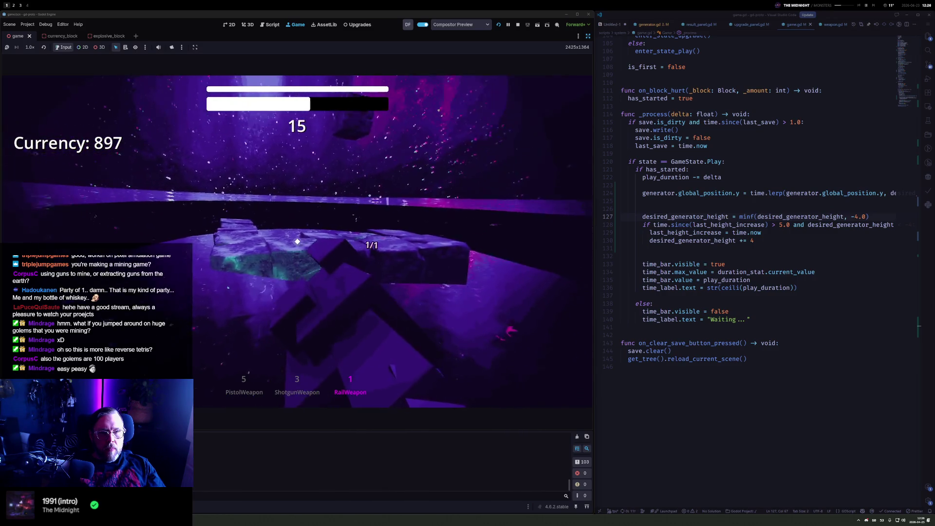
click(297, 240)
key(1)
click(298, 240)
click(297, 240)
click(297, 240)
click(298, 240)
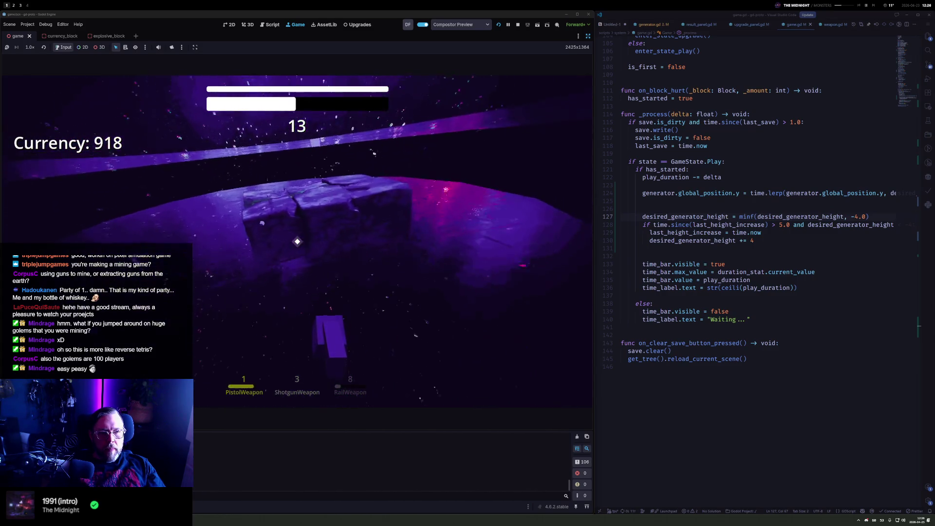
click(298, 240)
click(298, 241)
click(298, 241)
key(r)
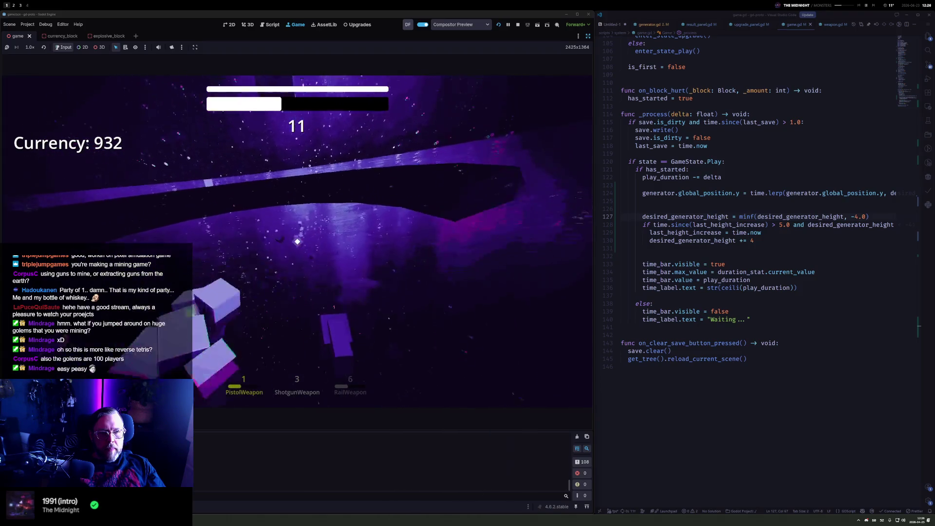
click(298, 241)
click(297, 240)
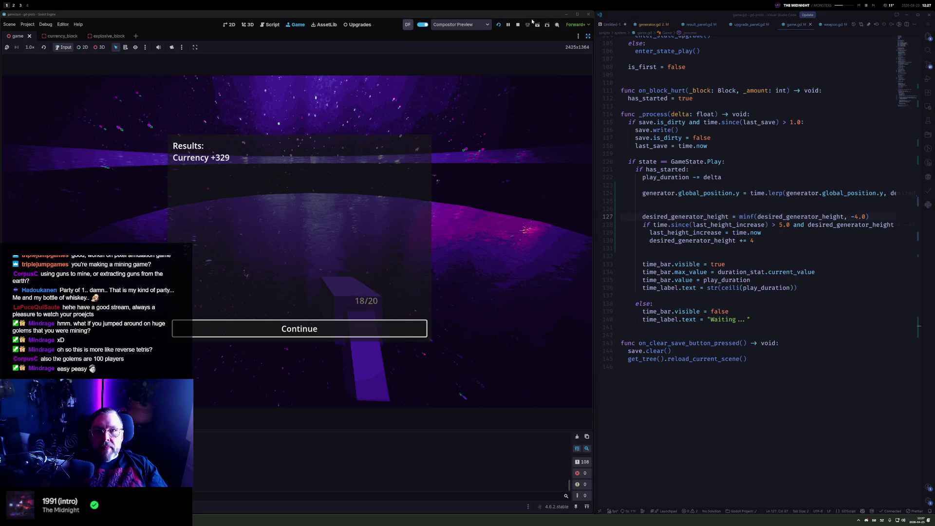
Stop the game and duplicate the pit CSGCylinder3D as CSGCylinder3D2
click(517, 25)
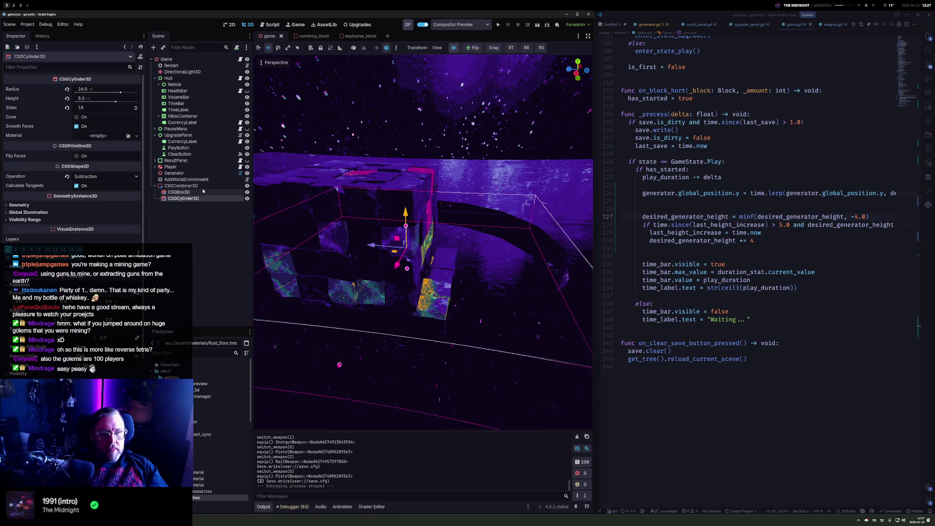
key(ctrl+d)
scroll(466, 262, down, 5)
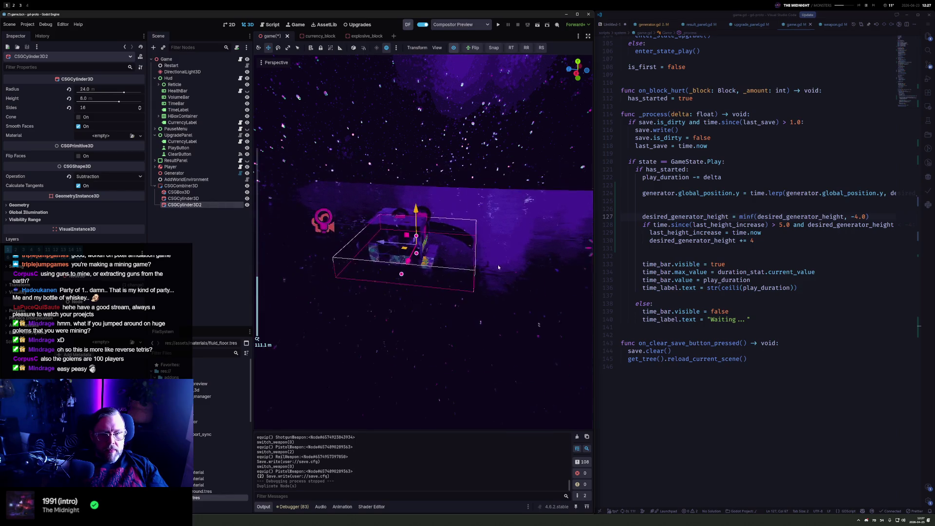
mouse_move(430, 279)
mouse_down()
mouse_move(504, 275)
mouse_move(548, 298)
mouse_up()
Delete CSGBox3D, move CSGCylinder3D2 first with Union operation, and rerun the game
click(200, 192)
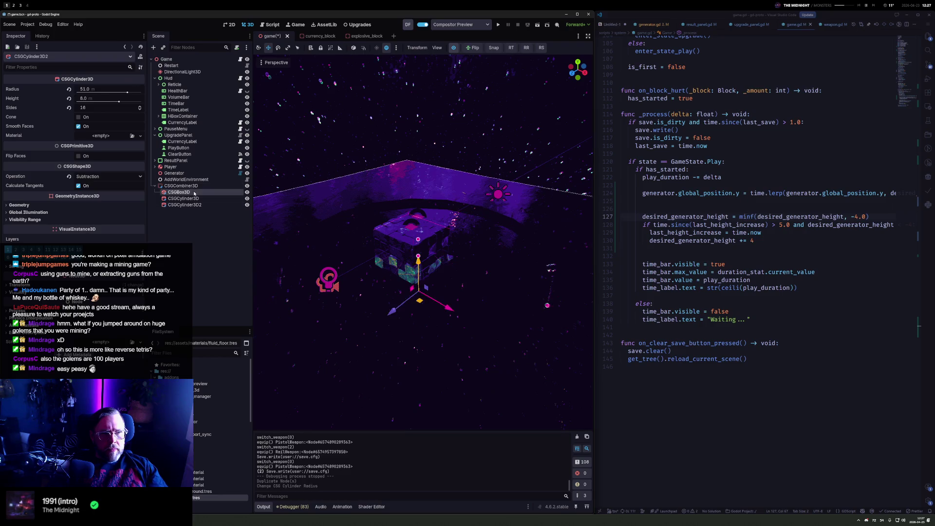
key(Delete)
drag(199, 198, 198, 192)
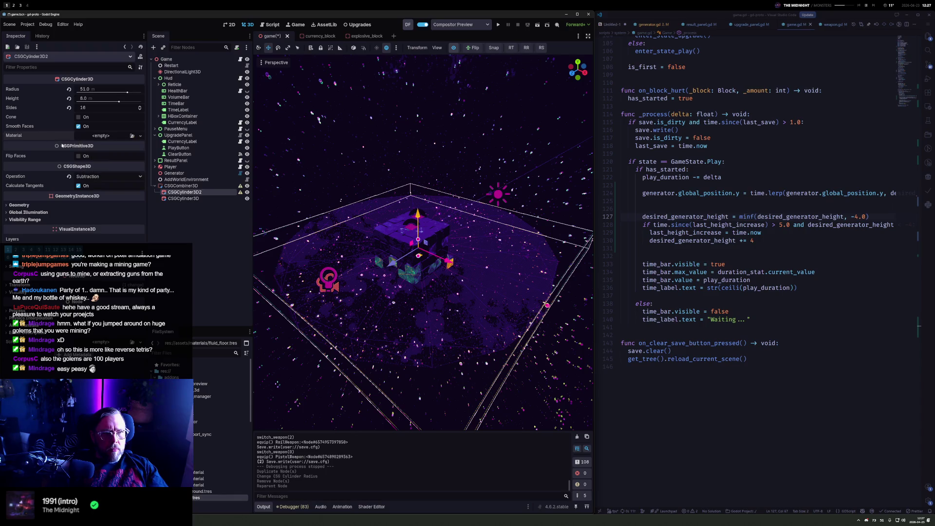
click(97, 176)
click(93, 184)
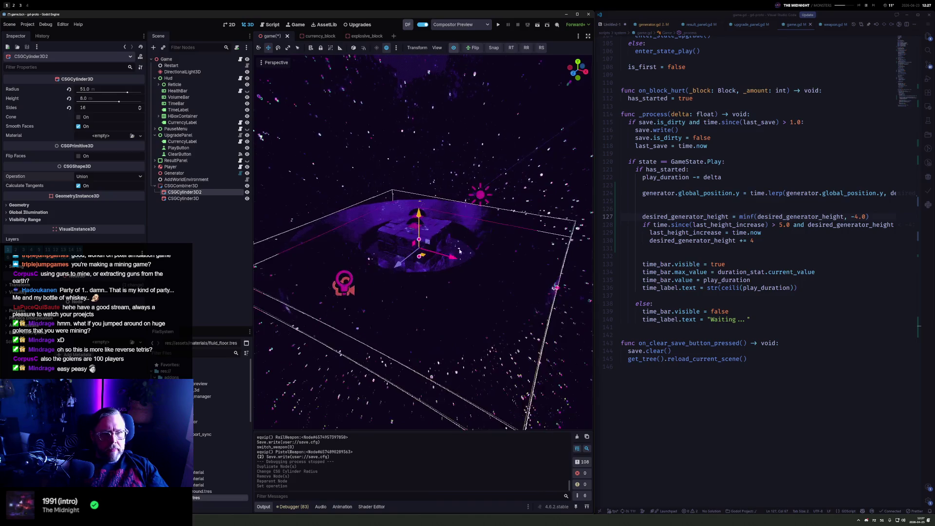
scroll(489, 270, up, 3)
scroll(489, 271, up, 3)
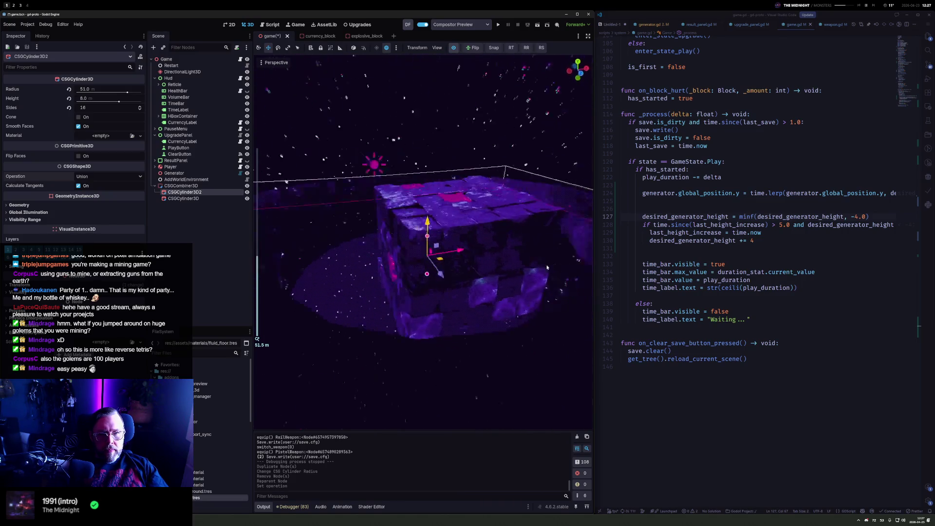
drag(393, 278, 278, 280)
key(F5)
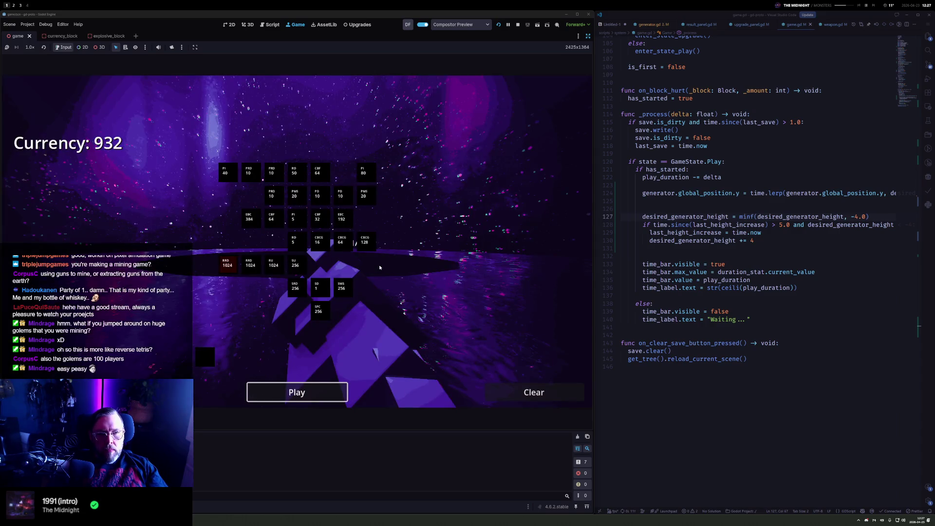
Mine blocks in the widened pit until currency reaches 1212, then stop the game
key(Return)
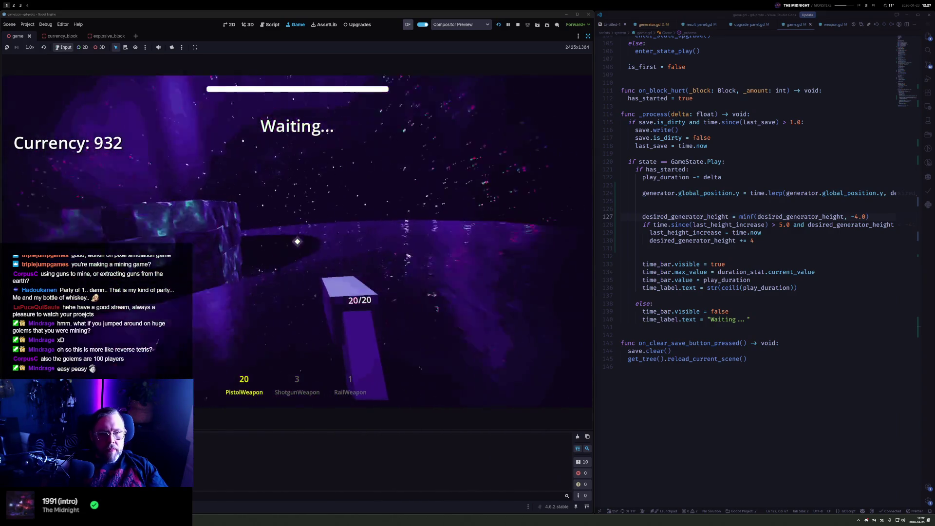
click(296, 241)
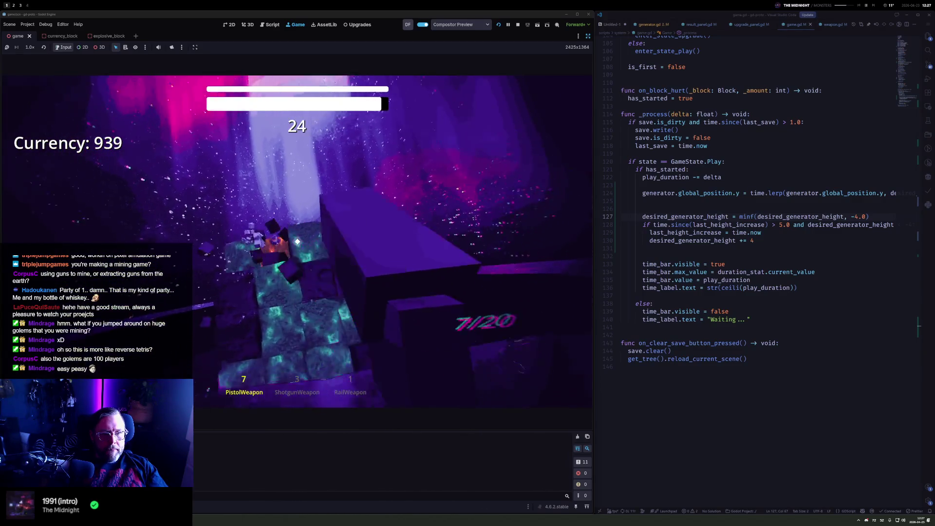
click(298, 241)
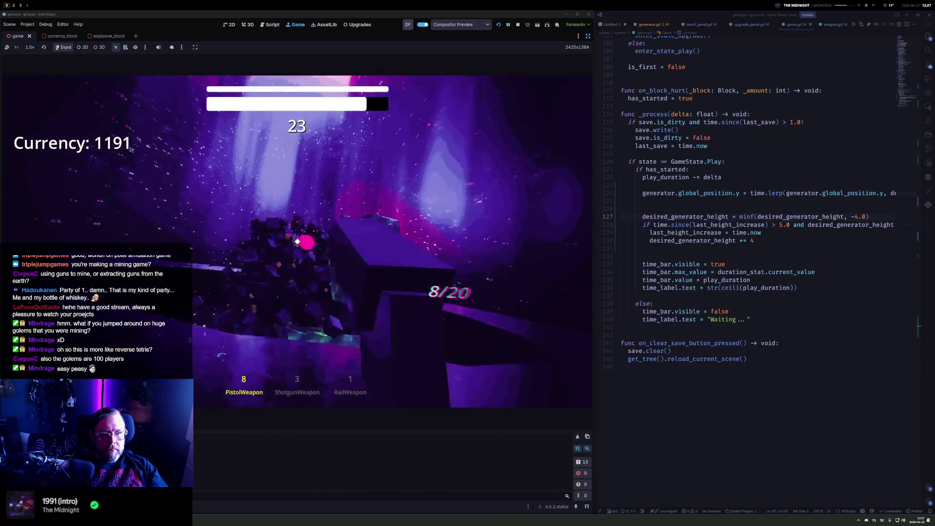
click(297, 241)
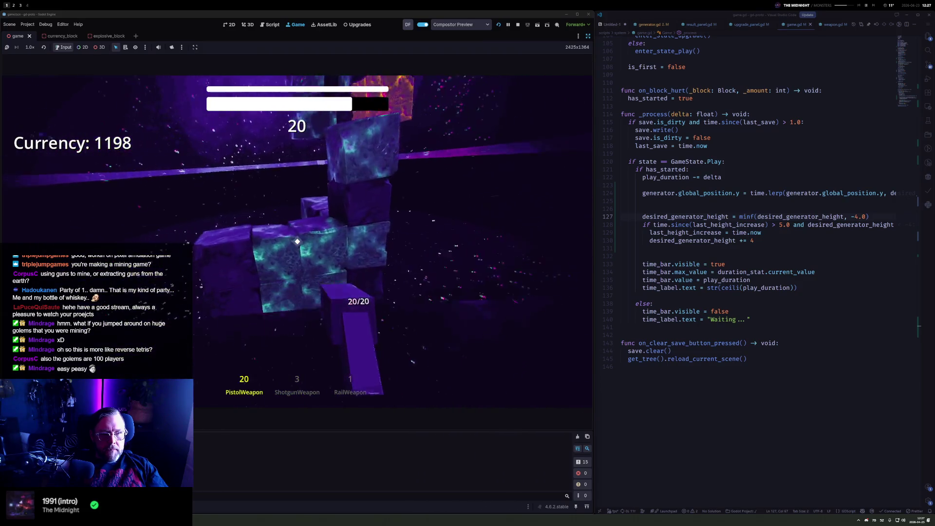
click(297, 241)
click(297, 241)
key(Escape)
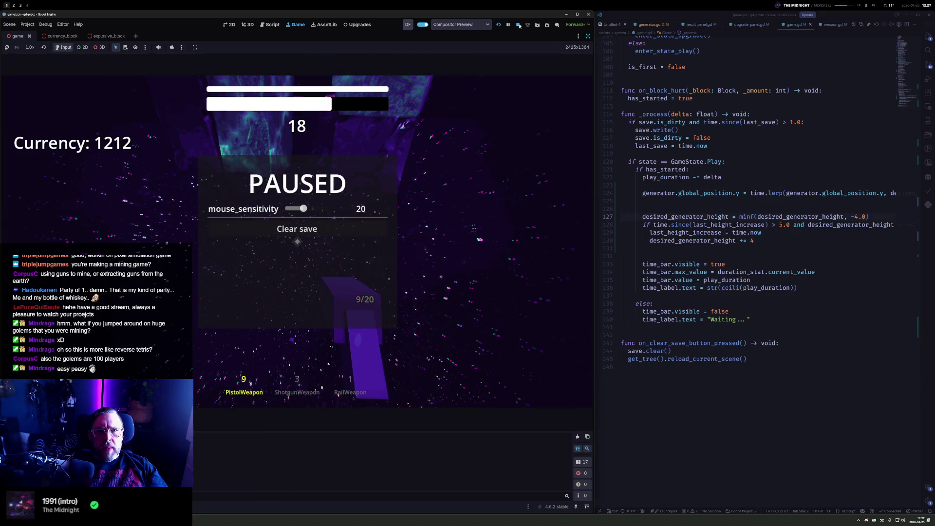
click(517, 26)
scroll(429, 241, up, 5)
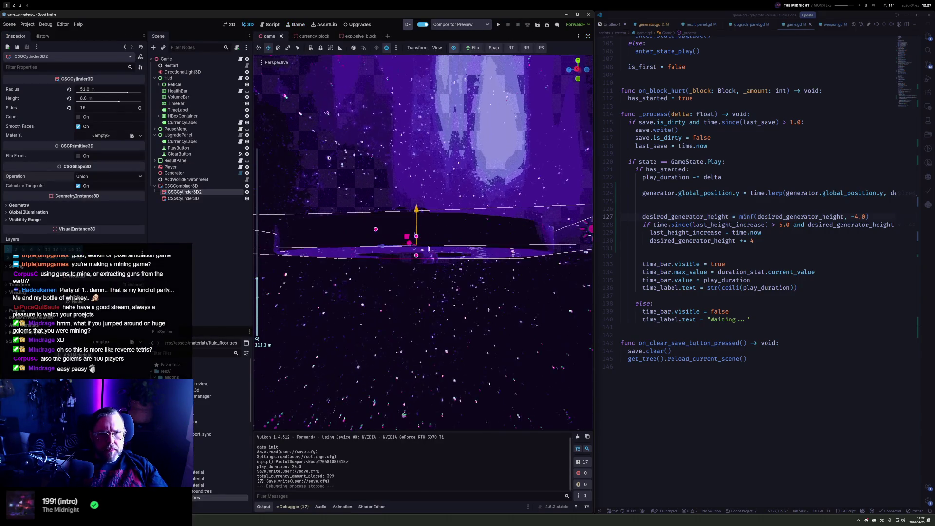
Stretch CSGCylinder3D2 to 16 m tall, rerun the game, and buy the RRD 1024 upgrade
mouse_move(416, 256)
mouse_down()
mouse_move(418, 312)
mouse_move(417, 275)
mouse_up()
key(F5)
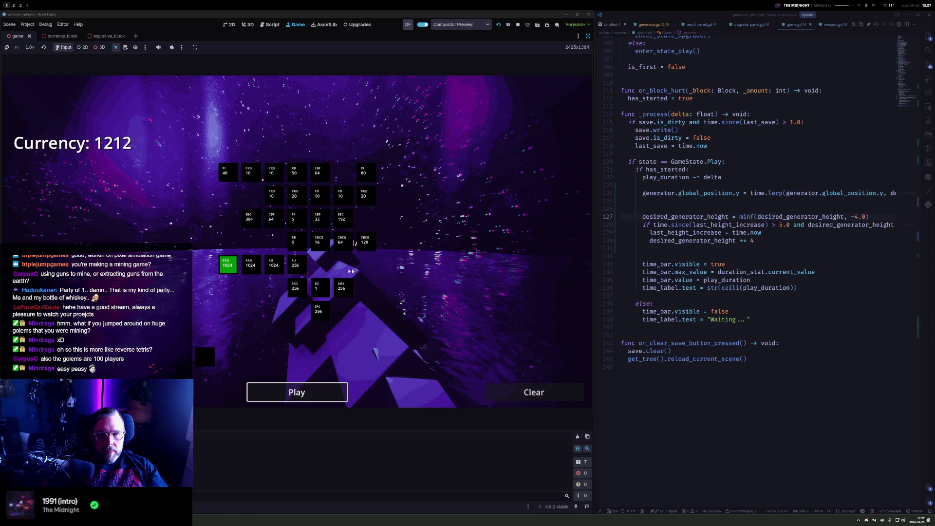
click(227, 265)
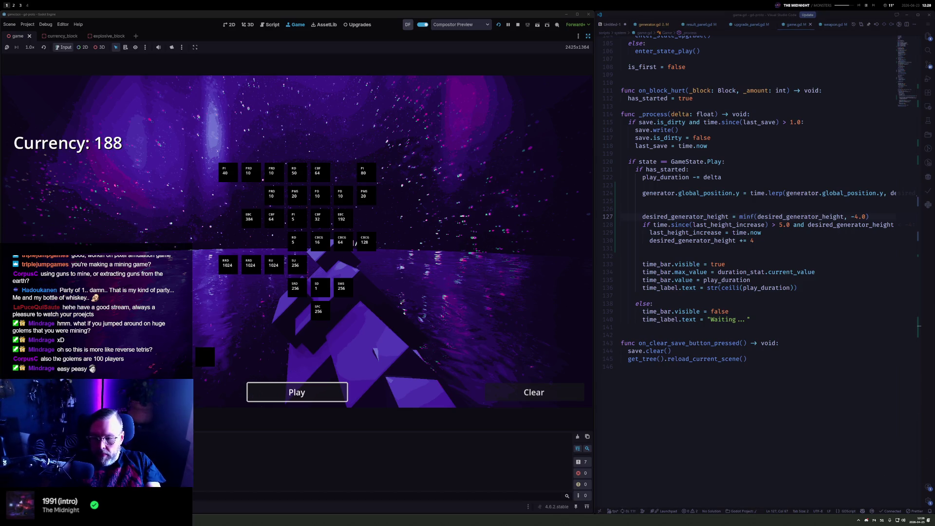
Start a round and mine blocks with the pistol and shotgun
click(297, 393)
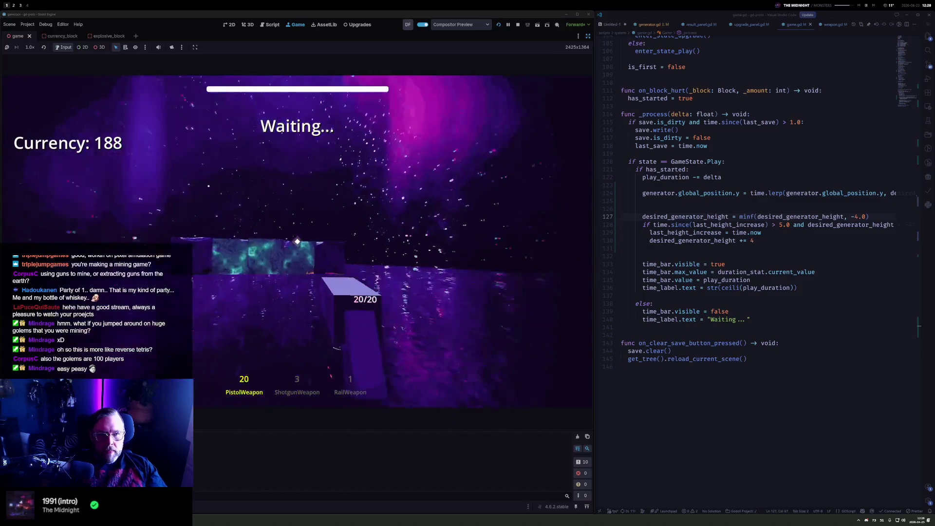
drag(298, 242, 297, 242)
key(2)
click(298, 242)
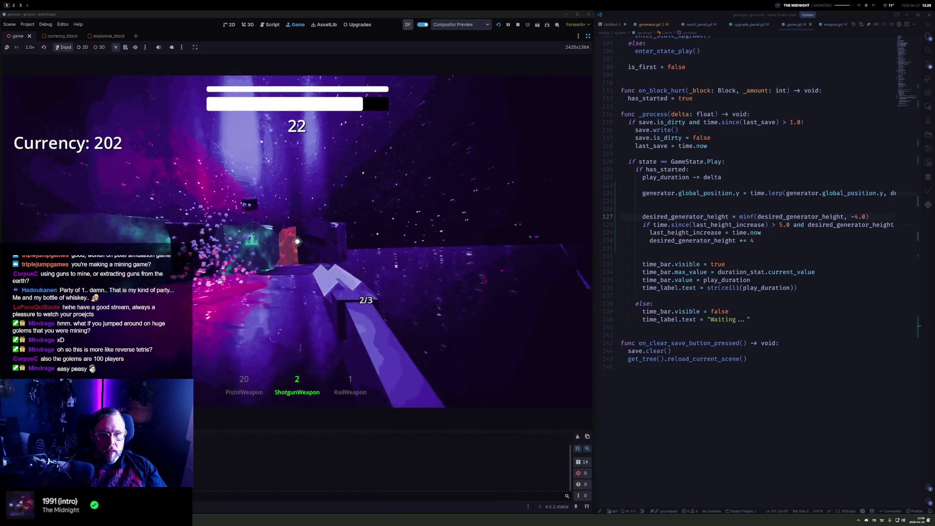
click(297, 242)
click(298, 242)
key(1)
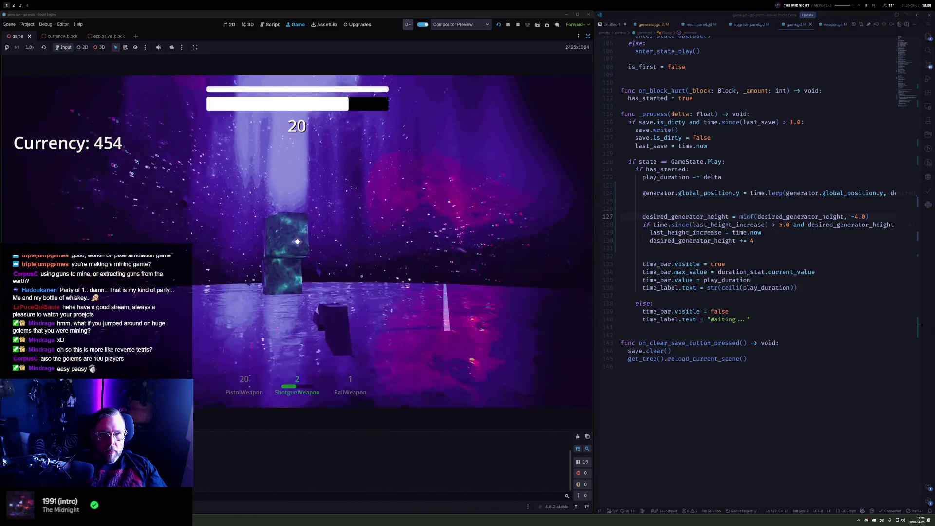
click(297, 242)
drag(298, 241, 297, 242)
Pause, resume firing until currency reaches 475, then stop the game
key(Escape)
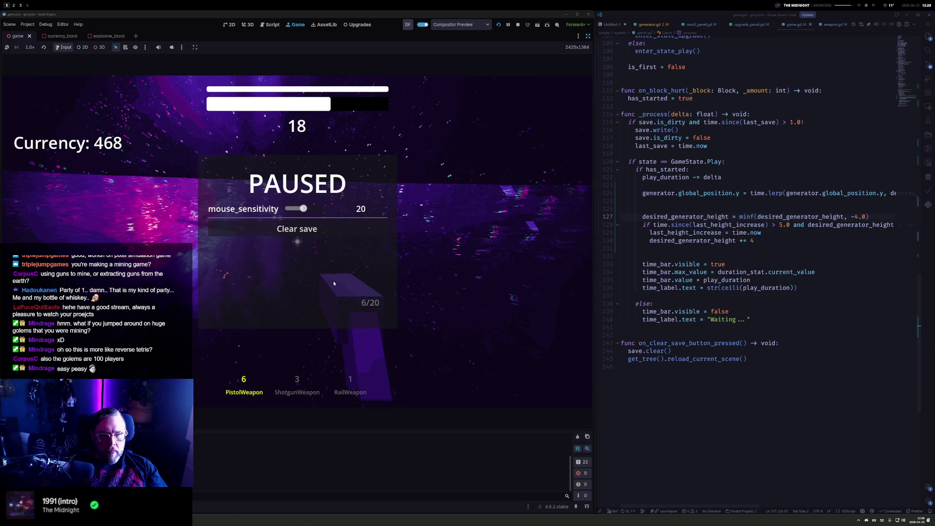
key(Escape)
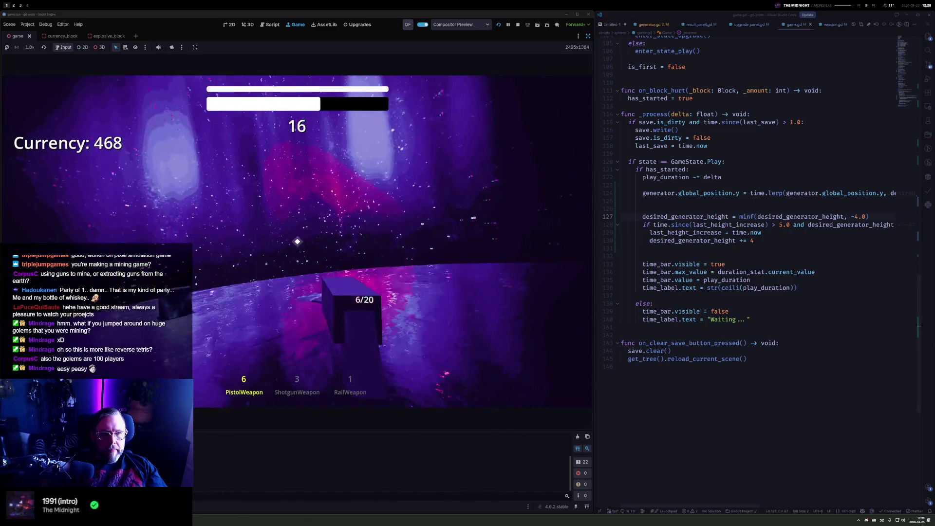
drag(298, 242, 297, 242)
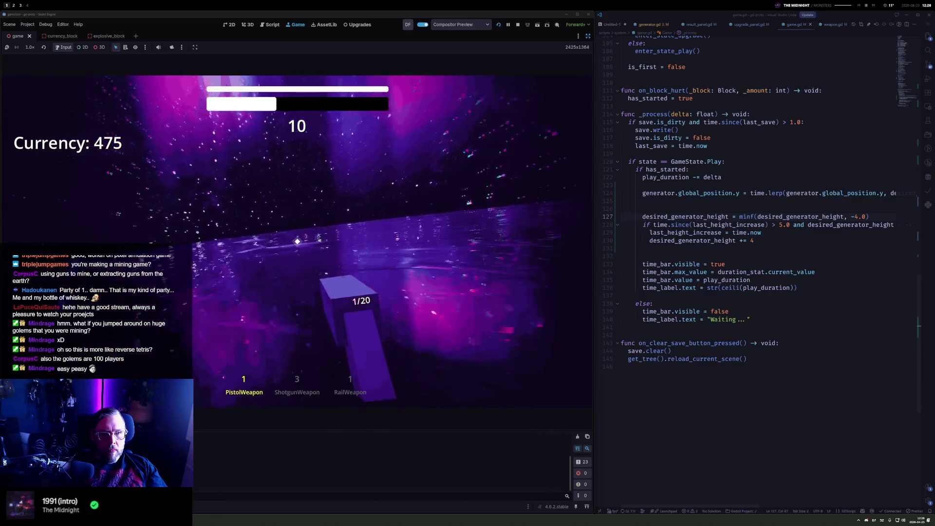
key(Escape)
click(517, 25)
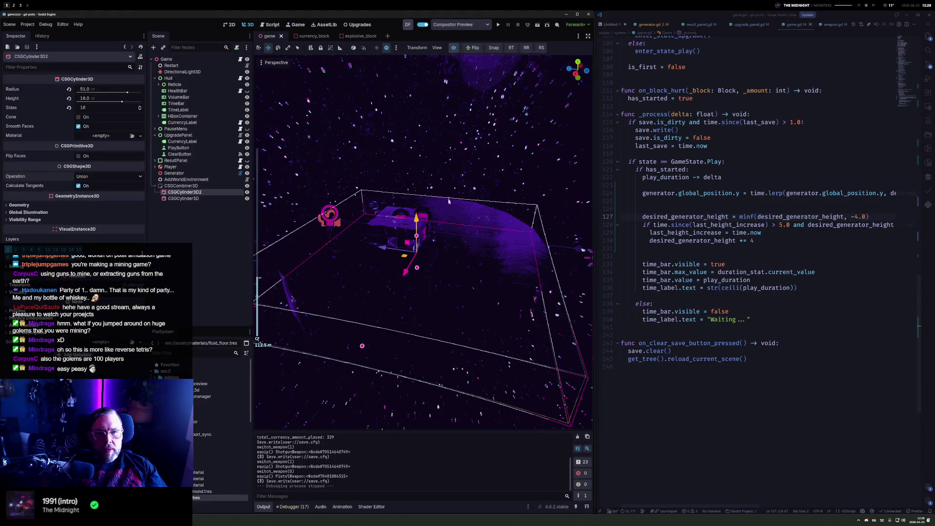
Check the original CSGCylinder3D's properties, then relaunch the game and start a round
click(182, 198)
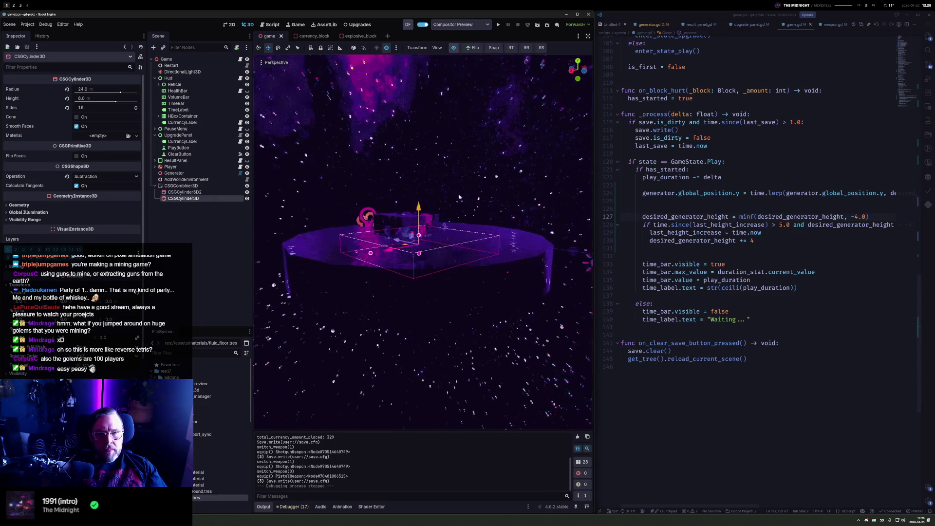
key(F5)
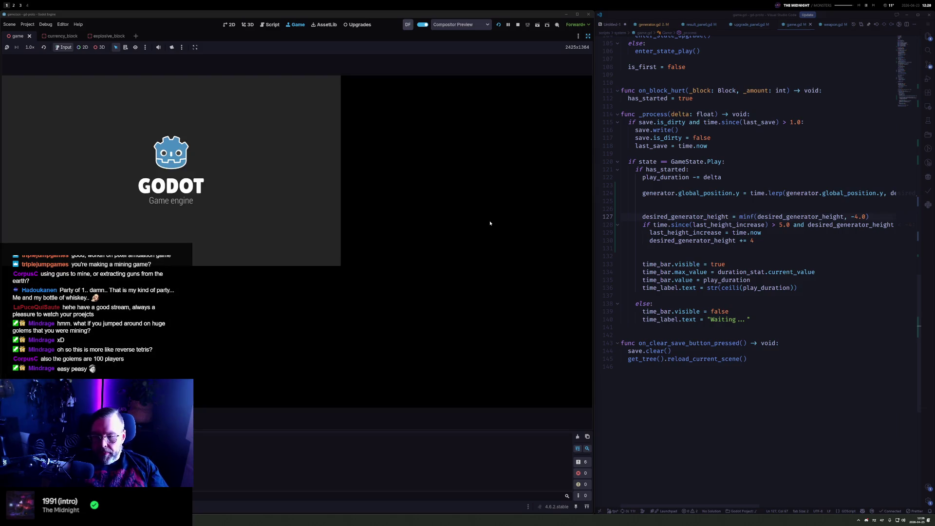
key(Return)
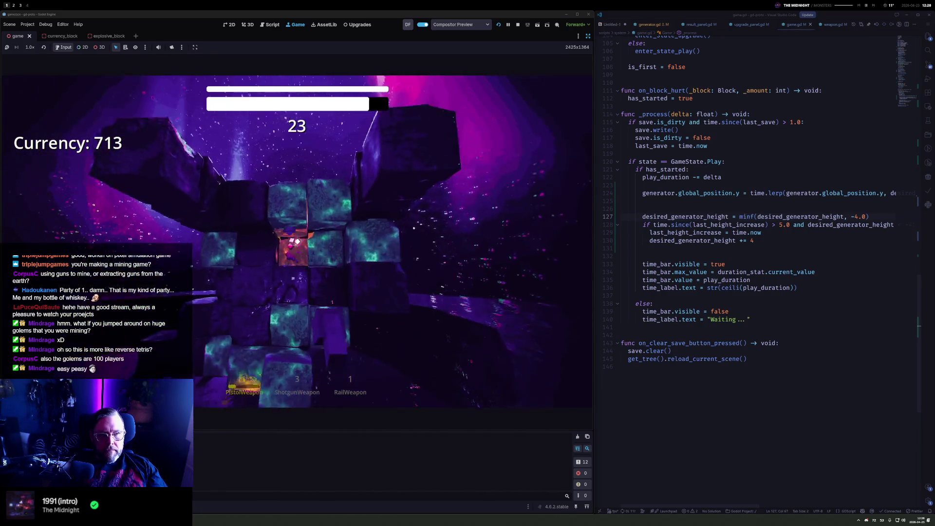
Mine blocks with shotgun and pistol until time expires, returning to upgrades at Currency 944
key(2)
click(297, 242)
click(298, 242)
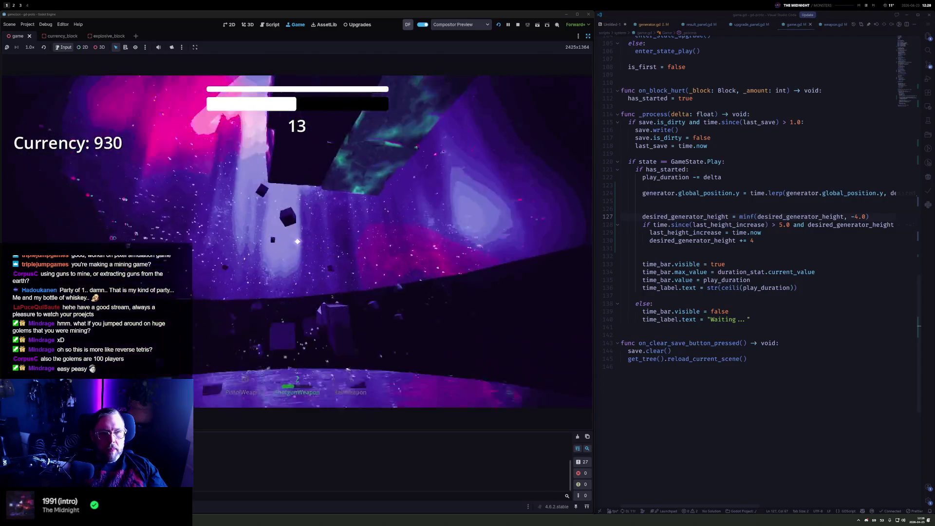
click(298, 242)
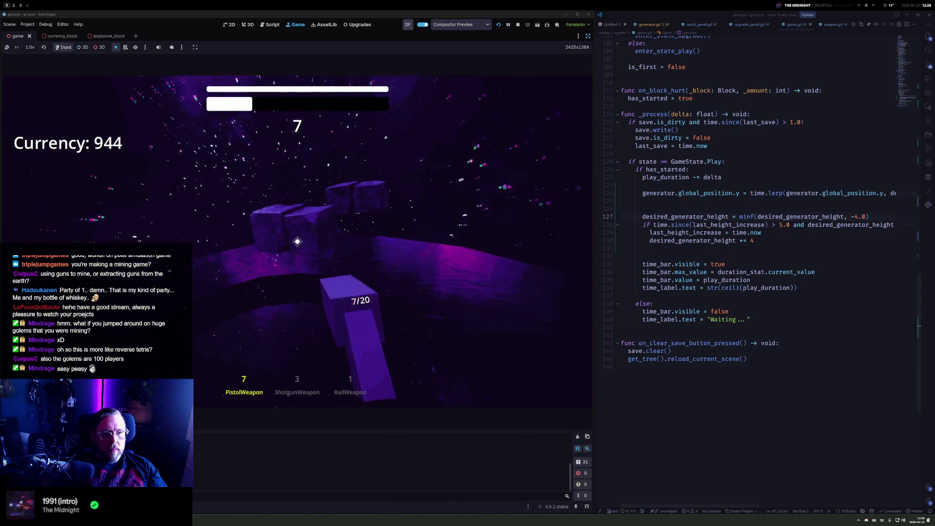
click(297, 242)
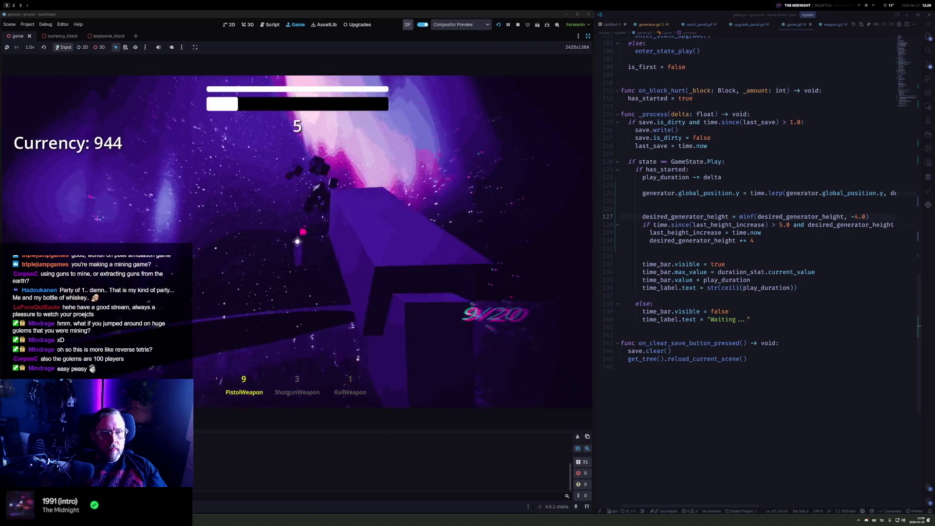
click(297, 242)
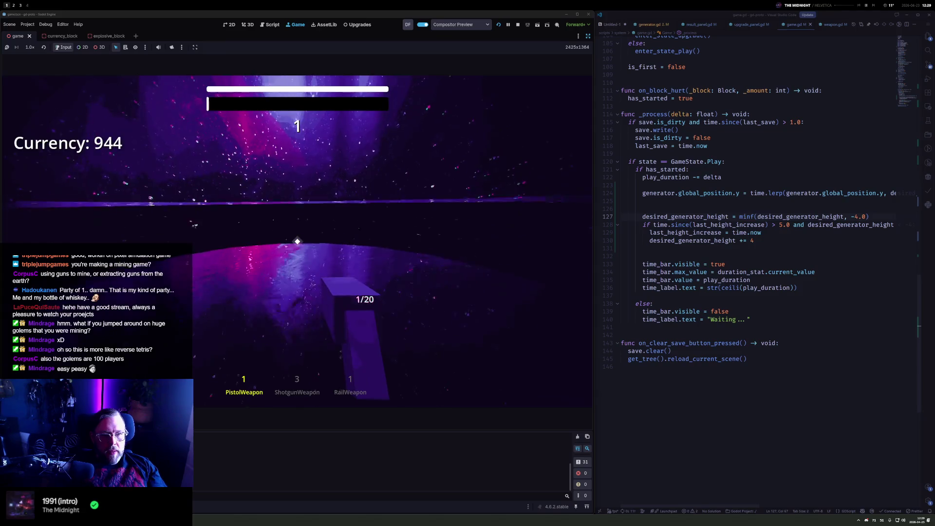
key(Return)
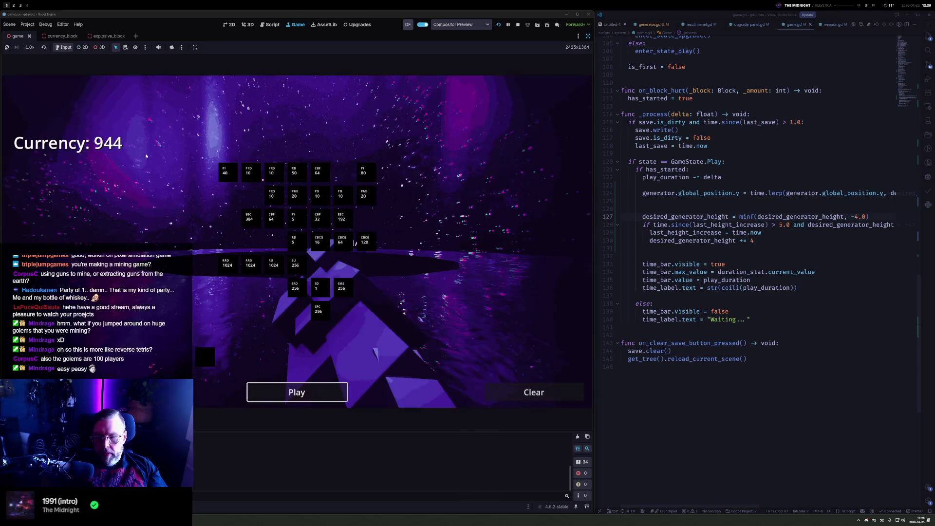
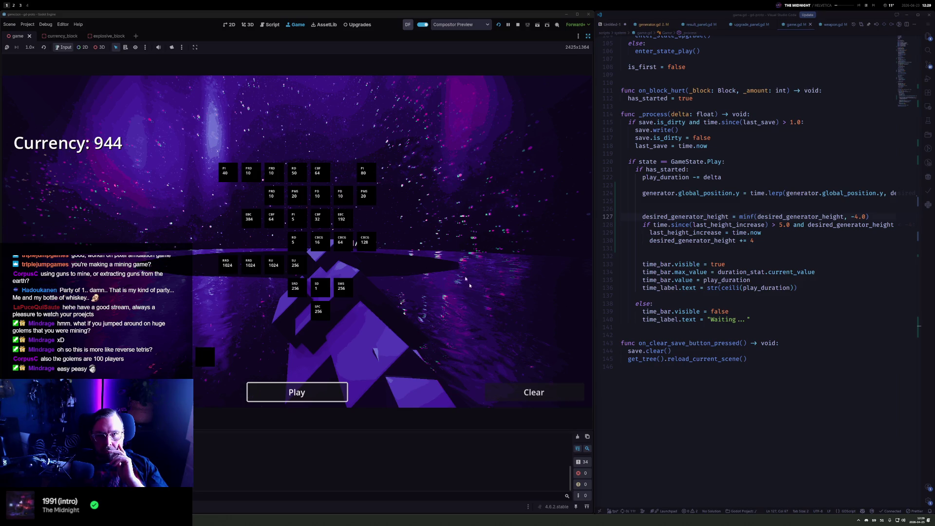
Stop the running game and glance through VS Code's recent-file list without opening anything
click(517, 24)
click(755, 100)
key(ctrl+p)
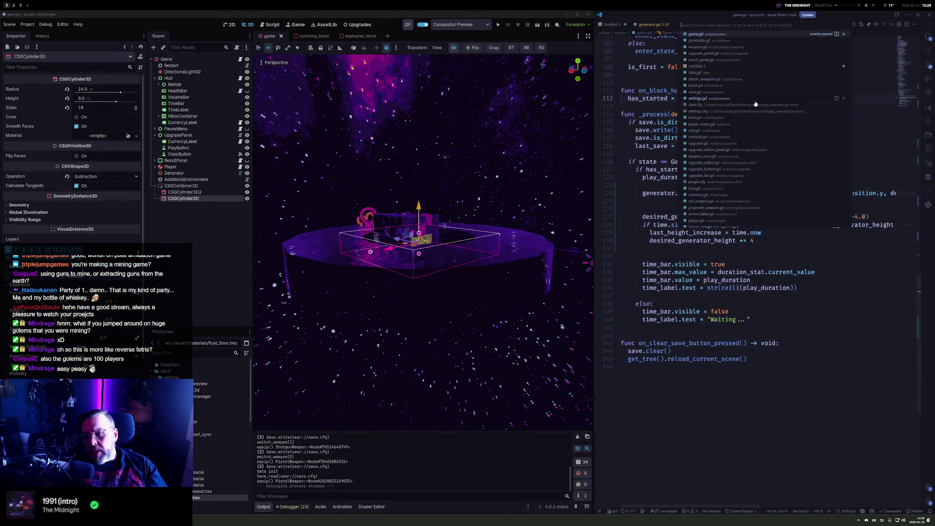
key(Down)
key(Down)
key(Down)
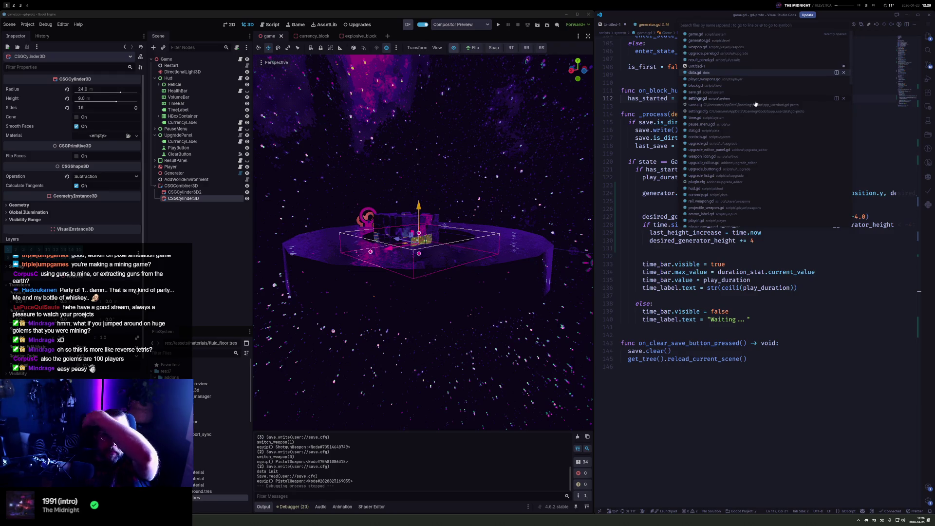
key(Escape)
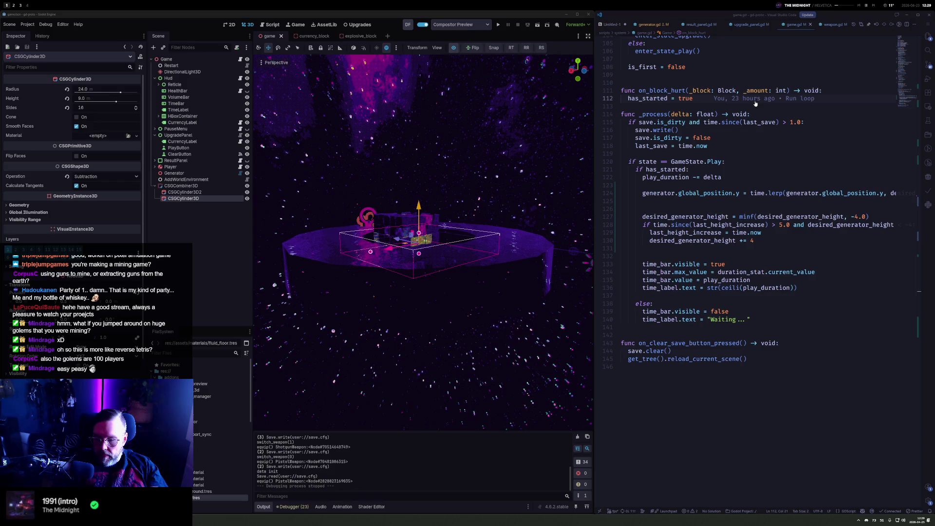
Inspect game.gd's round-timing code (lines 123–136) and the time.since and time.now helpers
click(739, 122)
mouse_move(621, 185)
mouse_down()
mouse_move(749, 225)
mouse_move(797, 288)
mouse_up()
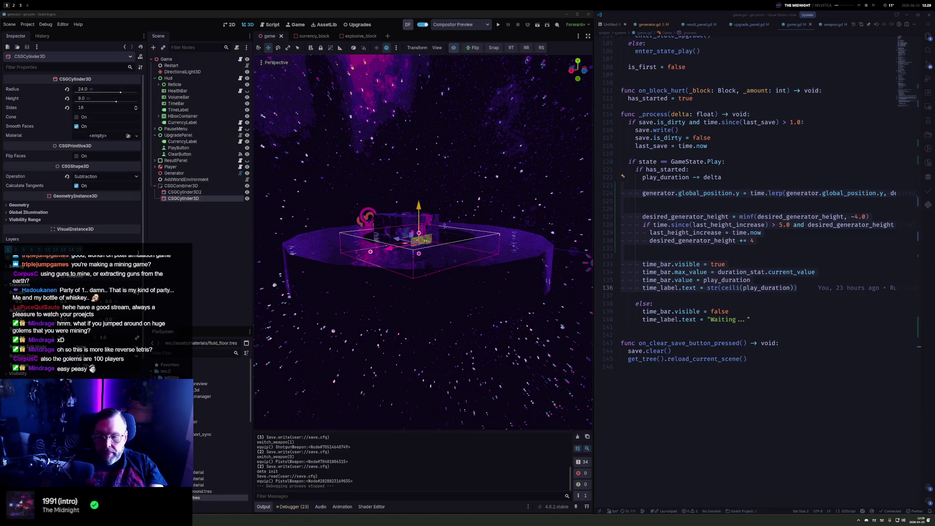
mouse_move(800, 218)
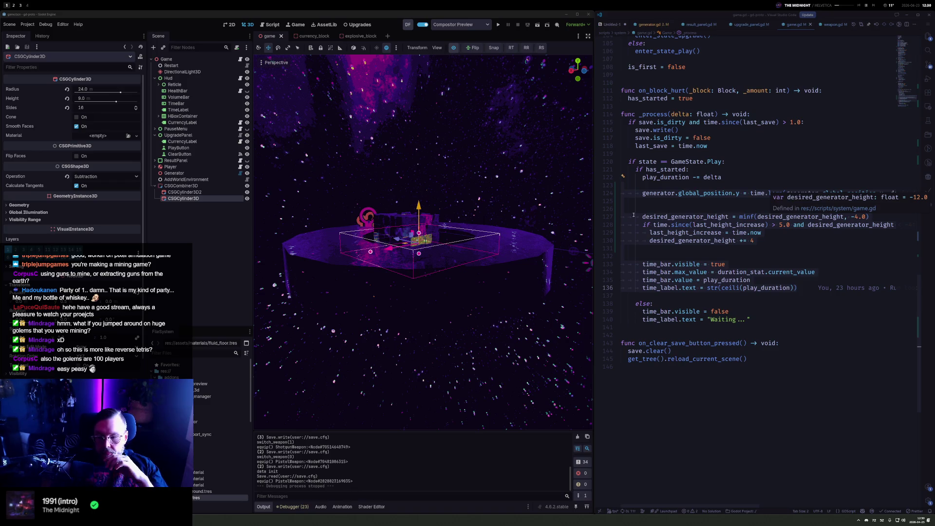
click(707, 145)
mouse_move(703, 145)
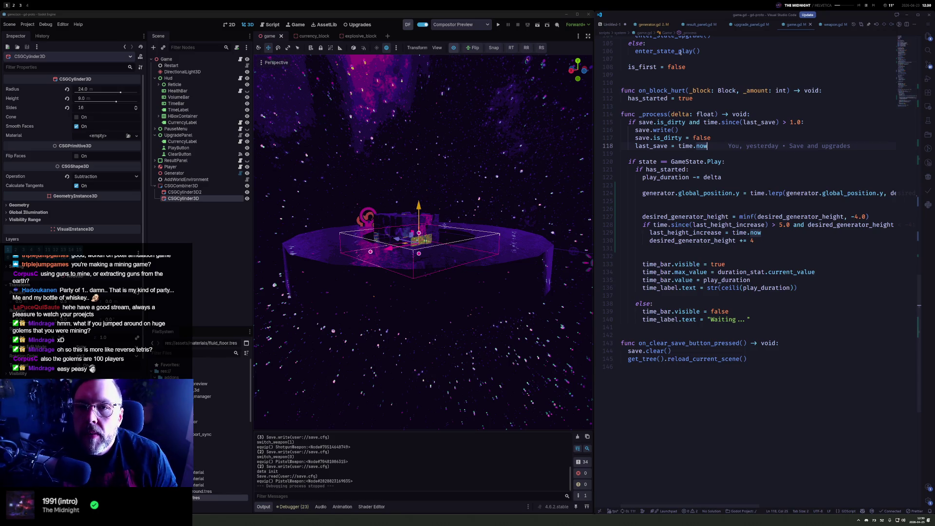
Close the generator, result_panel, upgrade_panel, game and weapon script tabs
middle_click(659, 25)
middle_click(656, 26)
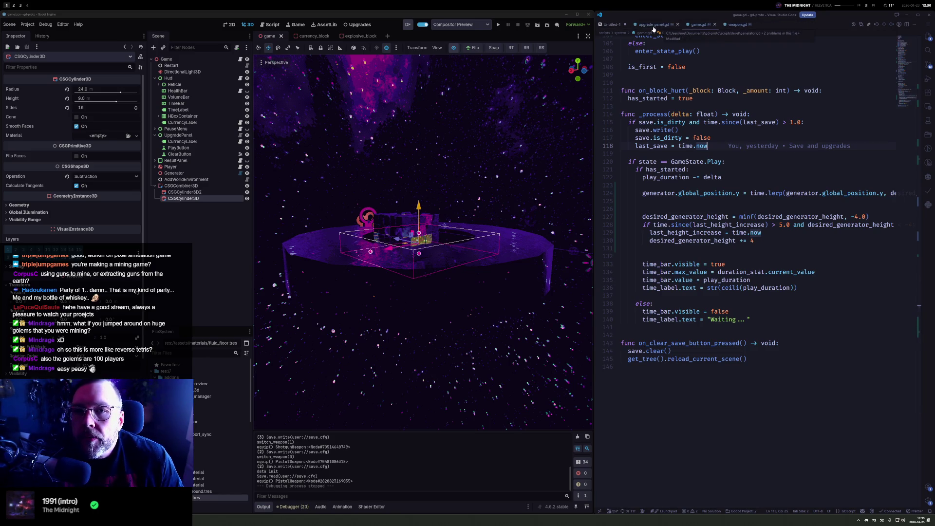
middle_click(655, 27)
middle_click(653, 28)
middle_click(653, 28)
click(683, 96)
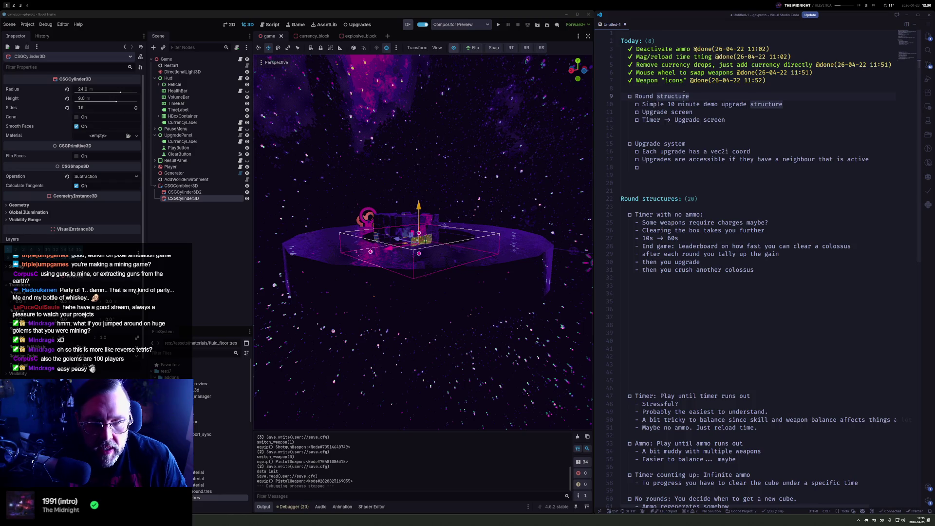
Open save.gd, save.cfg and then game.gd through Quick Open
key(ctrl+p)
text(sav)
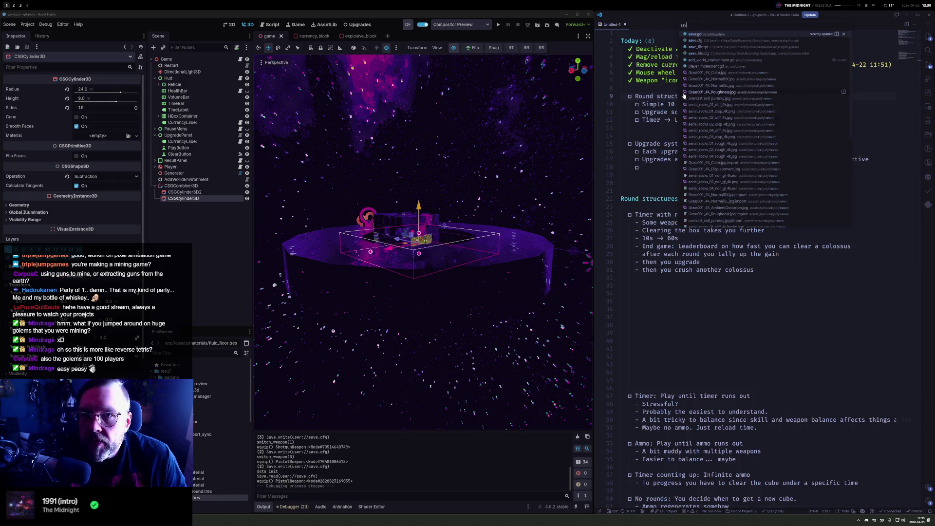
key(Return)
key(ctrl+z)
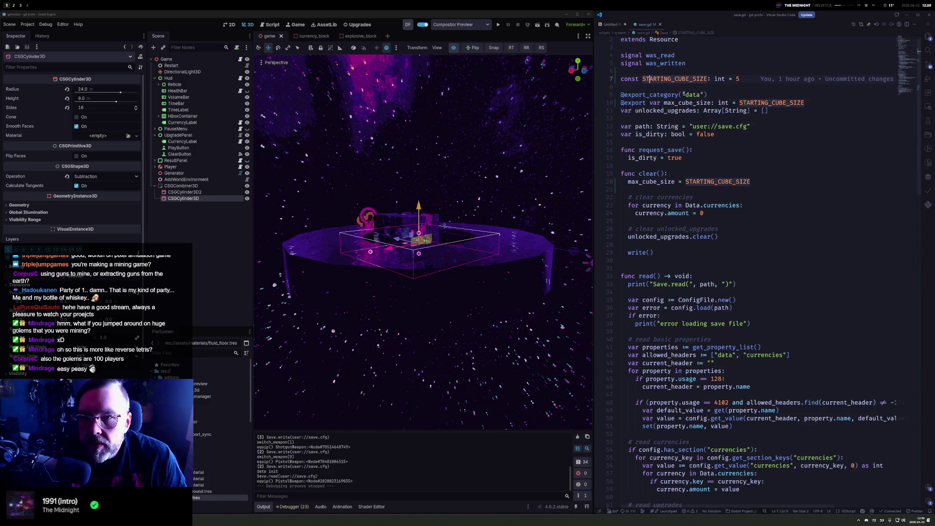
key(ctrl+p)
text(save)
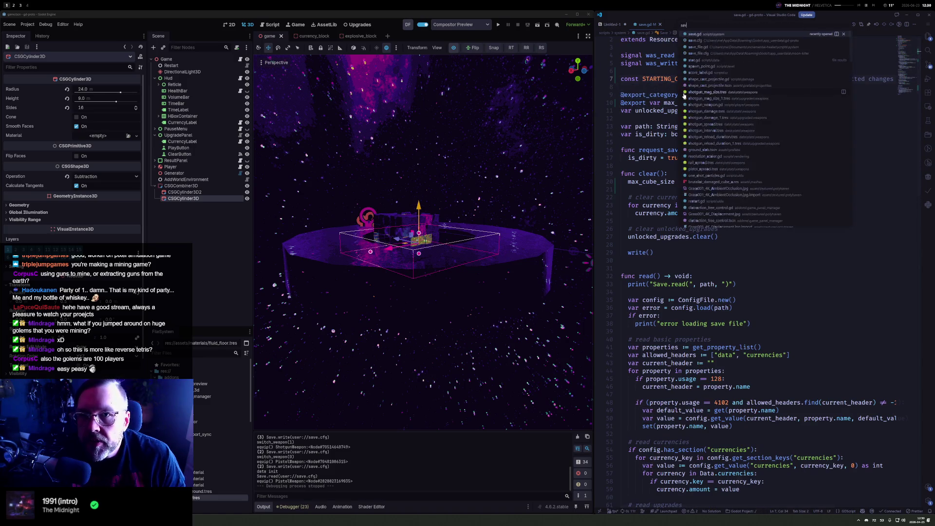
key(Down)
key(Return)
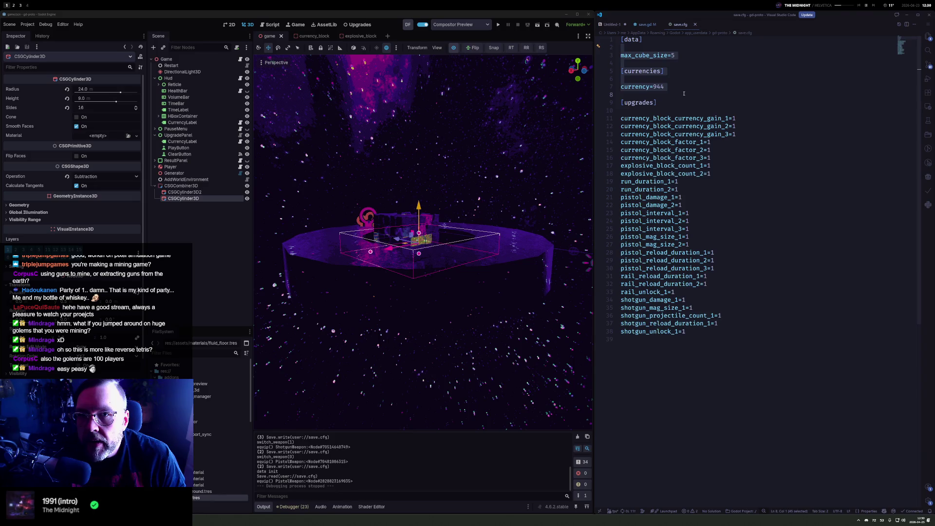
click(683, 93)
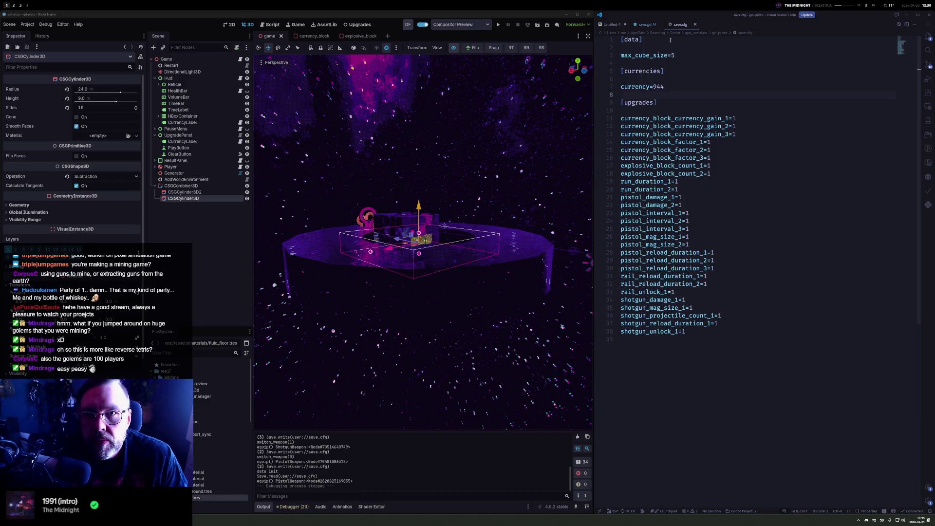
key(ctrl+p)
text(game)
key(Return)
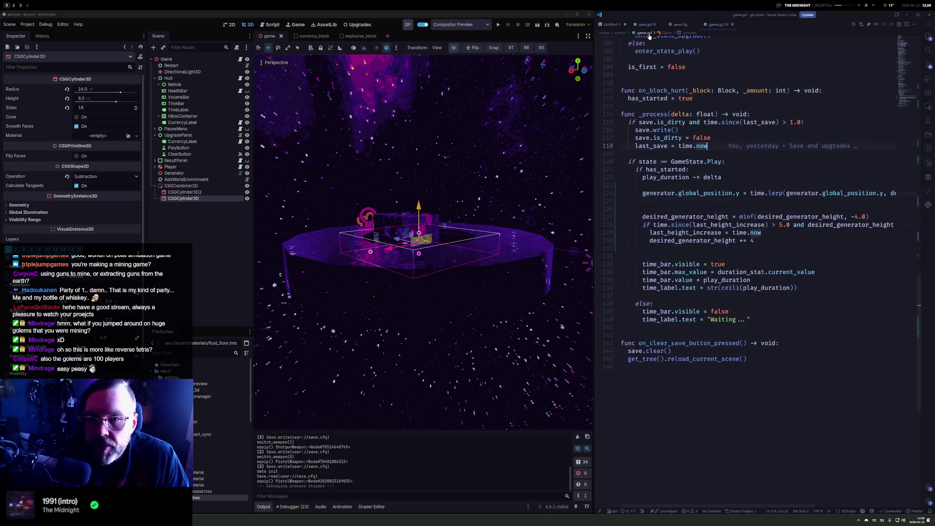
Delete the stray blank lines above time_bar.visible and below the play_duration line
click(673, 252)
key(BackSpace)
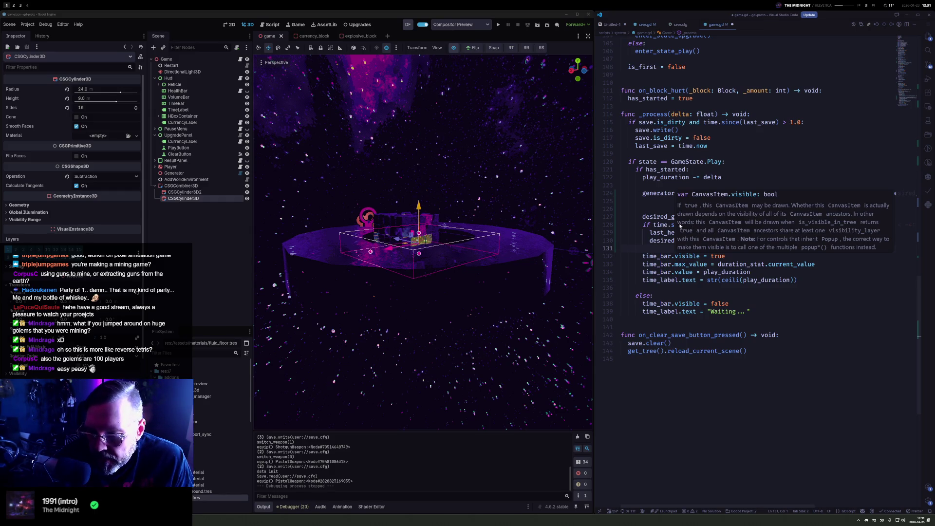
click(750, 179)
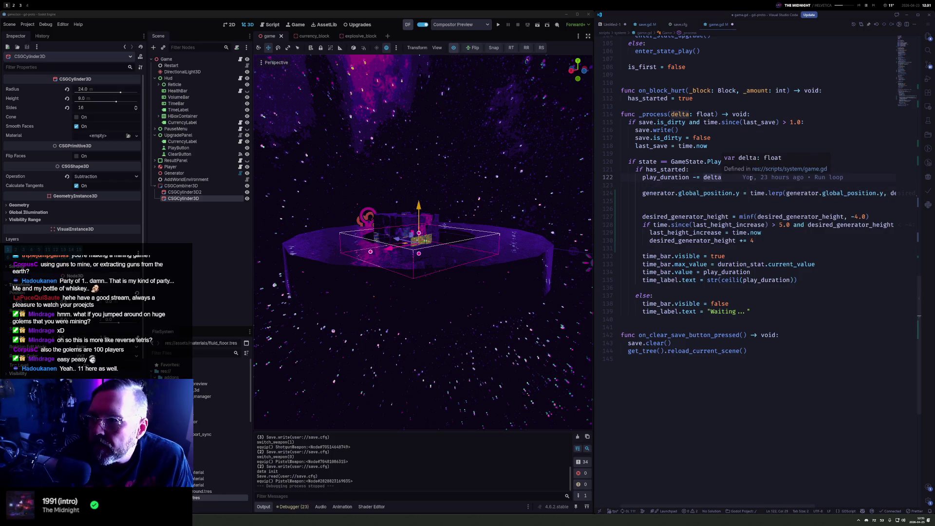
key(Down)
key(Down)
key(Down)
key(Down)
key(BackSpace)
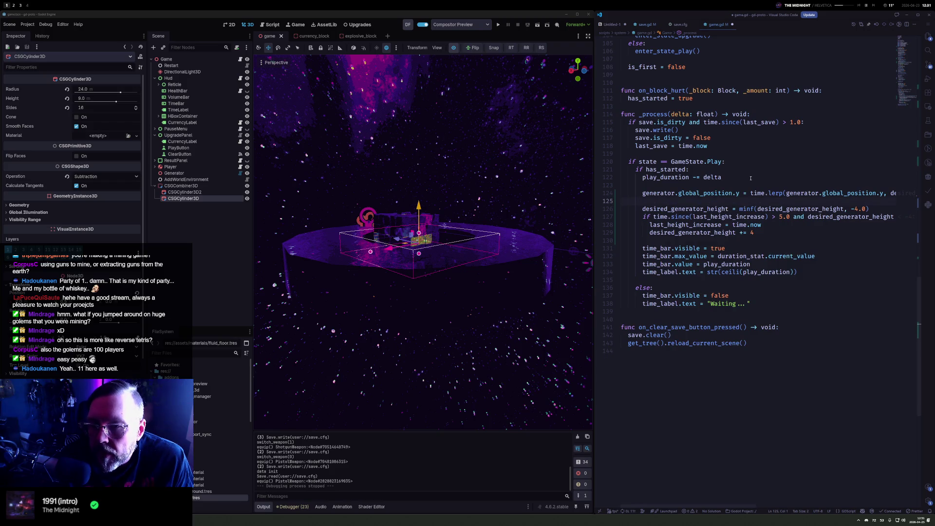
Move to the generator height-increase lines and widen the VS Code window
key(Down)
key(Home)
key(shift+Down)
key(shift+Down)
key(shift+Down)
key(shift+Down)
key(Up)
key(Down)
key(End)
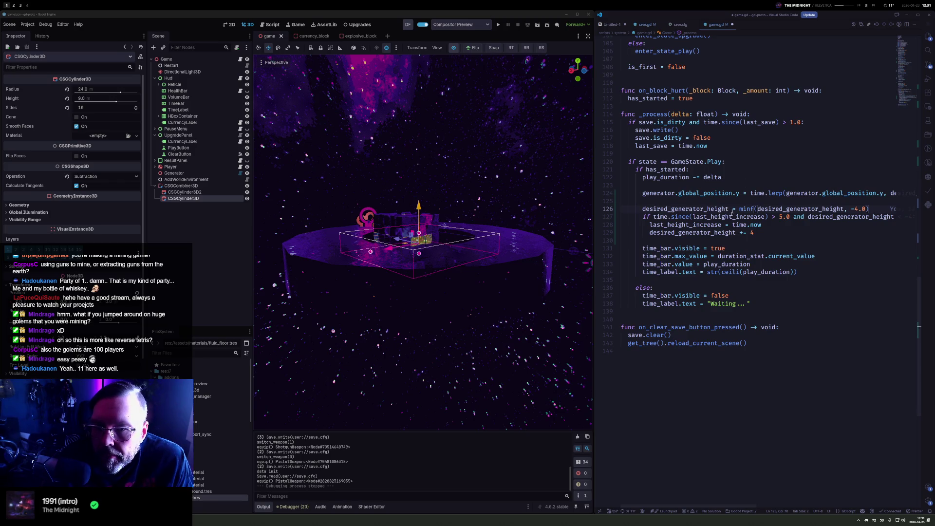
key(super+ctrl+Left)
key(Down)
key(Down)
key(Down)
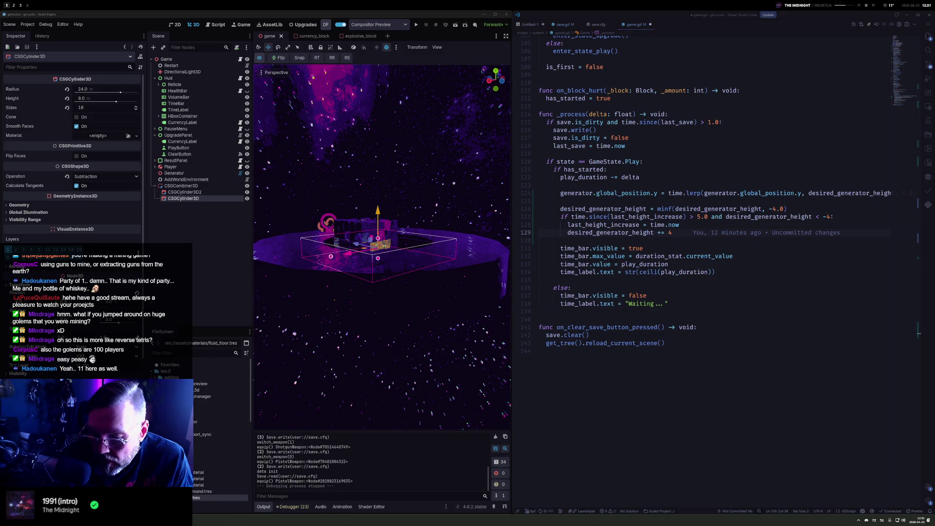
mouse_move(779, 217)
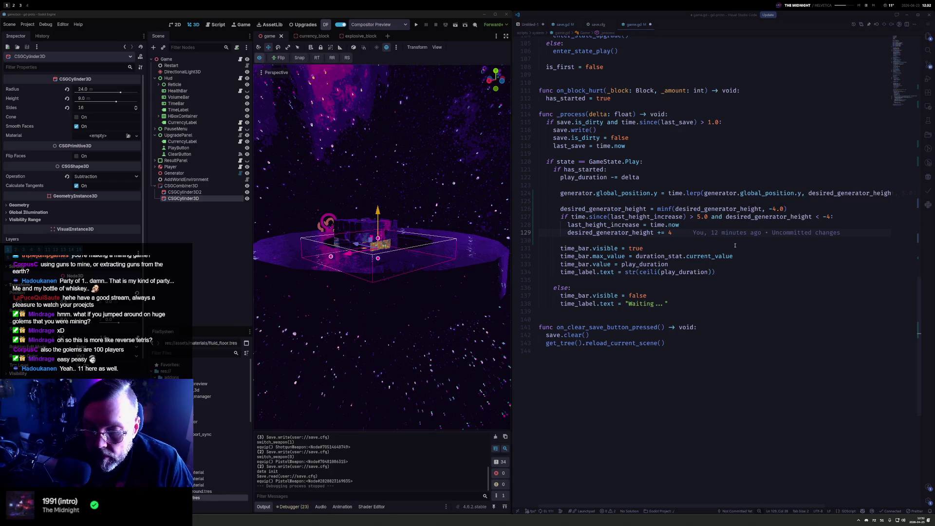
Widen the Godot window and launch the game to its start menu
key(super+Right)
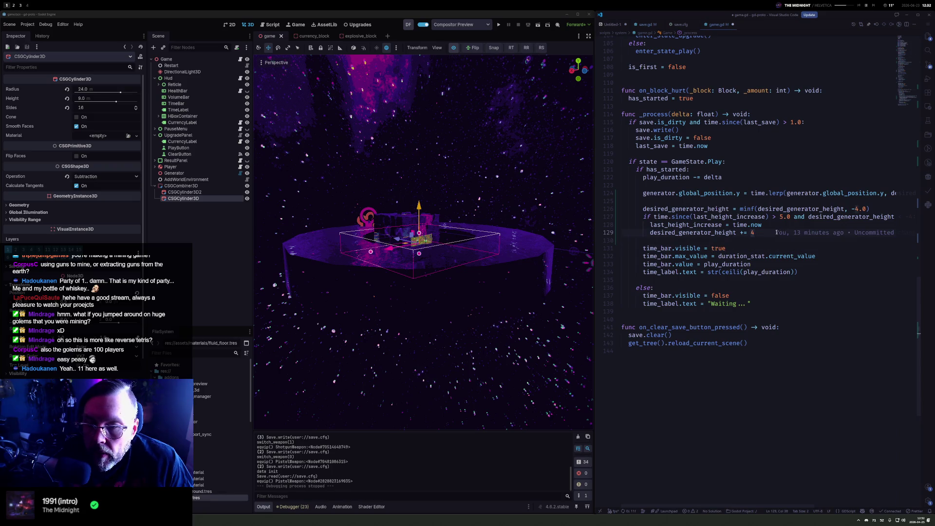
click(733, 247)
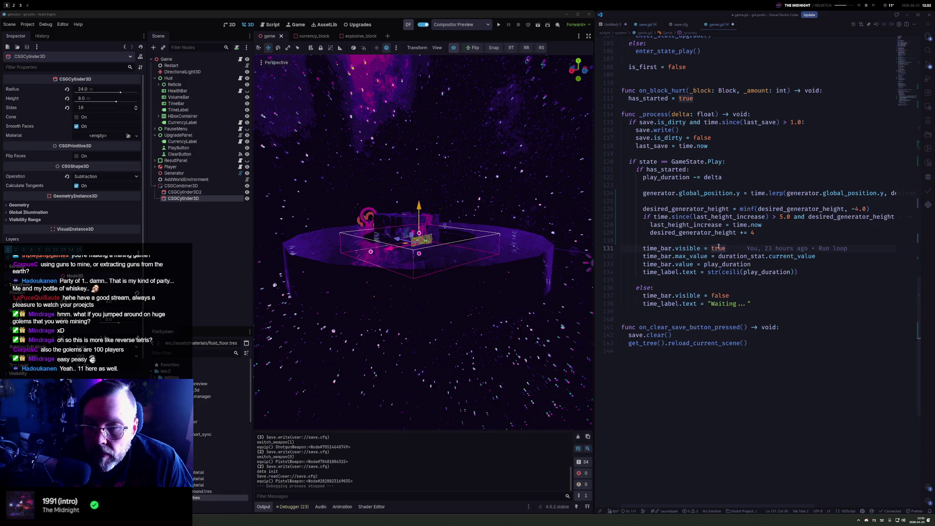
click(784, 235)
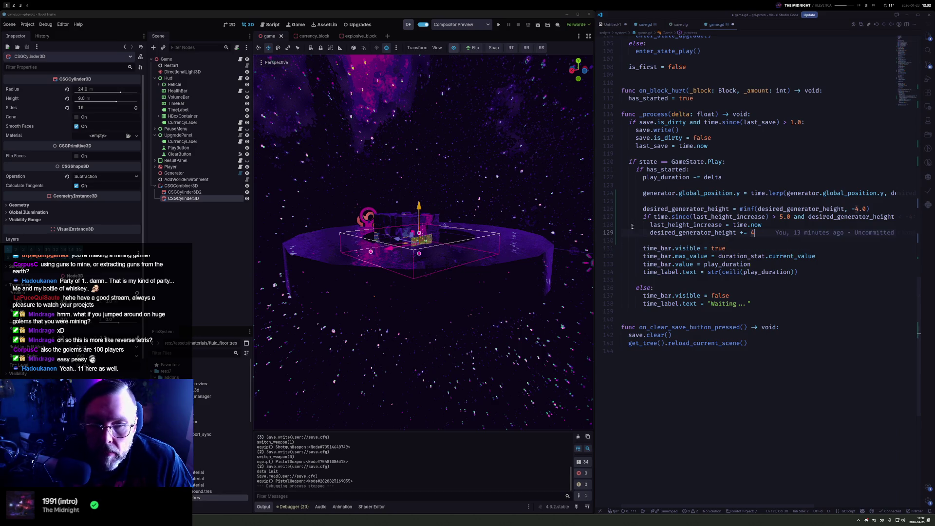
mouse_move(657, 233)
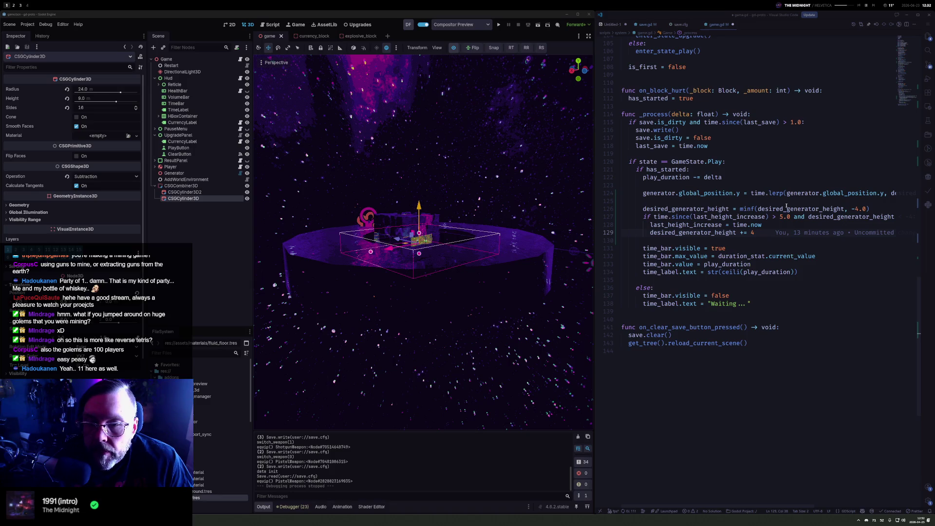
key(F5)
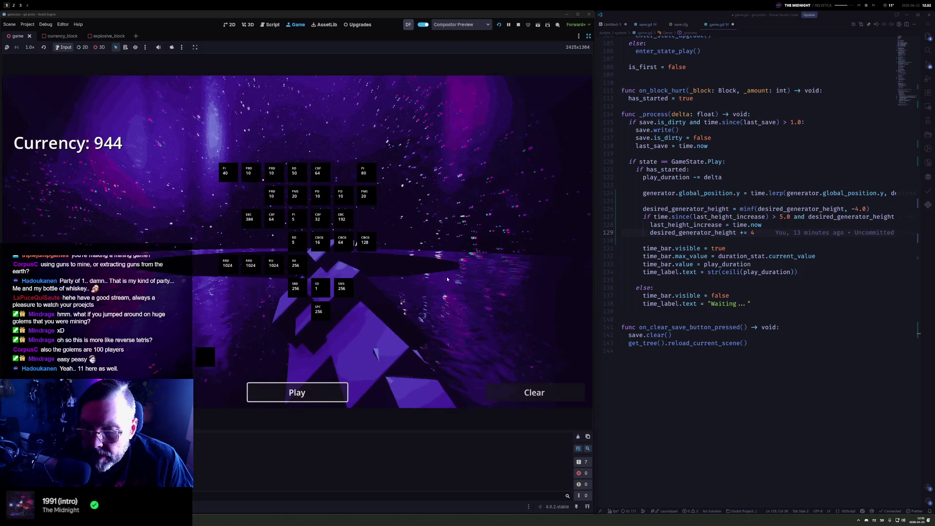
Start a new round, shoot the blocks in view and reload the pistol
click(312, 392)
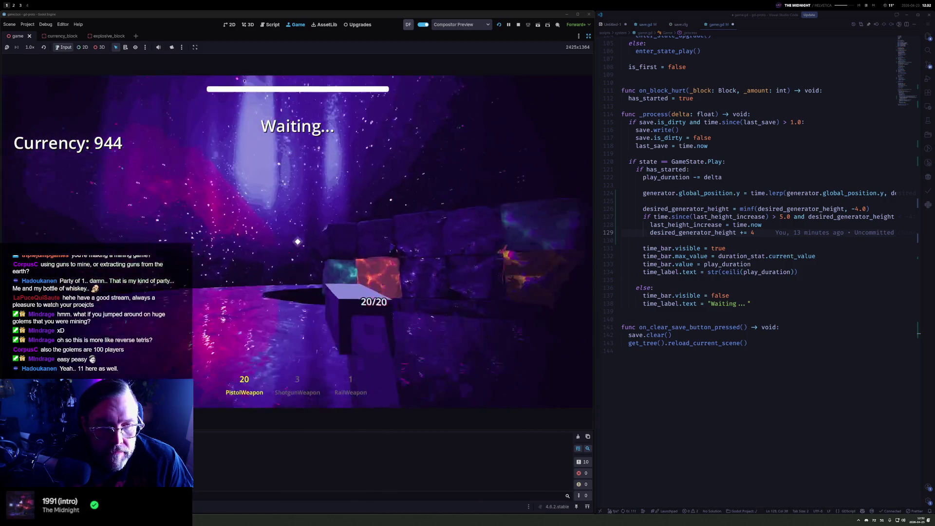
click(298, 242)
click(298, 242)
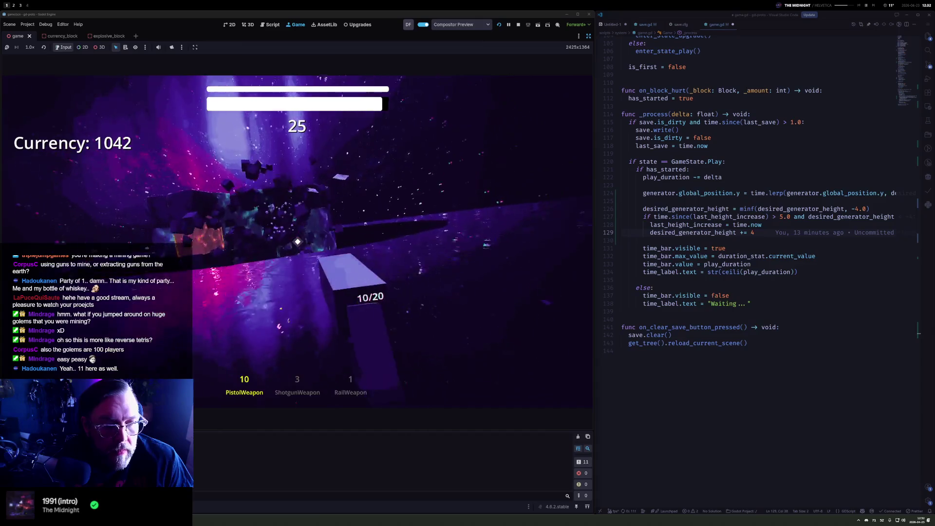
click(298, 242)
click(297, 242)
click(297, 241)
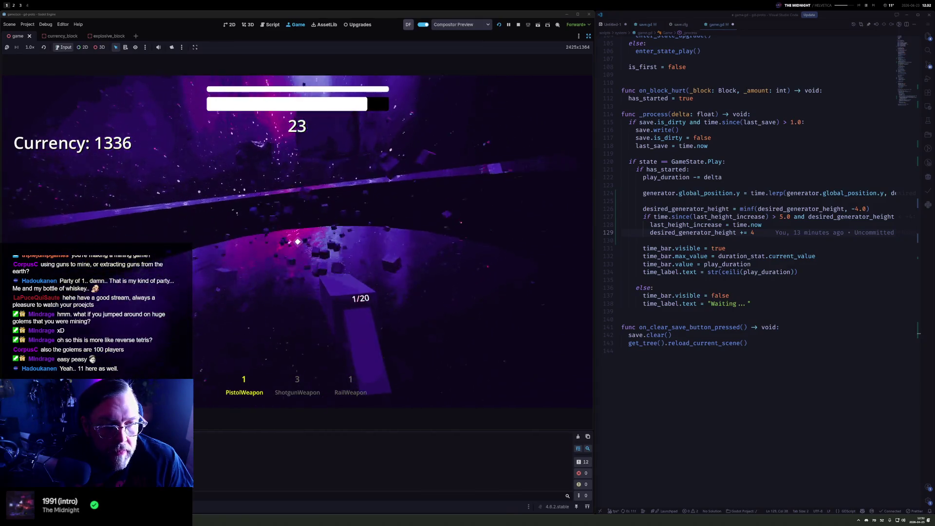
key(r)
Keep shooting blocks, reload again, and pause the game at 1343 currency
click(297, 241)
click(297, 242)
click(298, 241)
click(297, 242)
click(297, 241)
click(297, 241)
click(297, 242)
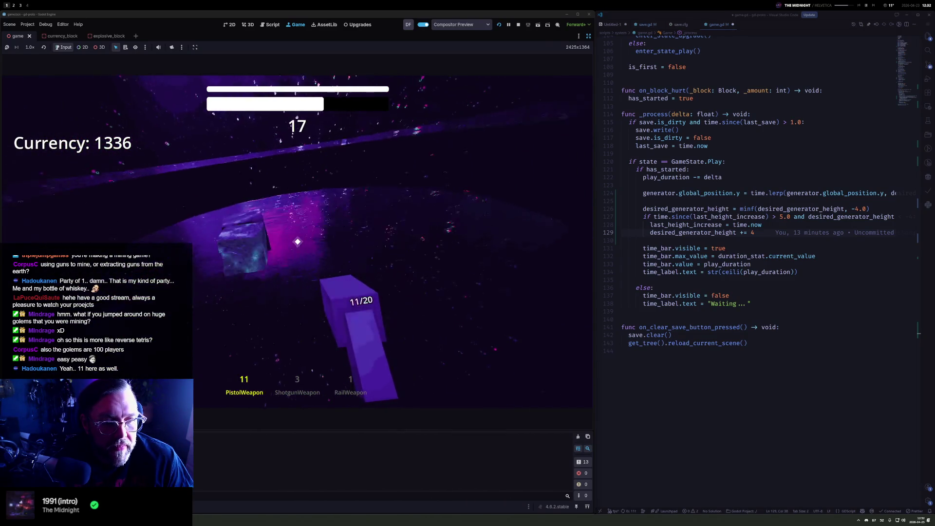
click(298, 242)
click(298, 241)
click(297, 241)
click(297, 242)
key(r)
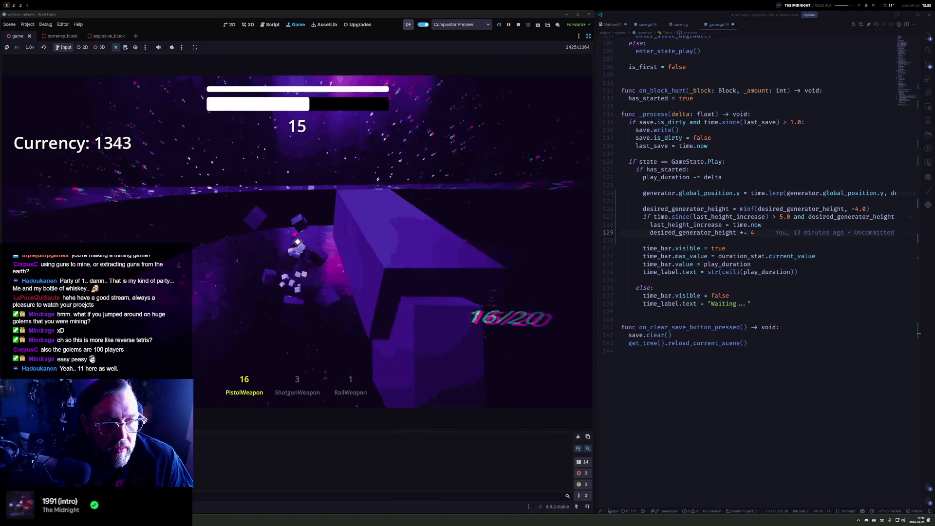
click(298, 241)
click(297, 242)
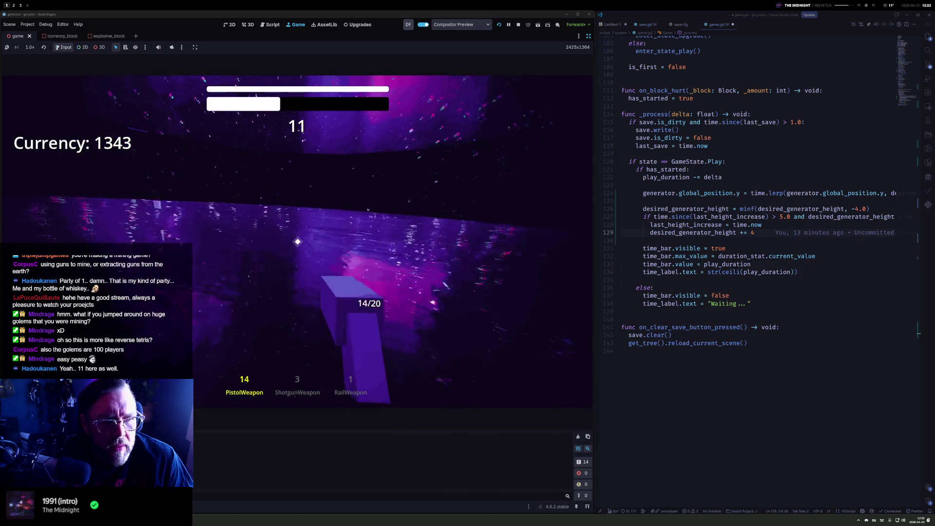
key(Escape)
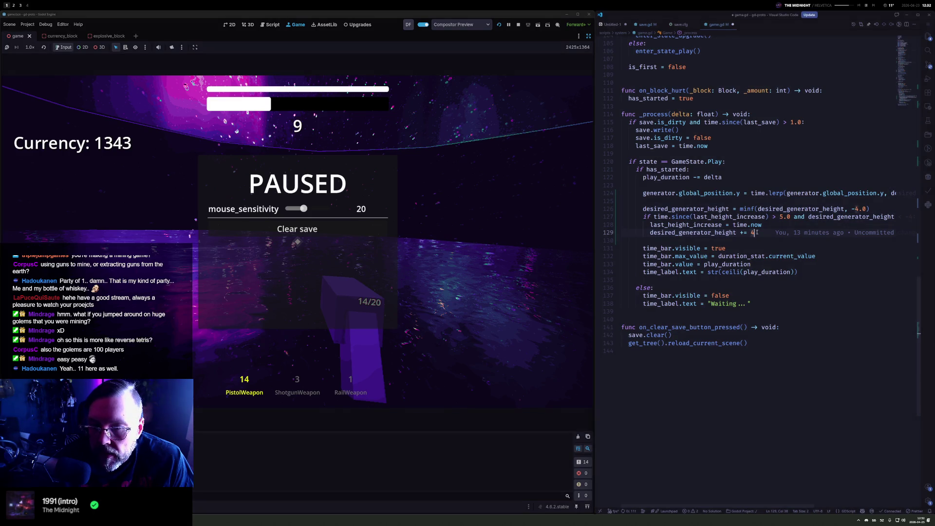
double_click(662, 234)
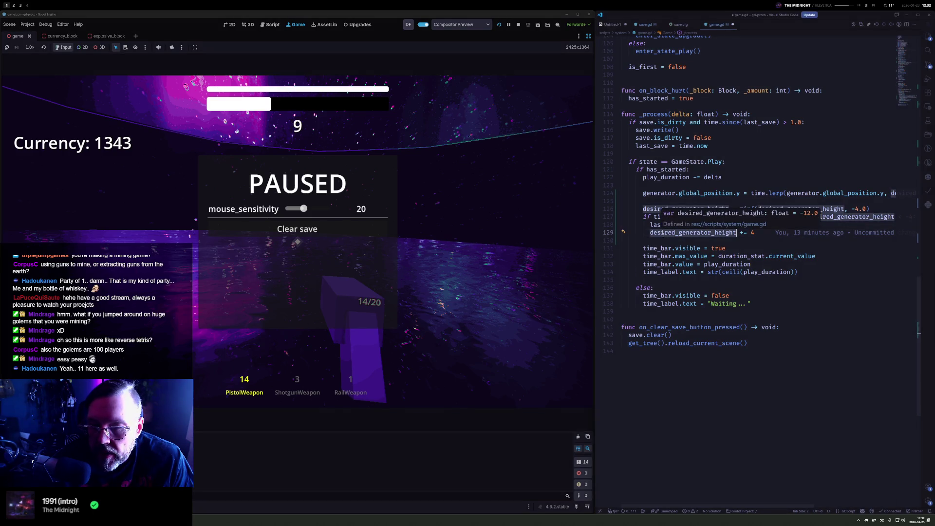
click(744, 177)
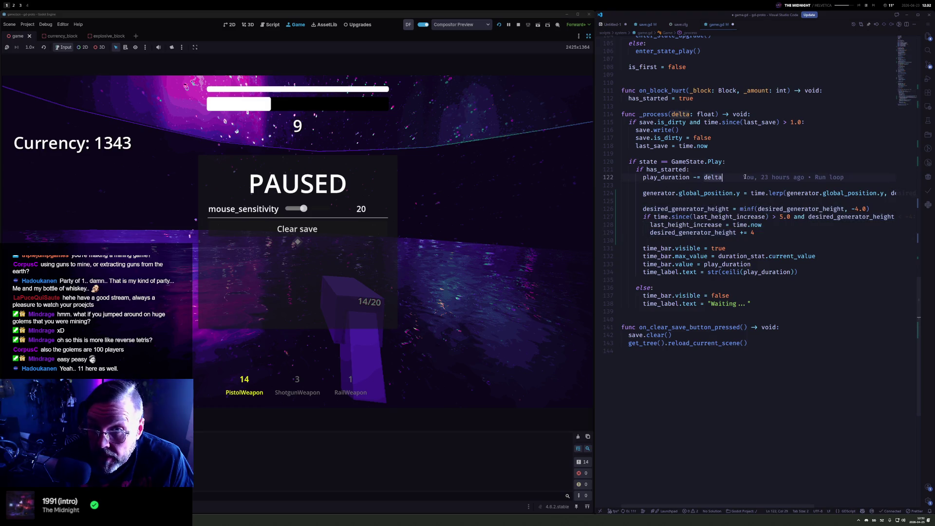
click(640, 195)
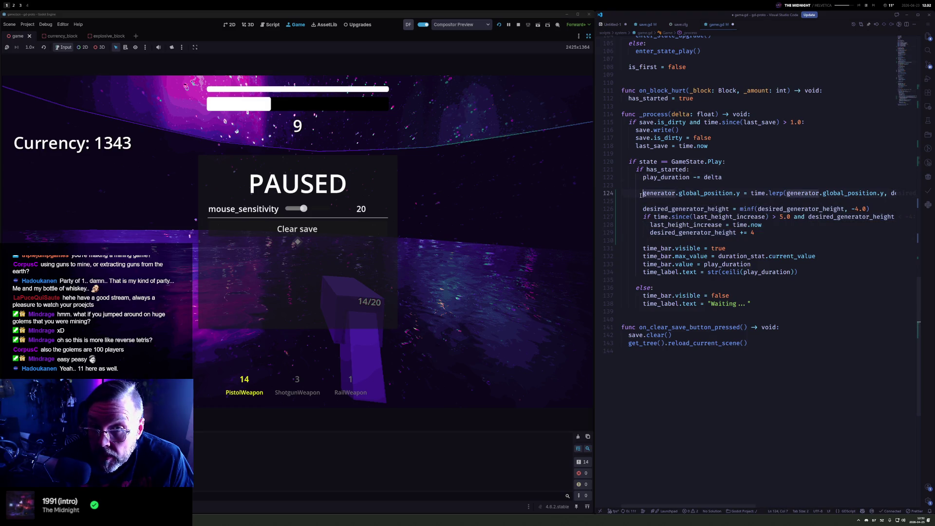
click(744, 154)
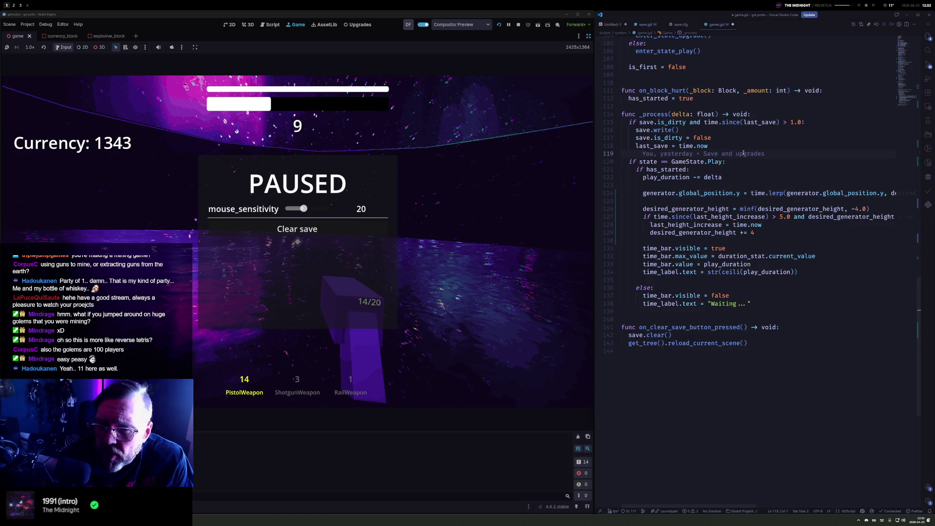
key(Down)
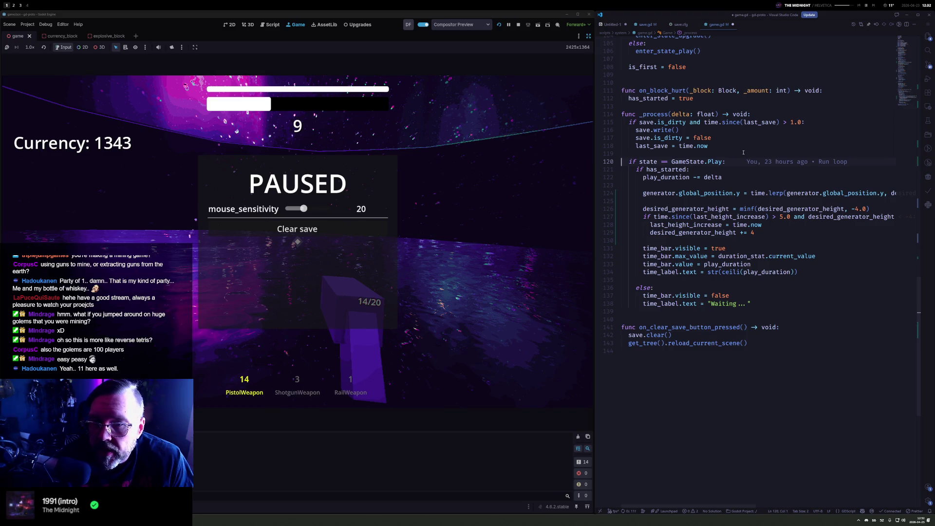
key(Down)
key(Down)
key(Down)
key(Up)
key(Up)
key(Up)
key(End)
key(Up)
key(Up)
key(Up)
key(Up)
key(Up)
key(Up)
key(Down)
key(Down)
key(Down)
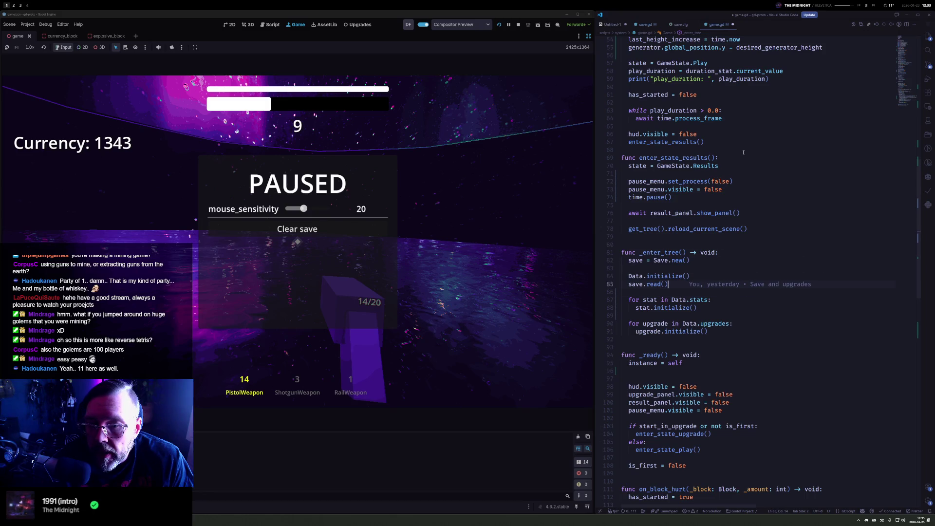
Begin appending 'and generator.' plus a volume property to line 63's while condition
click(743, 152)
text(and)
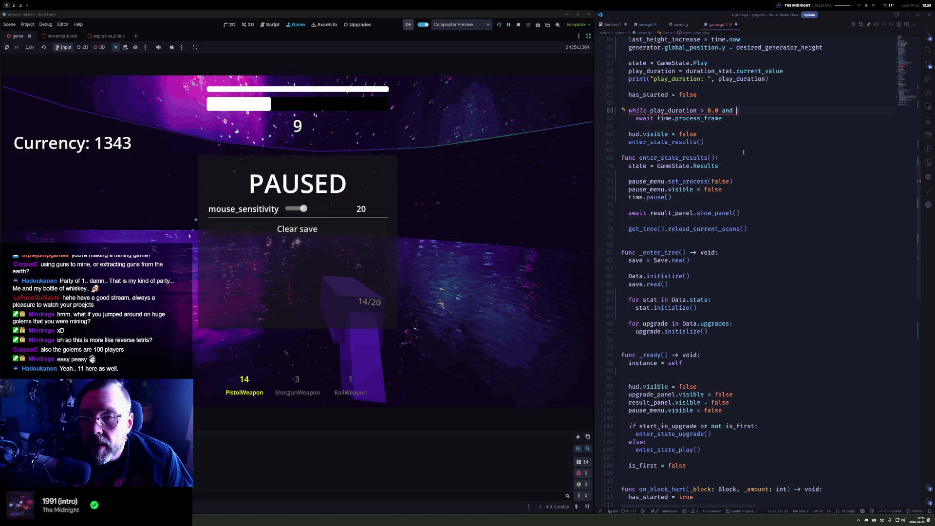
key(BackSpace)
key(BackSpace)
key(ctrl+space)
text(nd generator.totla)
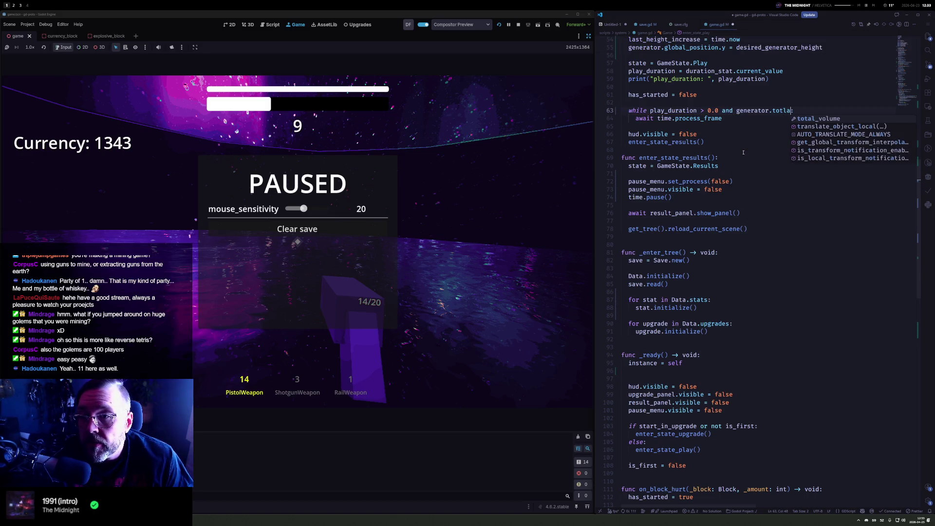
key(ctrl+shift+Left)
key(ctrl+shift+Left)
key(ctrl+shift+Left)
text(generator.vao)
key(BackSpace)
key(BackSpace)
key(BackSpace)
text(olum)
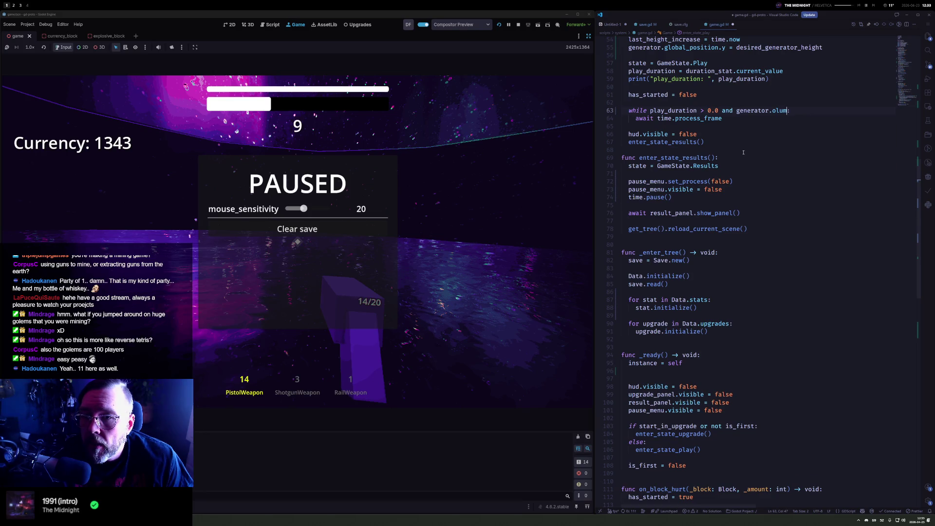
Open generator.gd and delete its old commented-out block-generation code
key(ctrl+p)
text(generator)
key(Return)
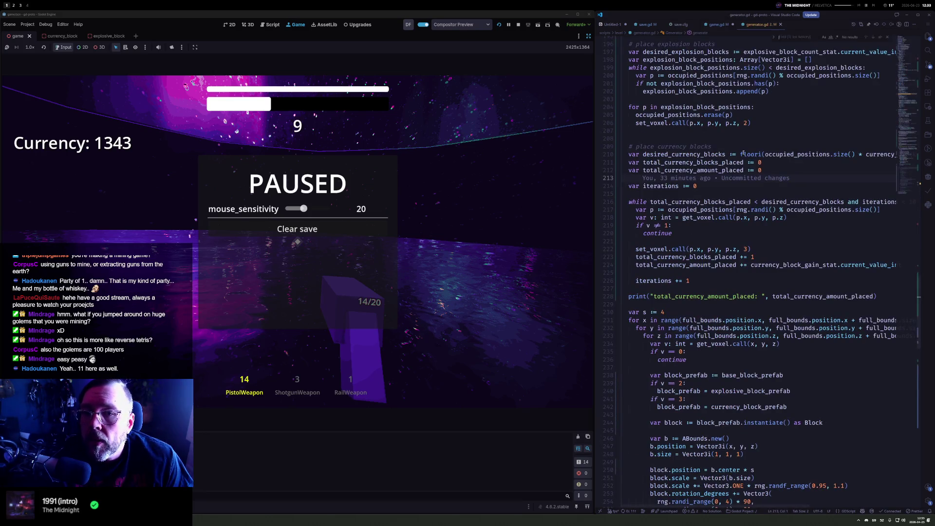
text(volu)
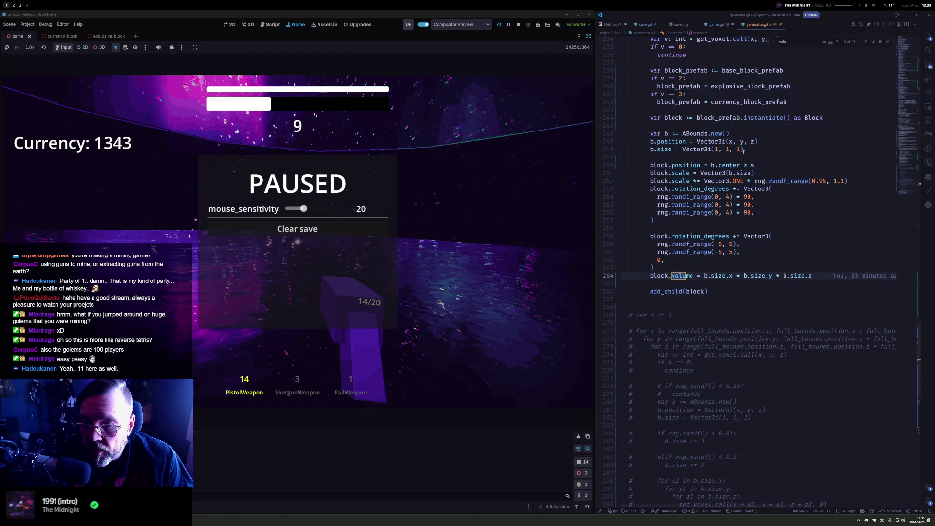
key(Return)
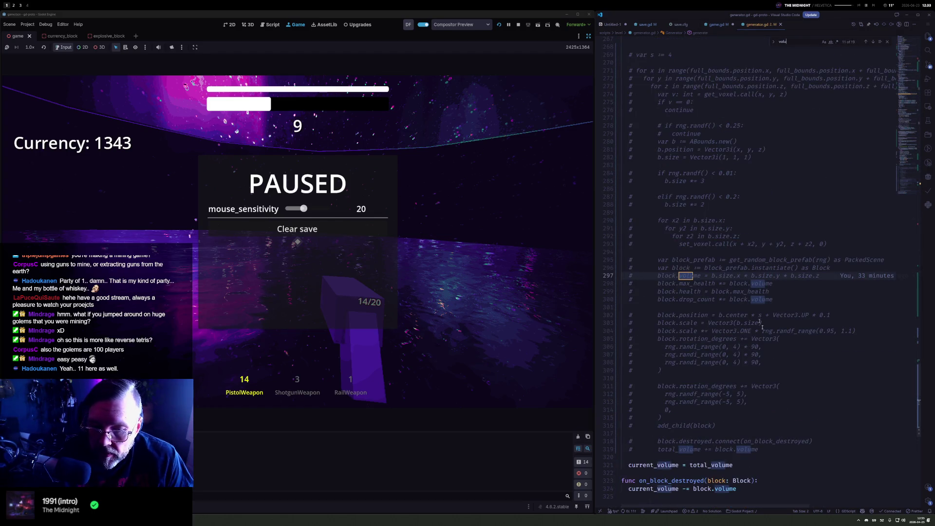
drag(758, 449, 756, 64)
key(BackSpace)
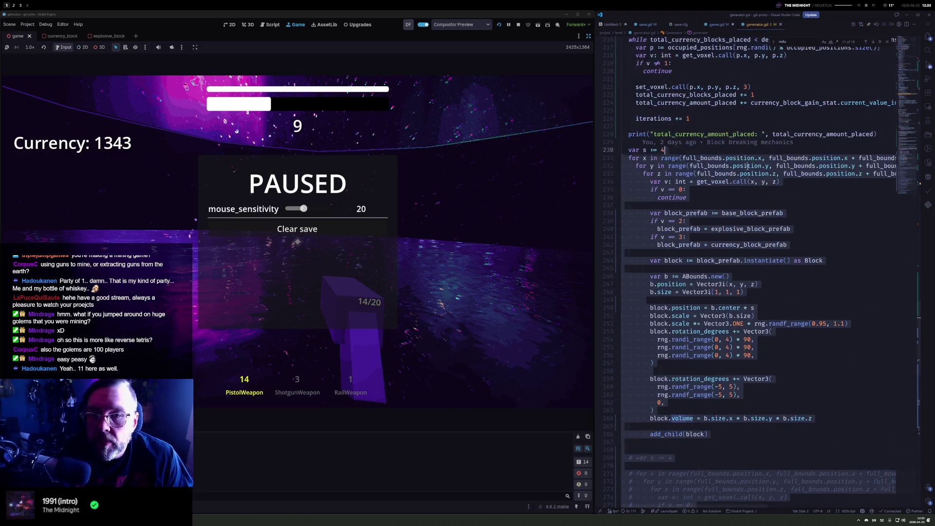
key(BackSpace)
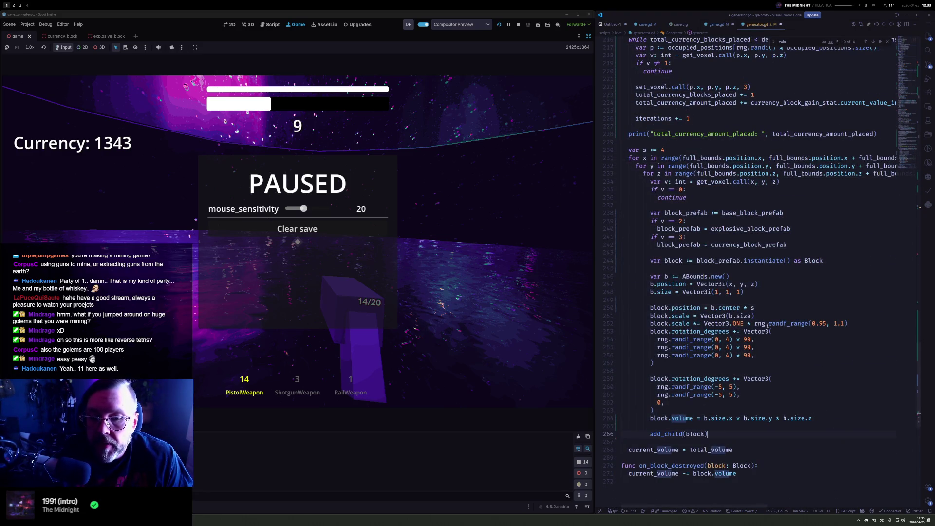
Back in game.gd, complete the condition as 'and generator.current_volume > 0'
click(714, 24)
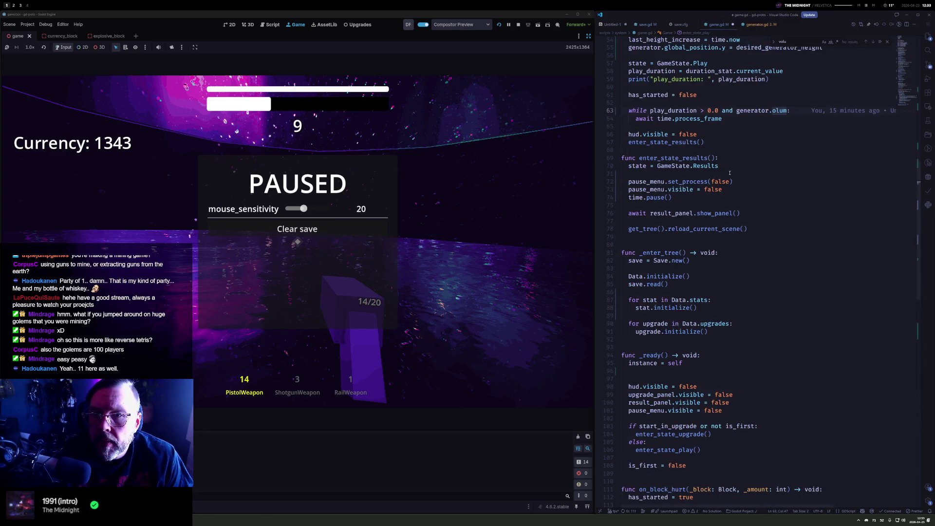
scroll(729, 173, down, 1)
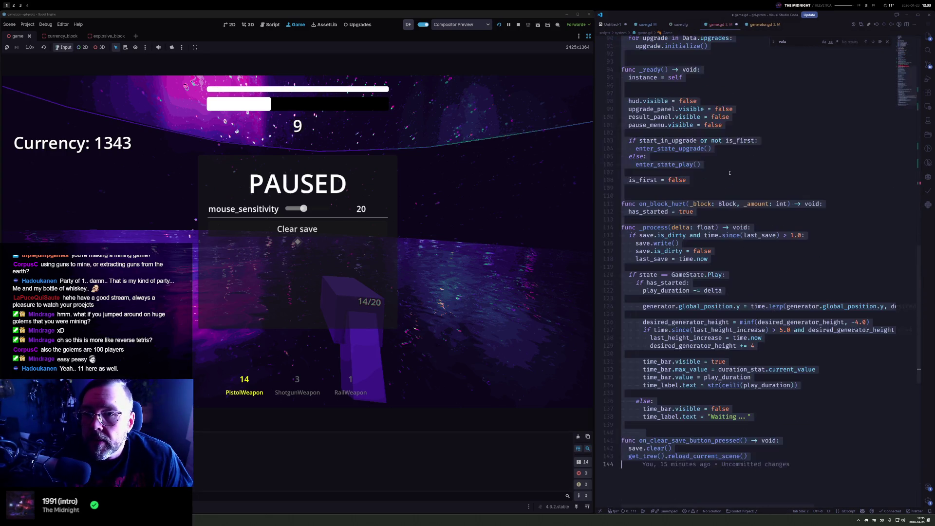
text(currenv)
key(Escape)
key(Down)
key(Up)
key(BackSpace)
text(t_vo)
key(Tab)
text(> 0)
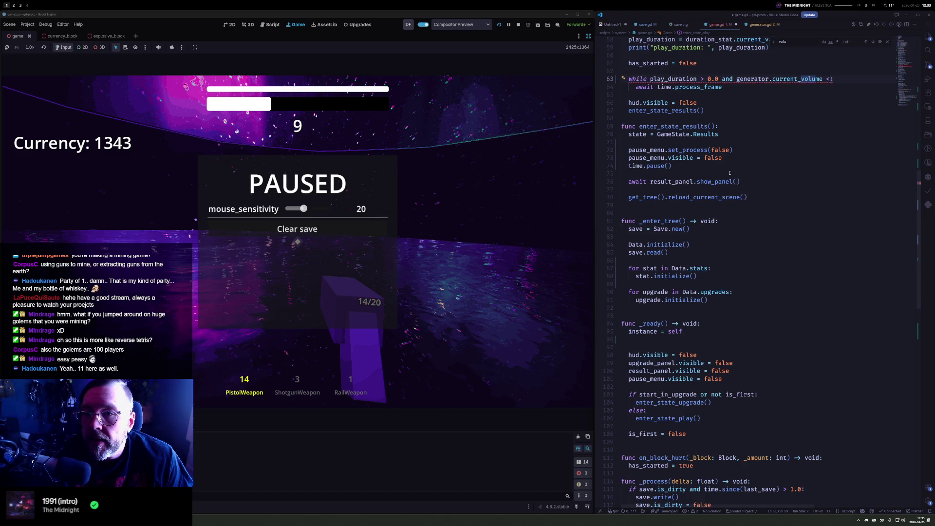
key(Home)
key(Down)
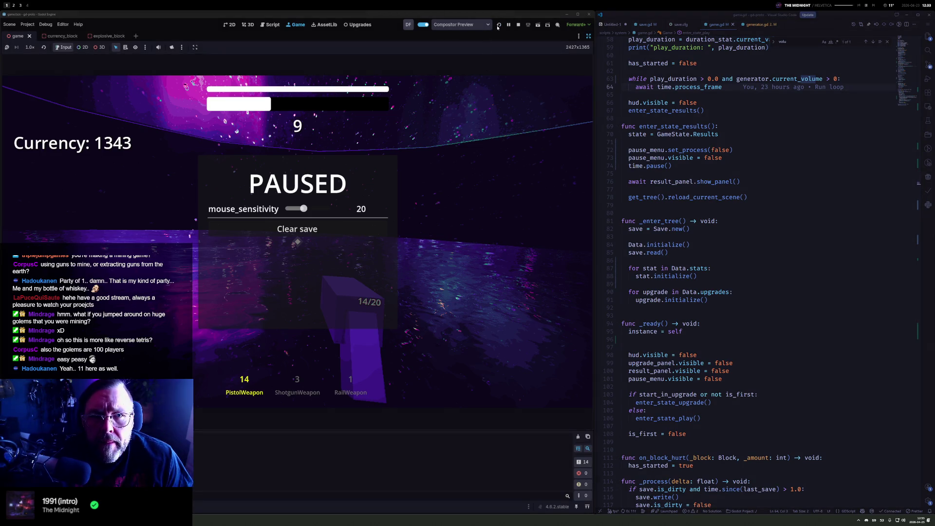
click(729, 88)
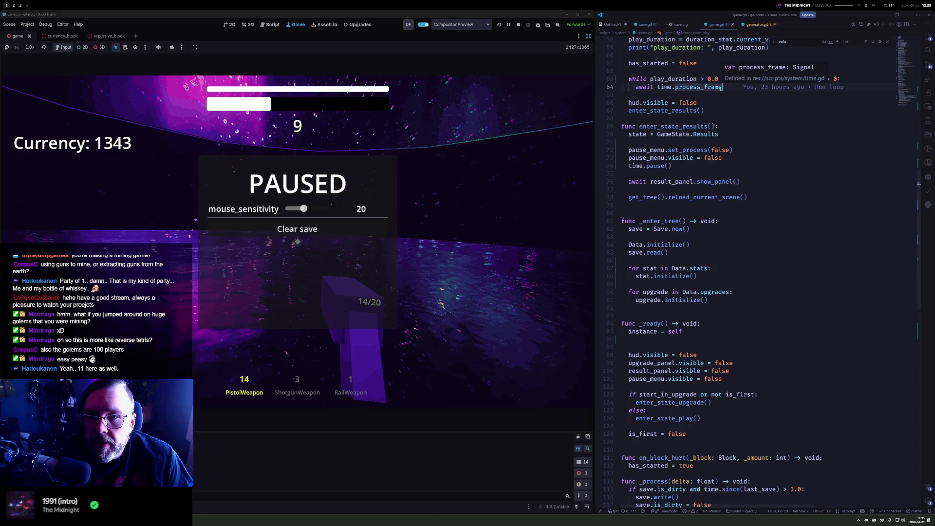
Add 'if generator.current_volume <= 0:' incrementing save.max_cube_size below the round loop
key(Return)
key(Return)
text(if generator.)
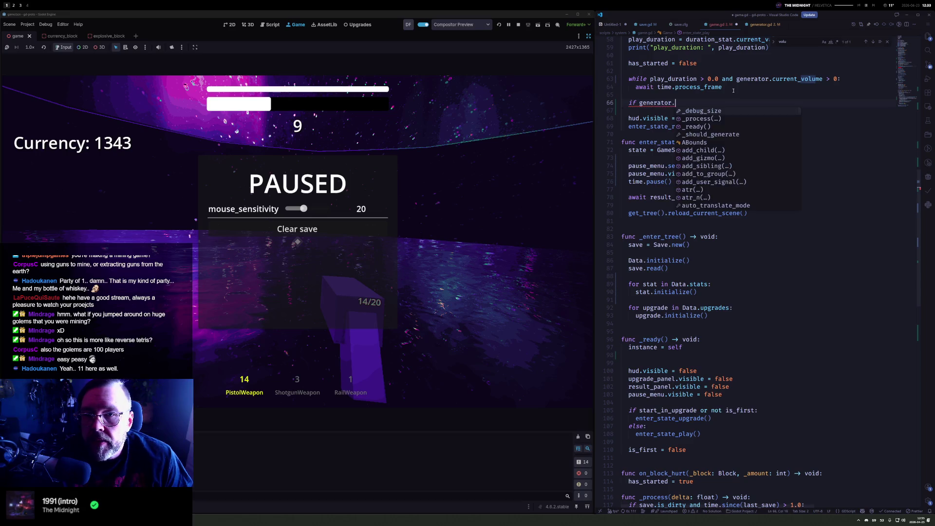
text(curr)
key(Tab)
text(<)
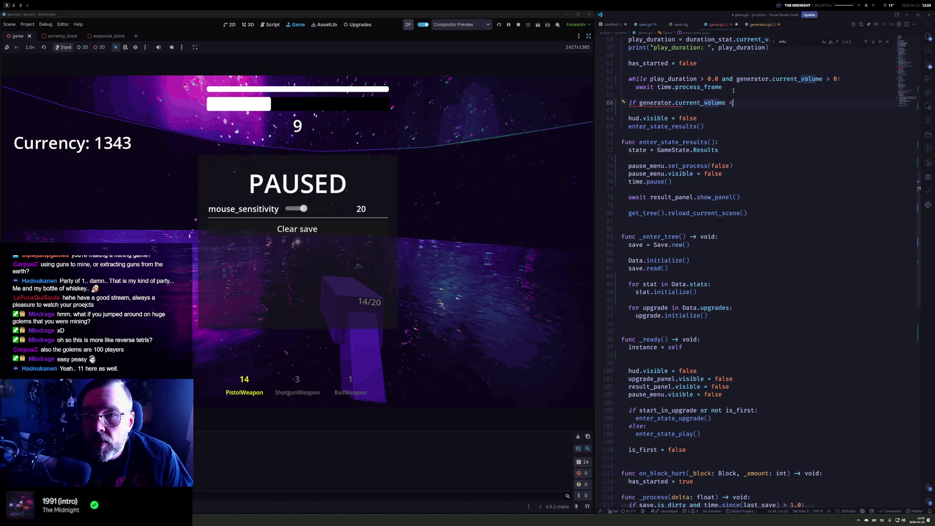
text(= 0:)
key(Return)
text(save.)
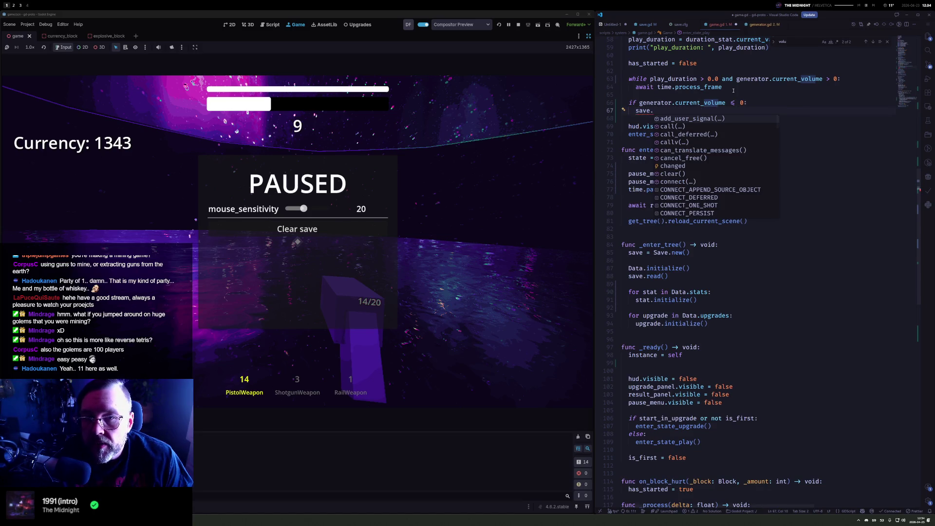
text(ma)
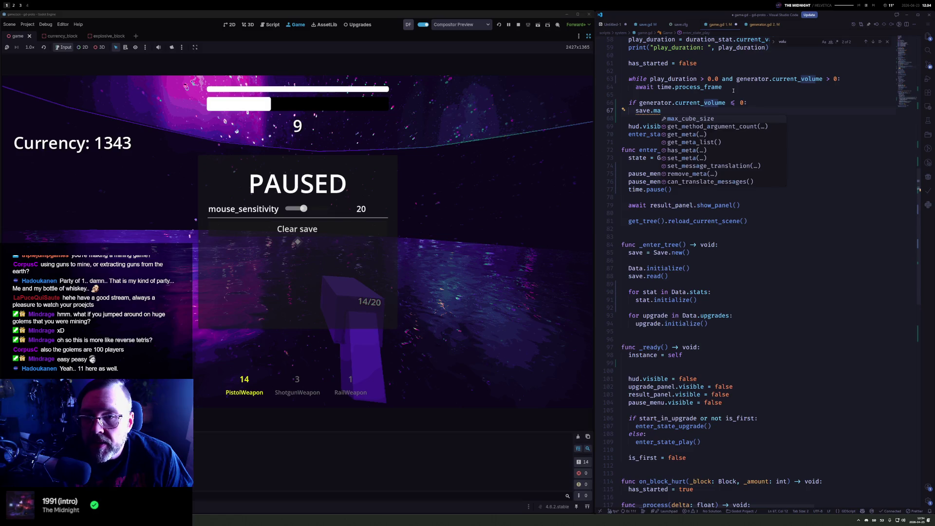
key(Tab)
text(+=)
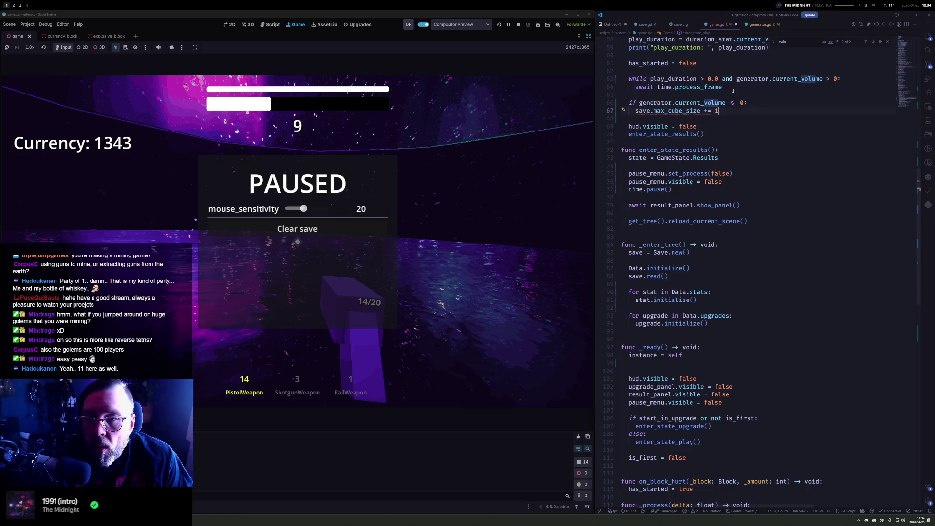
Add a save.write() call after the increment and save game.gd
key(Return)
key(Return)
key(BackSpace)
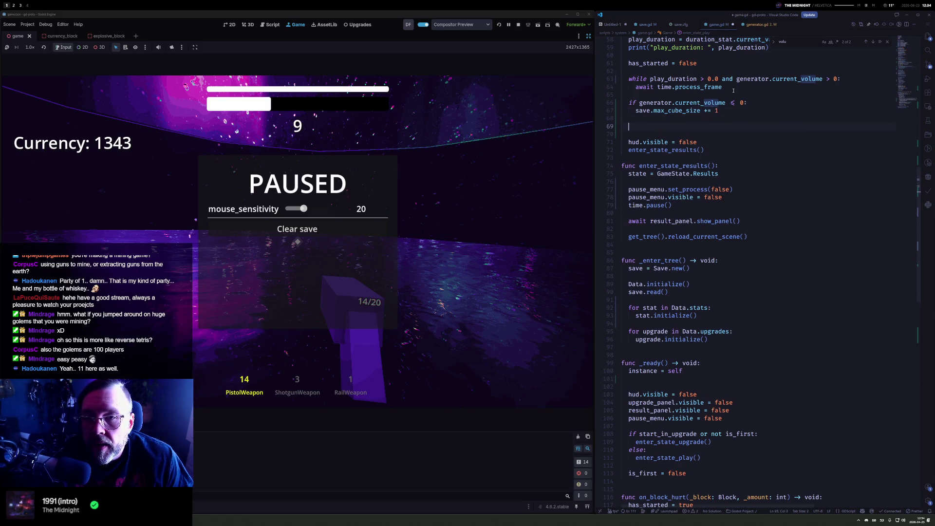
text(save.write())
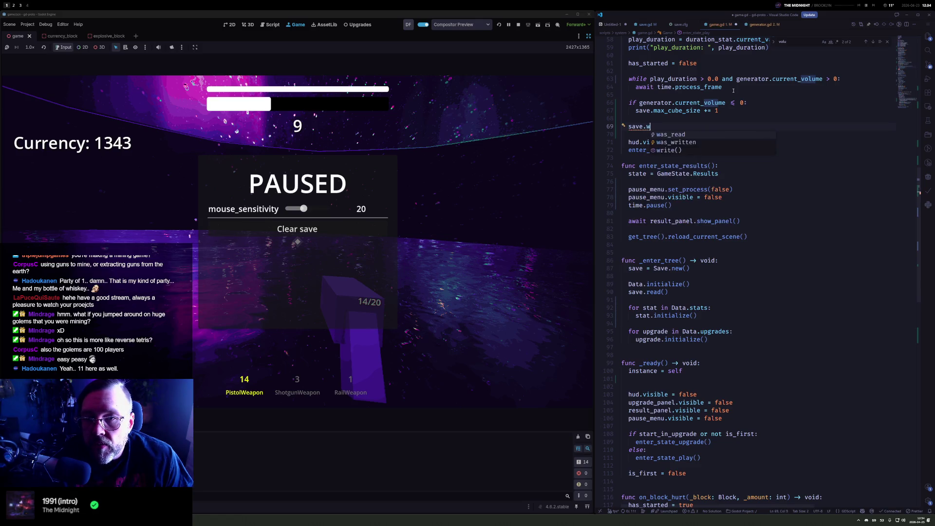
key(ctrl+s)
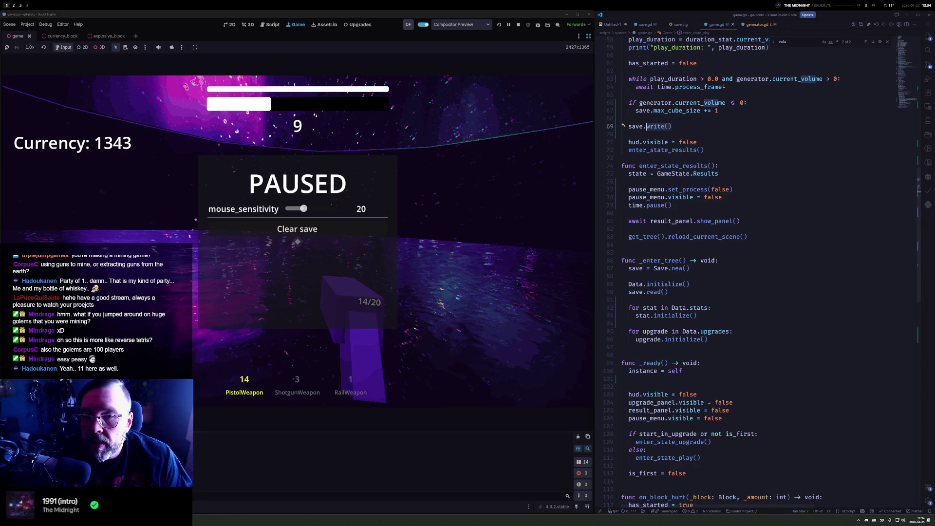
Try other save methods and look up the is_dirty definition in save.gd
text(en)
key(BackSpace)
key(BackSpace)
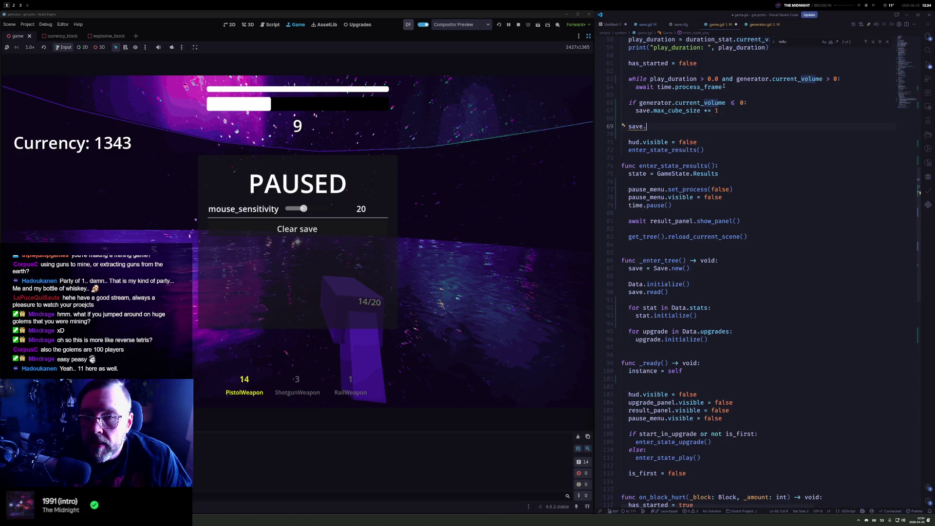
text(que)
key(ctrl+z)
key(ctrl+z)
key(ctrl+z)
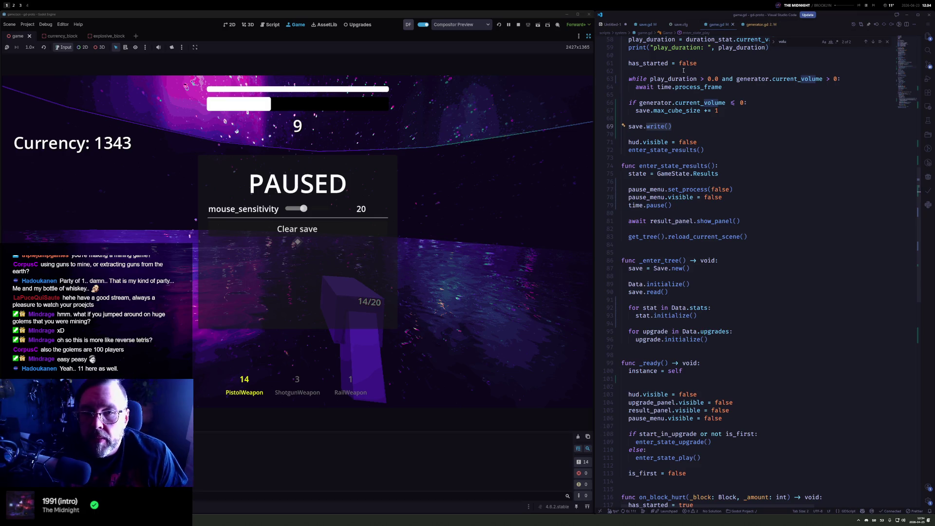
text(dir)
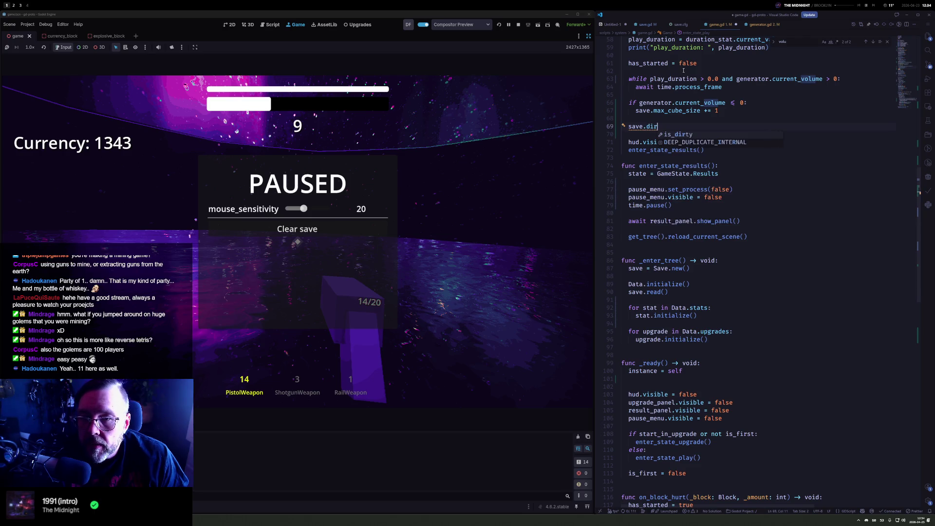
key(BackSpace)
key(Down)
key(Return)
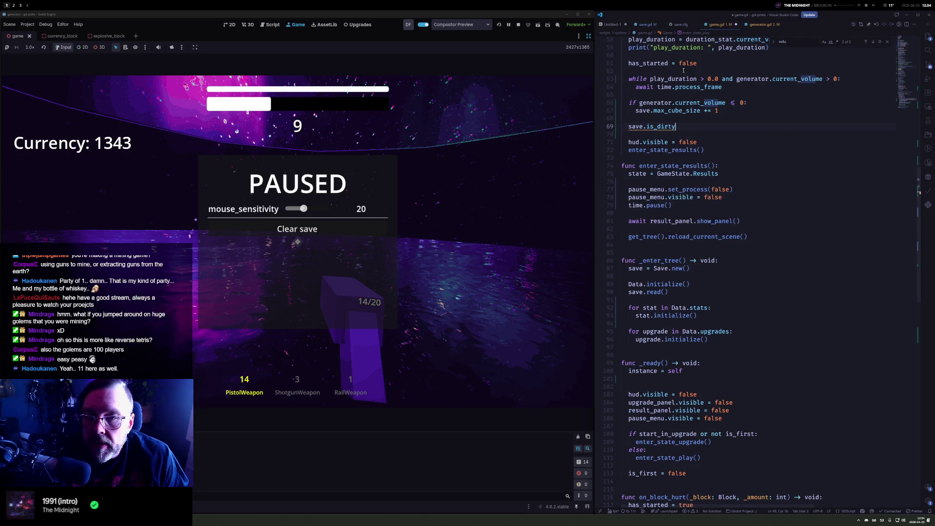
ctrl+click(665, 126)
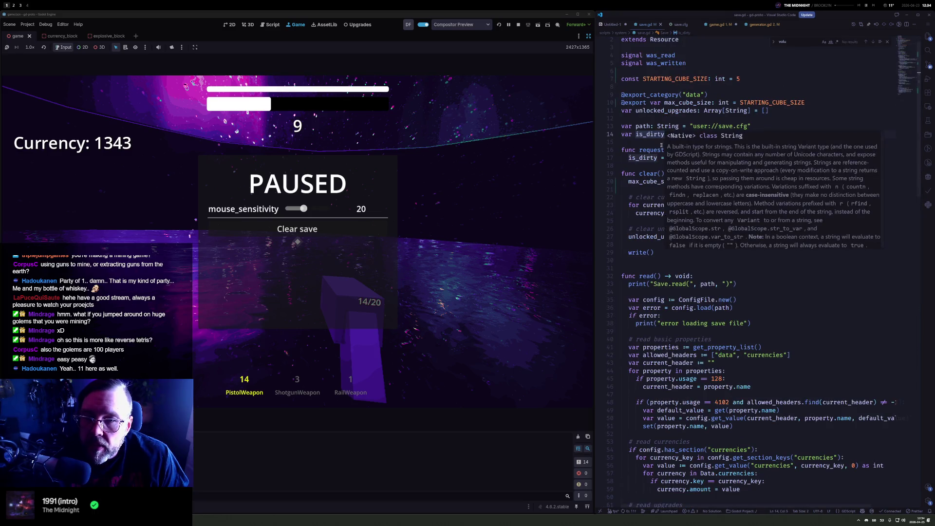
key(ctrl+w)
Change the call to save.request_save()
key(ctrl+BackSpace)
text(req)
key(Return)
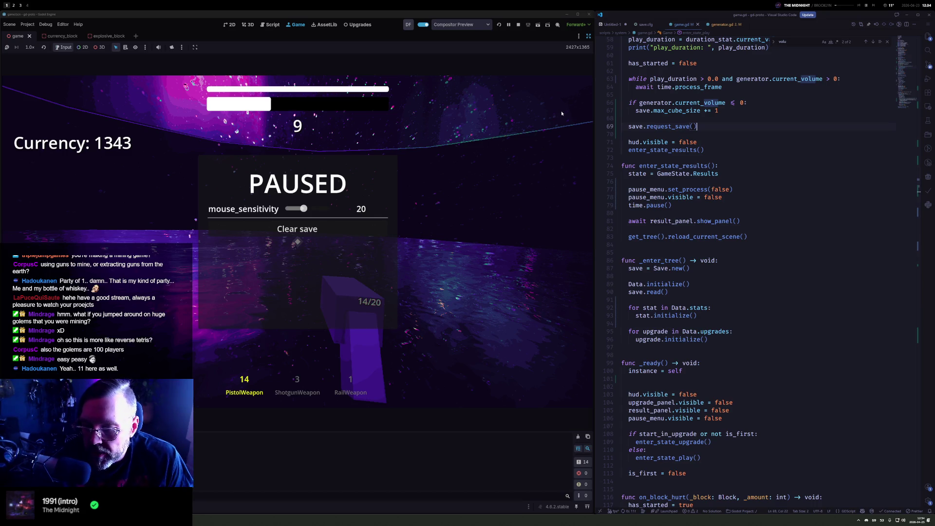
Restart the game, end the round, and continue past the Currency +0 results
click(499, 24)
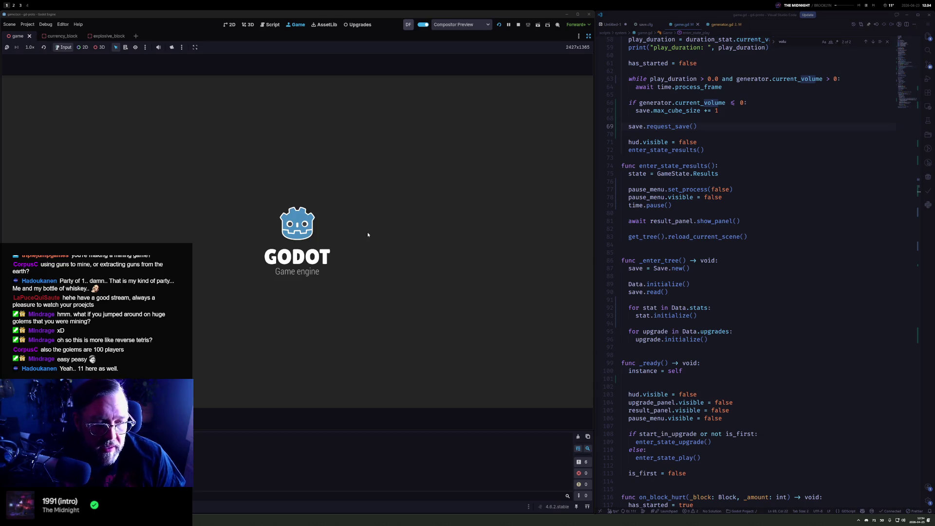
key(Return)
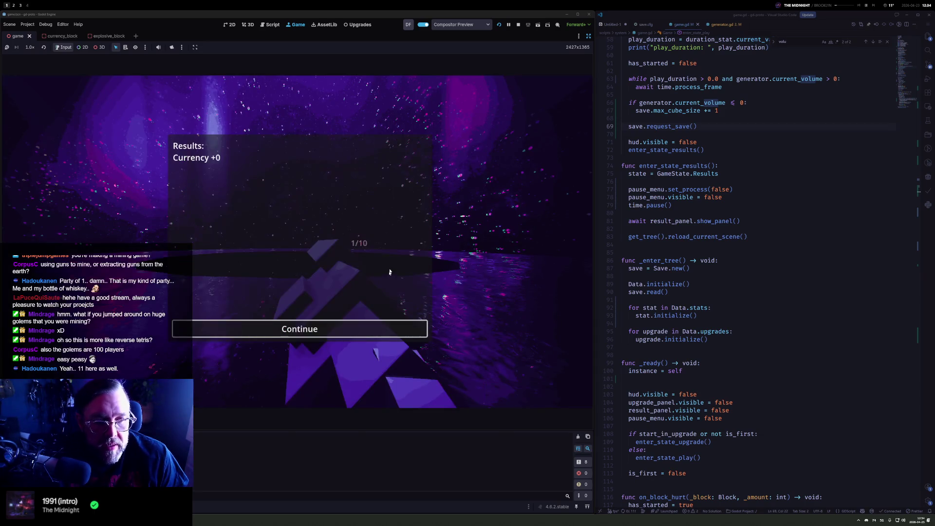
click(353, 328)
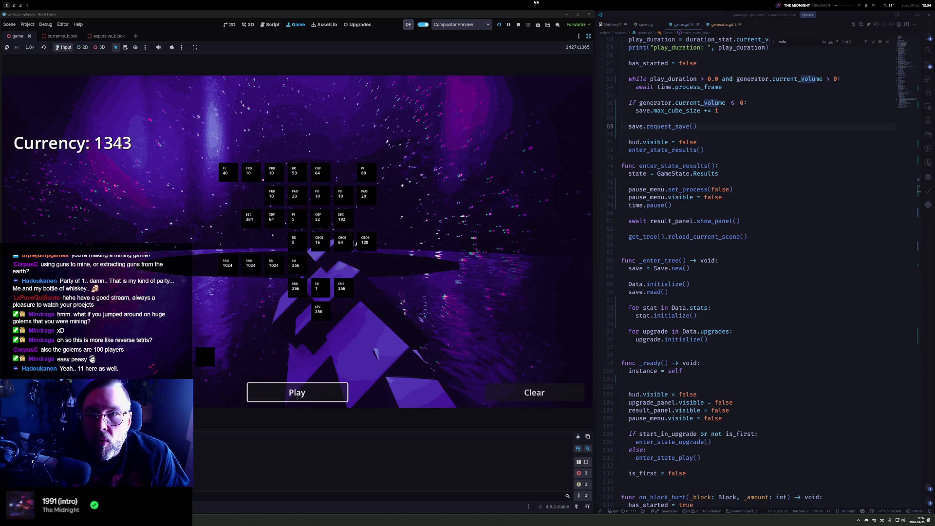
Go back to game.gd's round-start code at the generator.queue_generate() line
click(750, 63)
scroll(750, 81, up, 1)
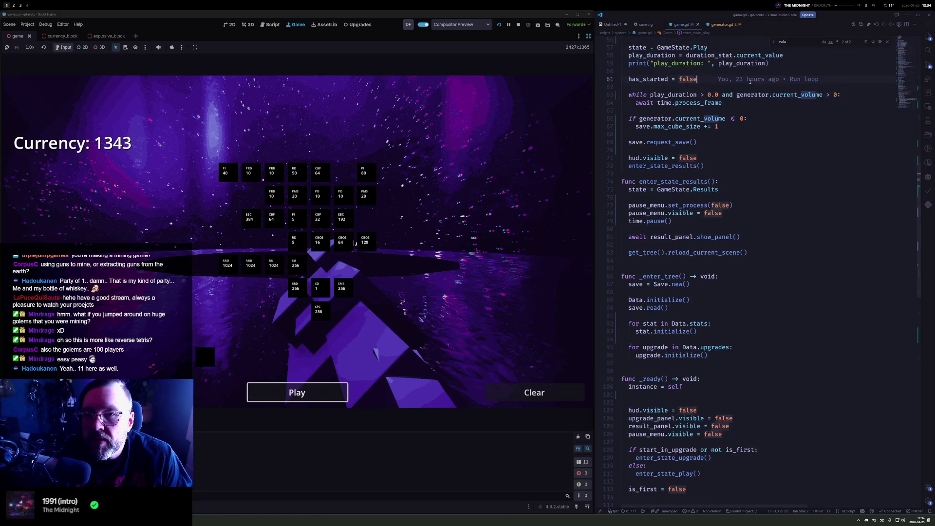
scroll(750, 81, up, 1)
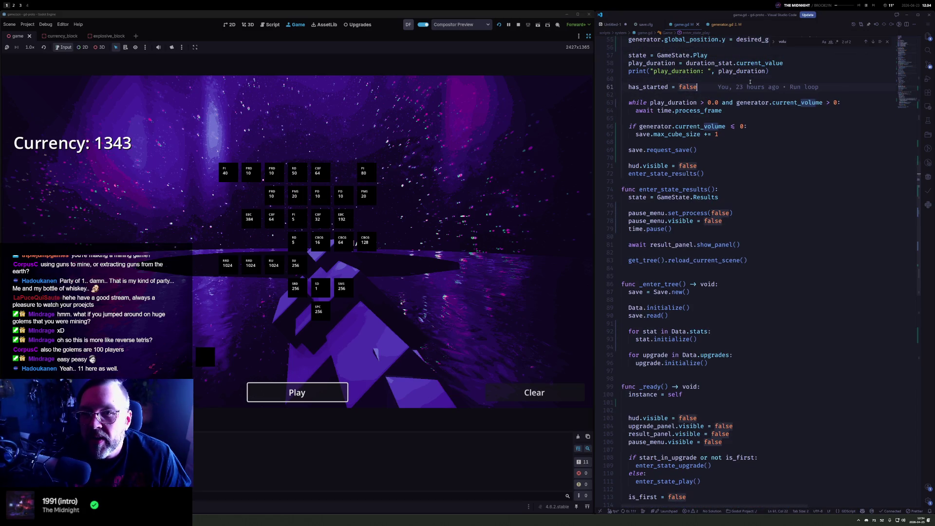
scroll(749, 82, up, 3)
key(Up)
click(750, 81)
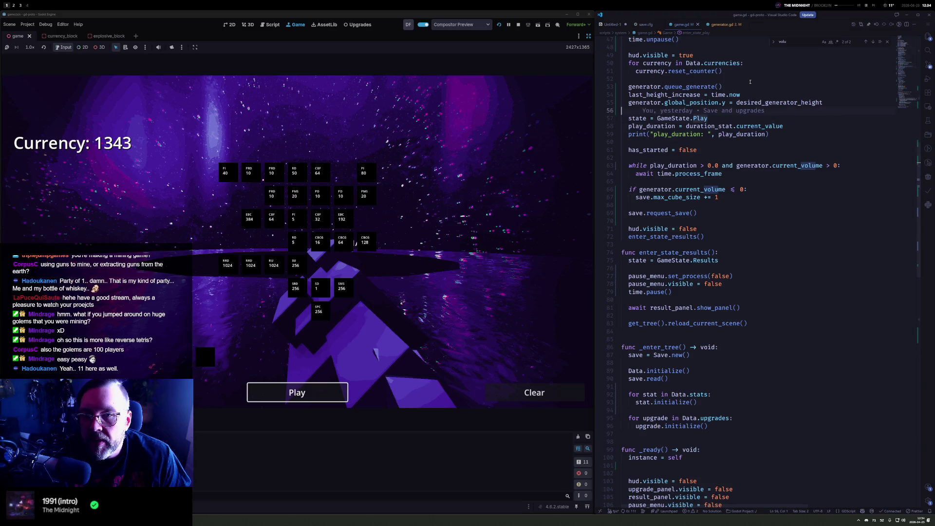
Replace generator.queue_generate() with generator.generate() on line 53
key(ctrl+Left)
key(ctrl+Left)
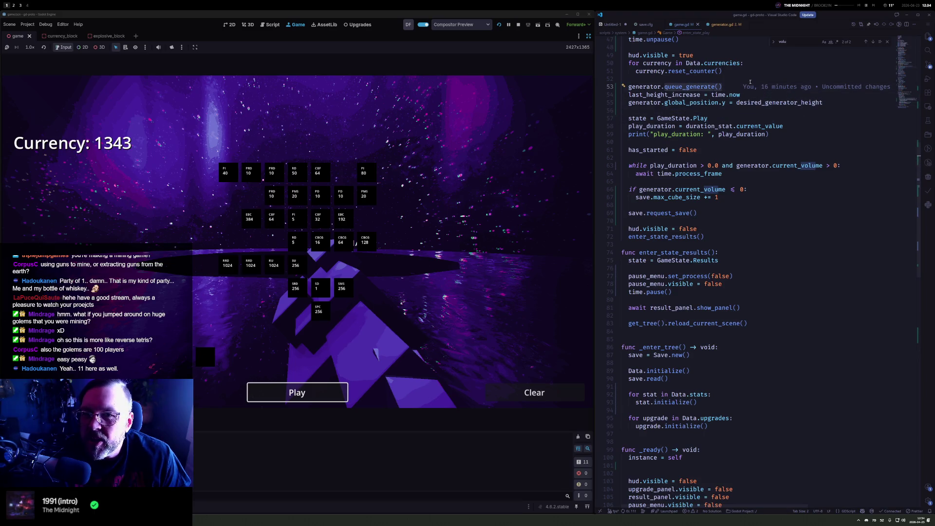
key(ctrl+Delete)
text(gen)
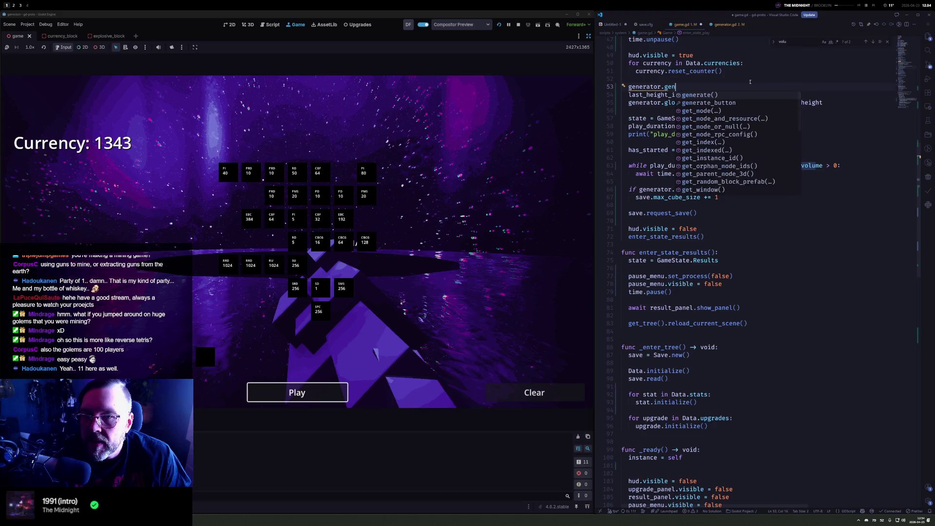
key(Return)
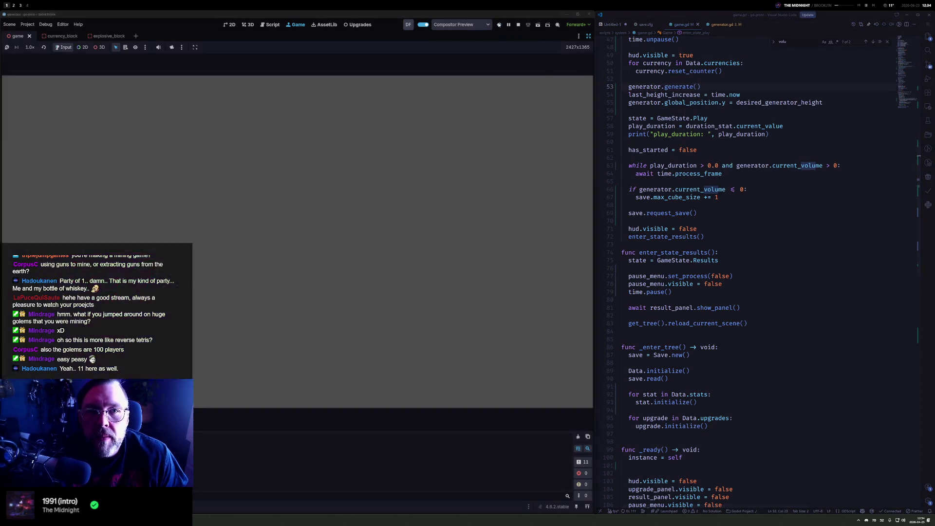
Rerun the game, start a round, then stop the test run
key(F5)
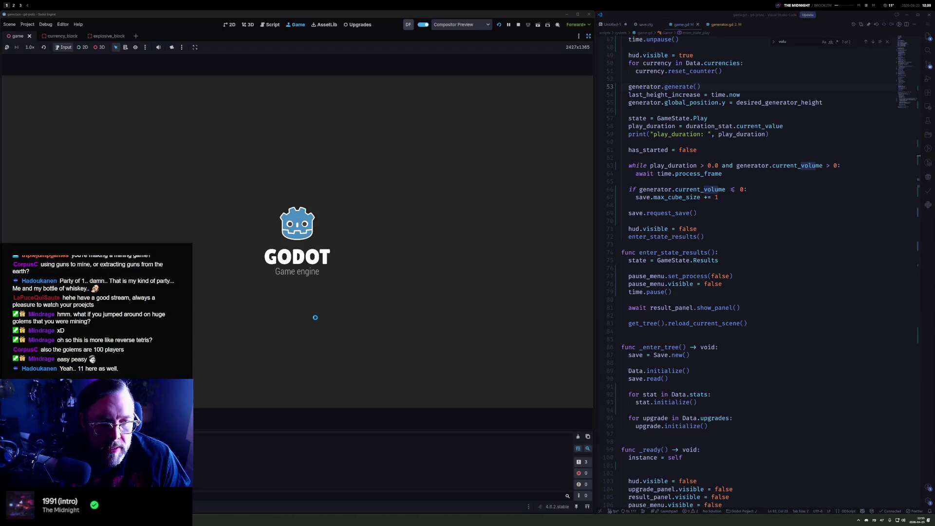
click(313, 391)
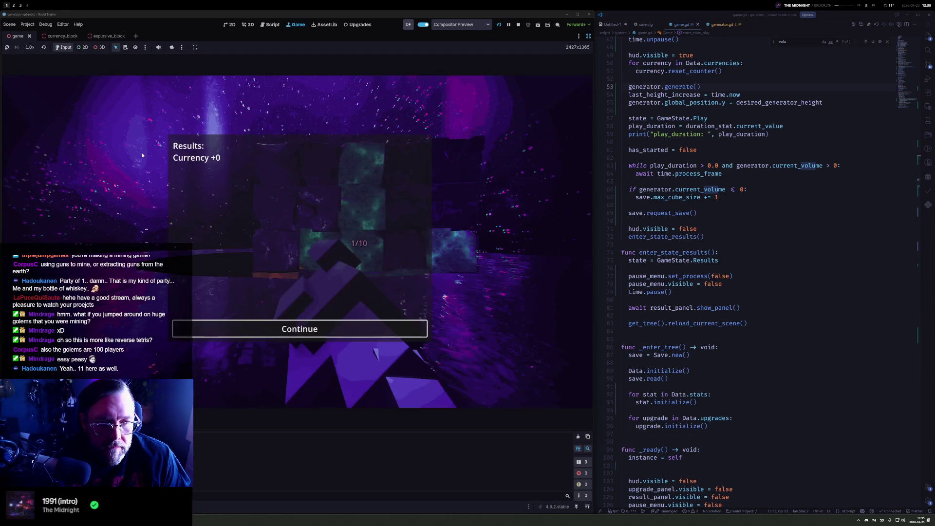
click(518, 25)
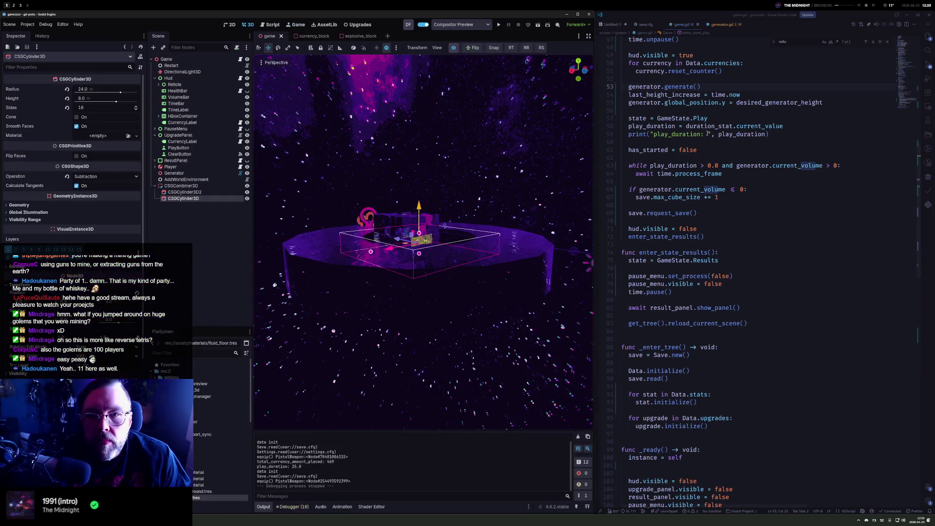
Below has_started = false in game.gd, begin an await statement on the time object
double_click(782, 167)
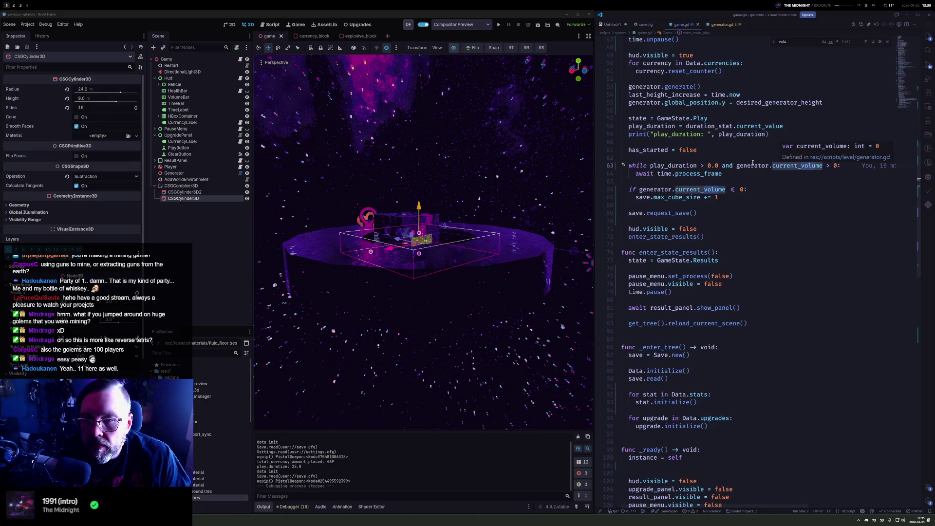
click(722, 88)
key(Down)
key(Down)
key(Down)
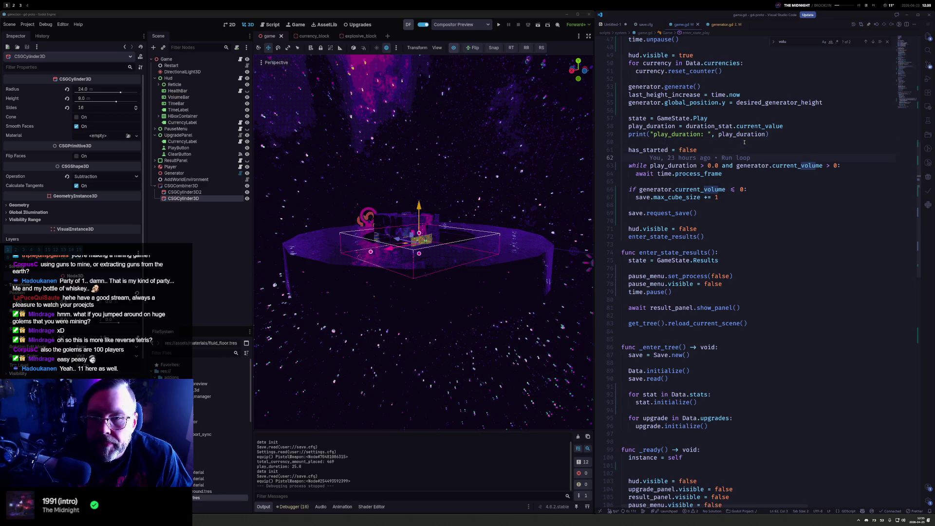
text(t)
key(BackSpace)
text(aw)
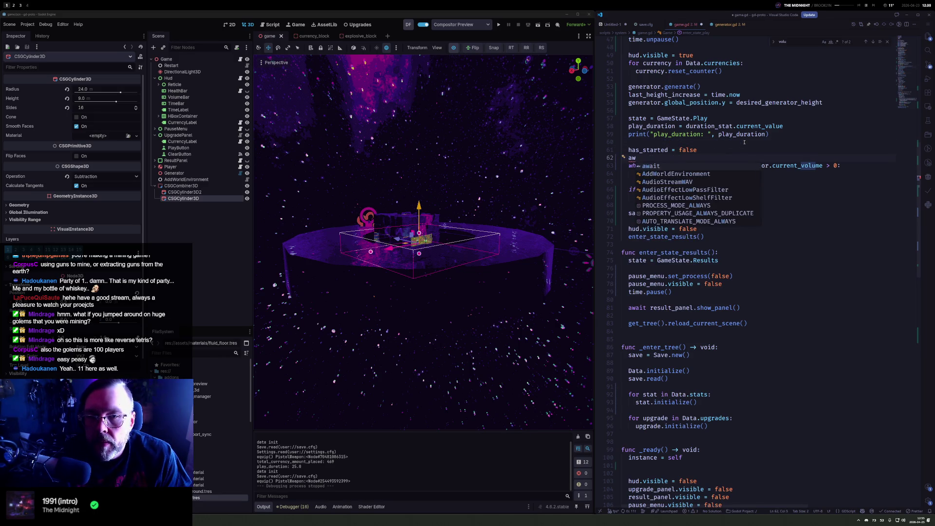
text(ait.time.)
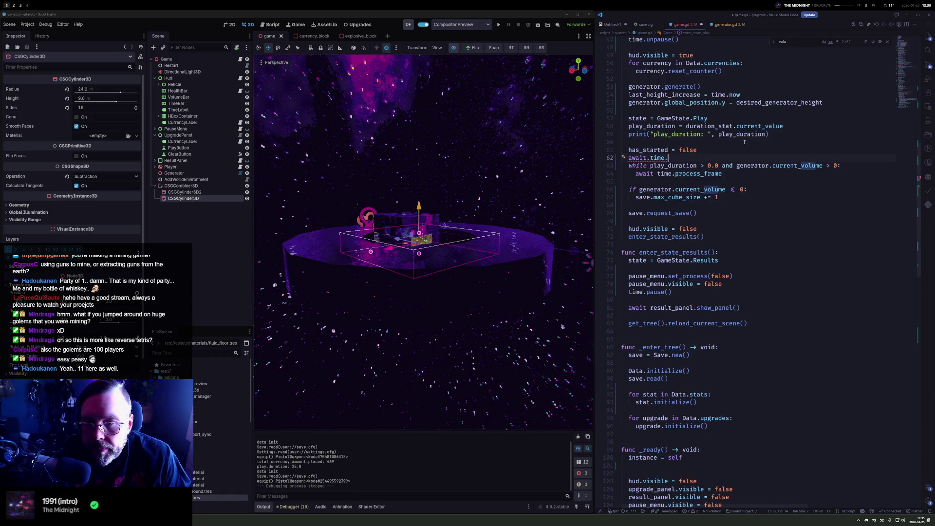
Surround the await line with blank lines and complete it as time.wait(1), selecting the argument
key(Return)
key(Return)
key(Up)
key(Up)
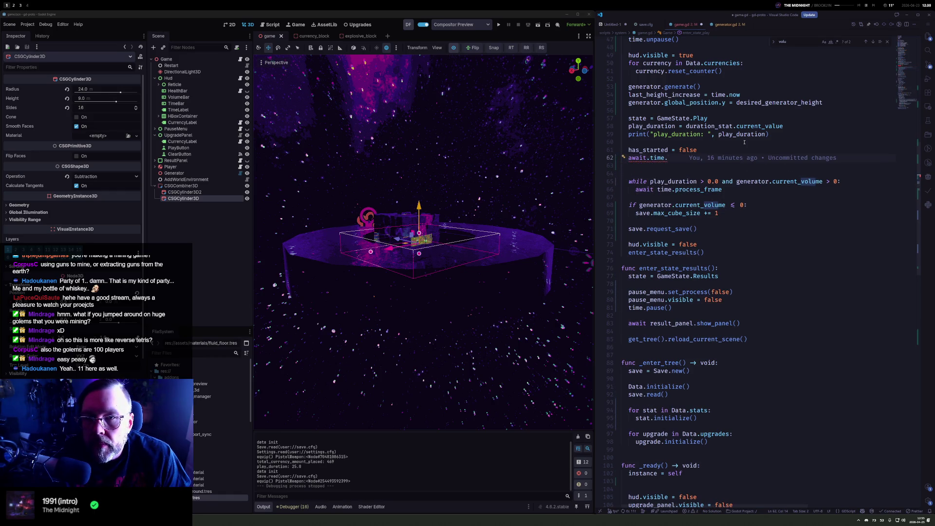
key(Home)
key(Return)
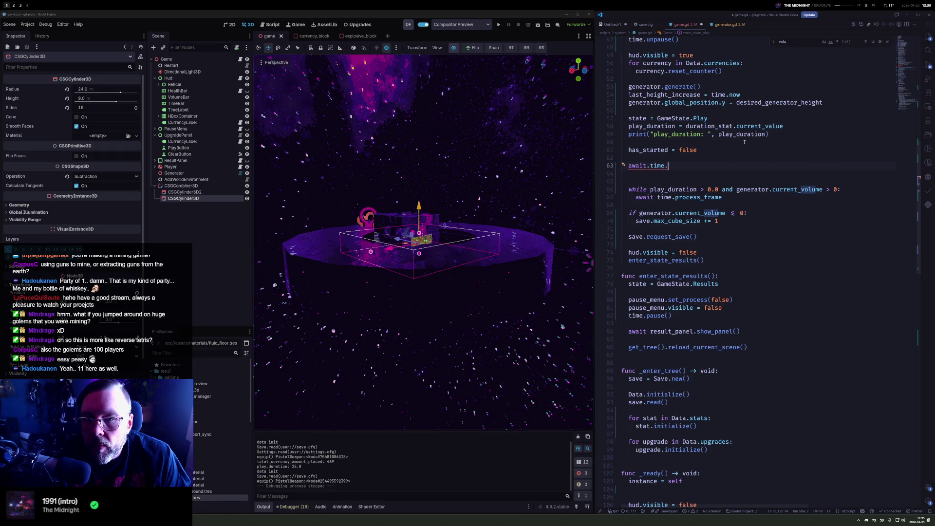
key(BackSpace)
key(BackSpace)
key(BackSpace)
text(time.wait)
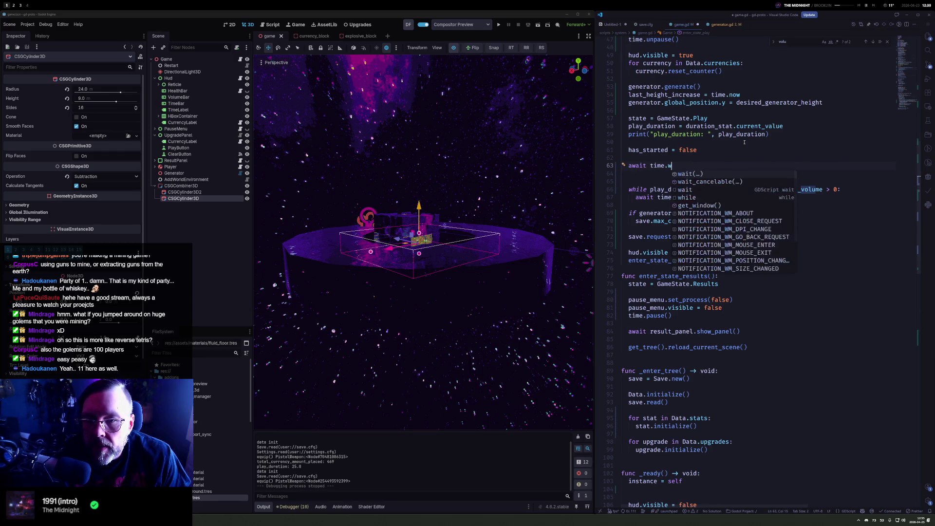
key(BackSpace)
text(()
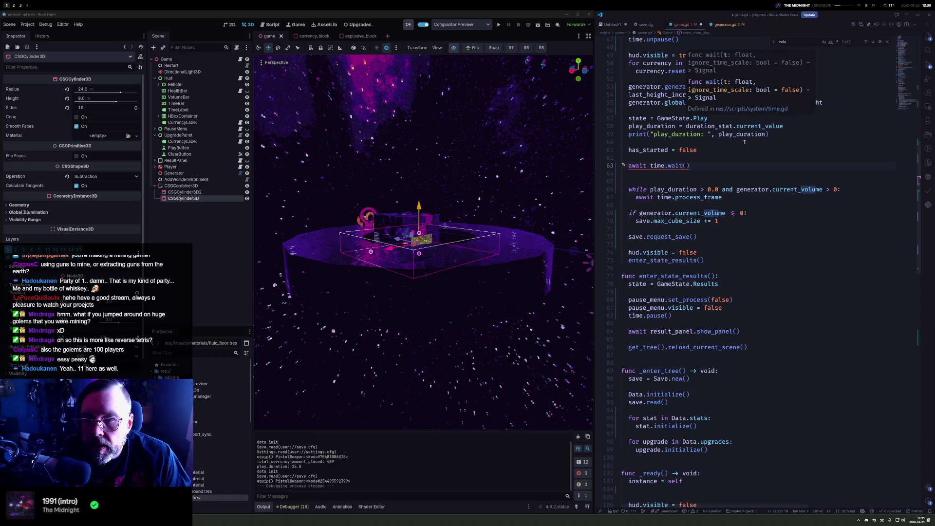
text(1)
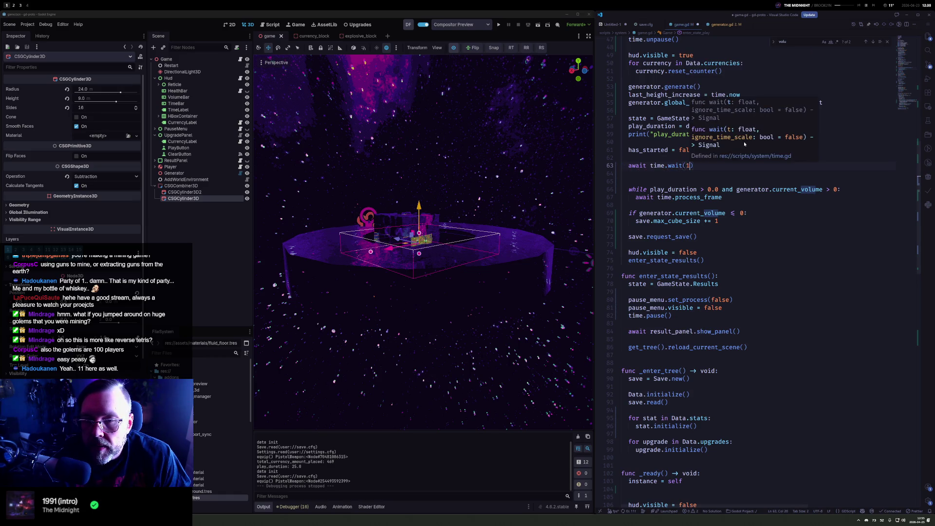
key(Left)
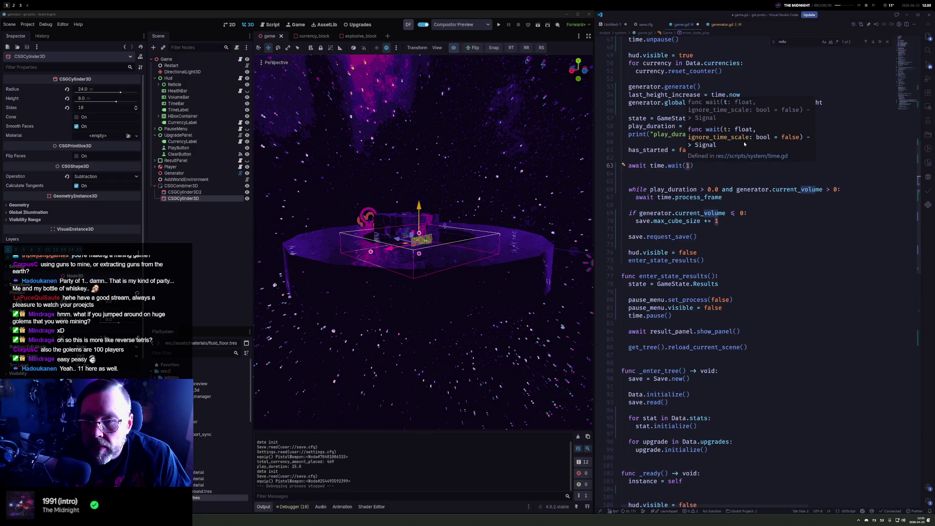
Change the wait to 0.5 seconds and test-run a round, which ends at once with Currency +0
text(0.5)
click(498, 24)
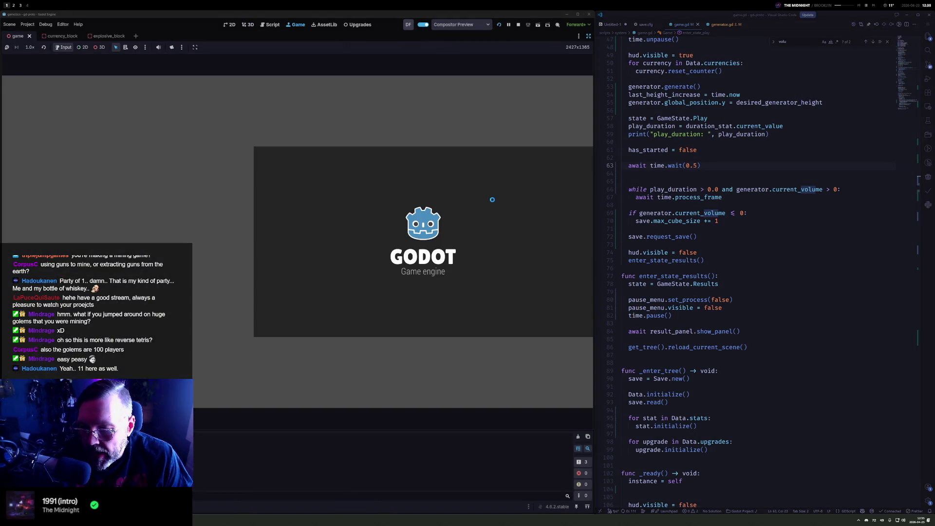
key(space)
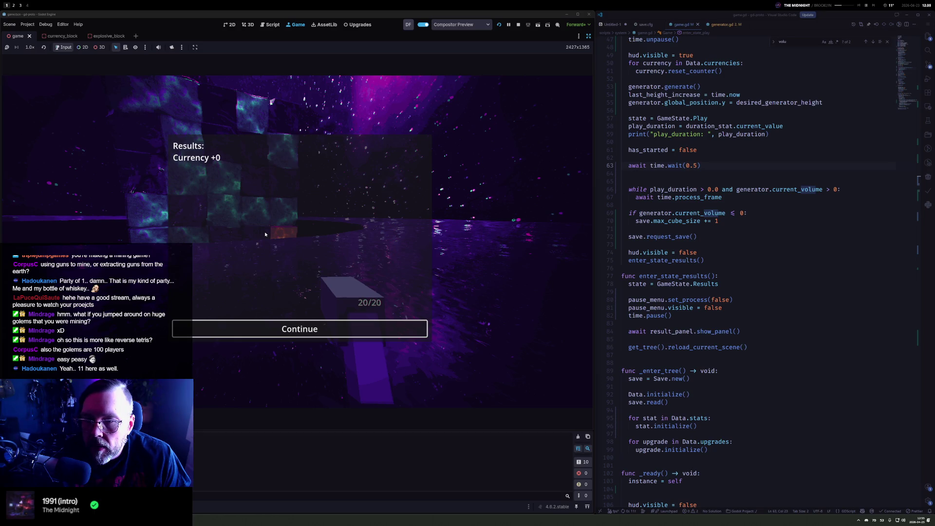
click(518, 24)
Add print(generator.current_volume) before the play loop, save game.gd and test-run again
click(754, 182)
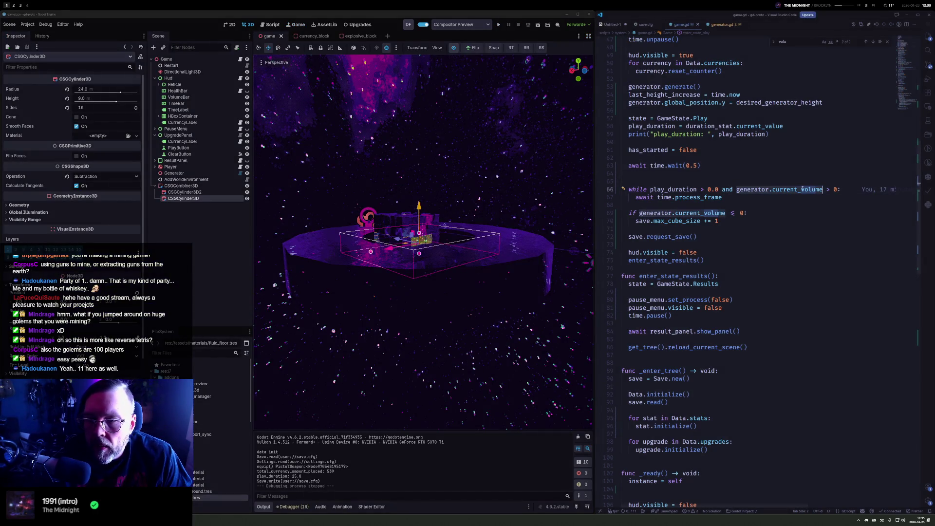
key(Tab)
text(print(generator.current_volume)
key(ctrl+s)
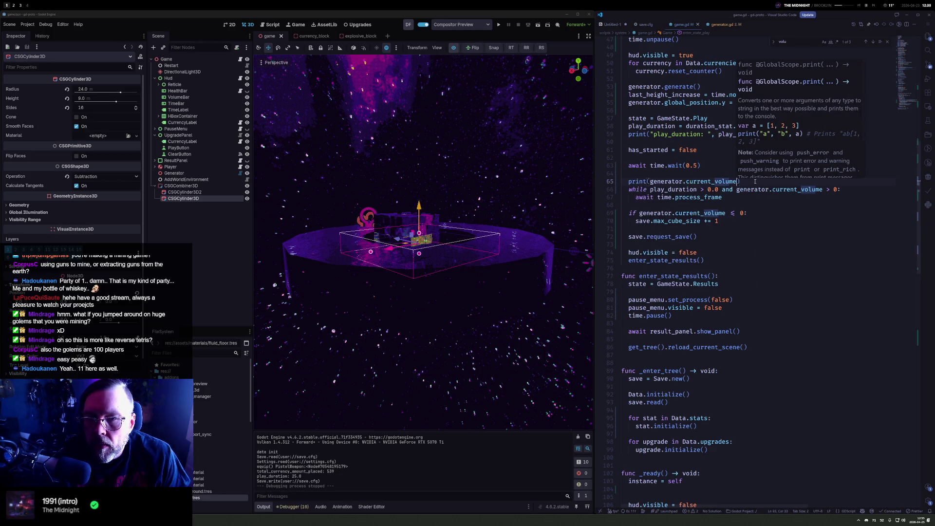
click(498, 25)
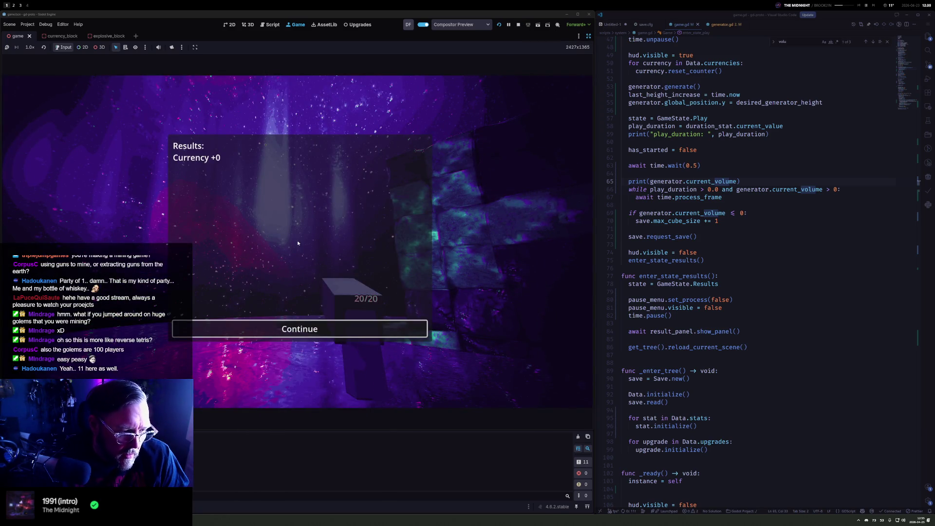
click(518, 24)
click(797, 160)
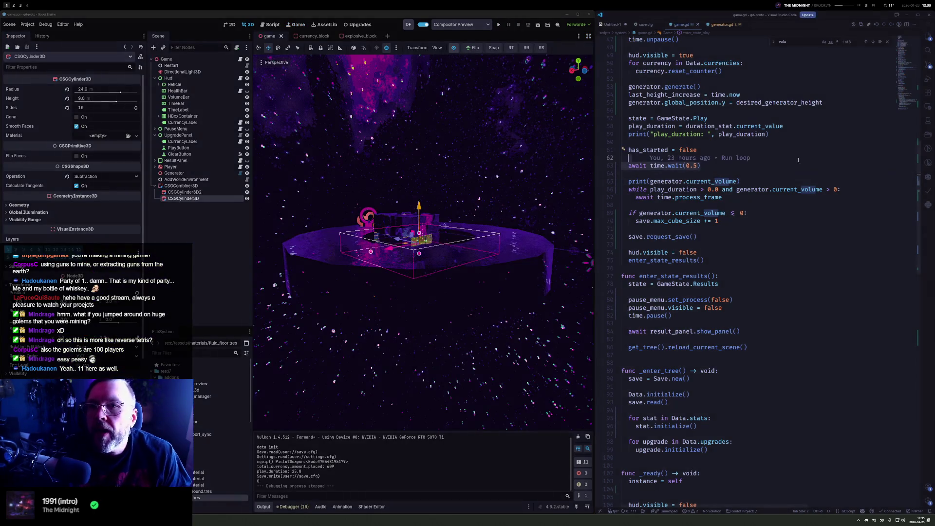
In generator.gd, add current_volume += block.volume right after add_child(block)
click(724, 24)
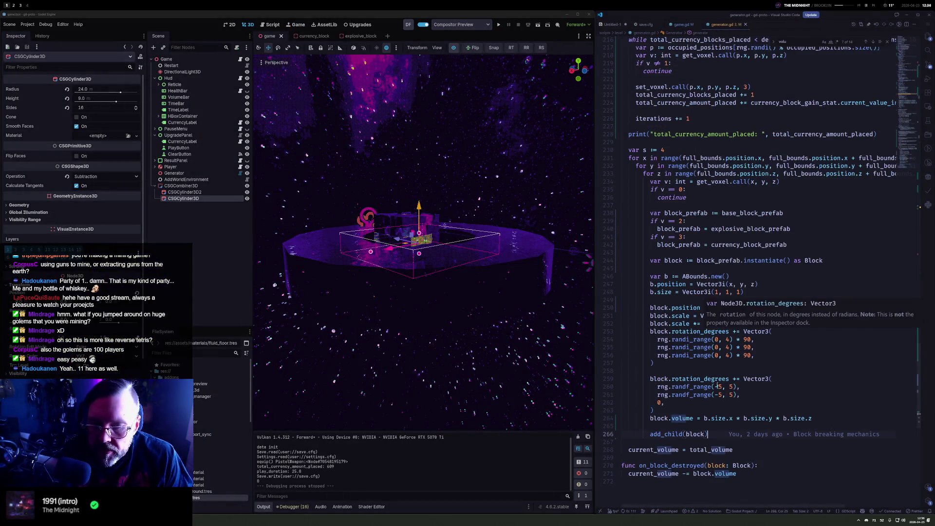
click(690, 418)
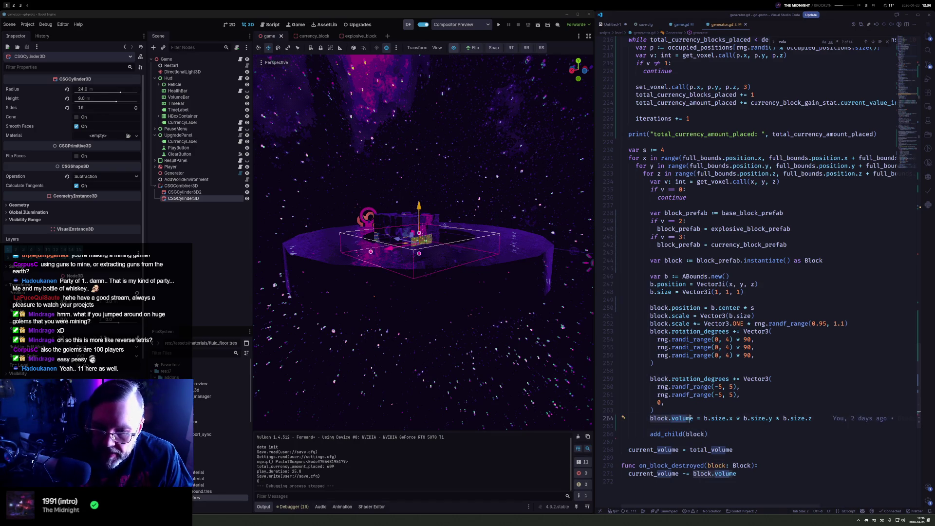
click(710, 433)
key(Return)
text(currentv)
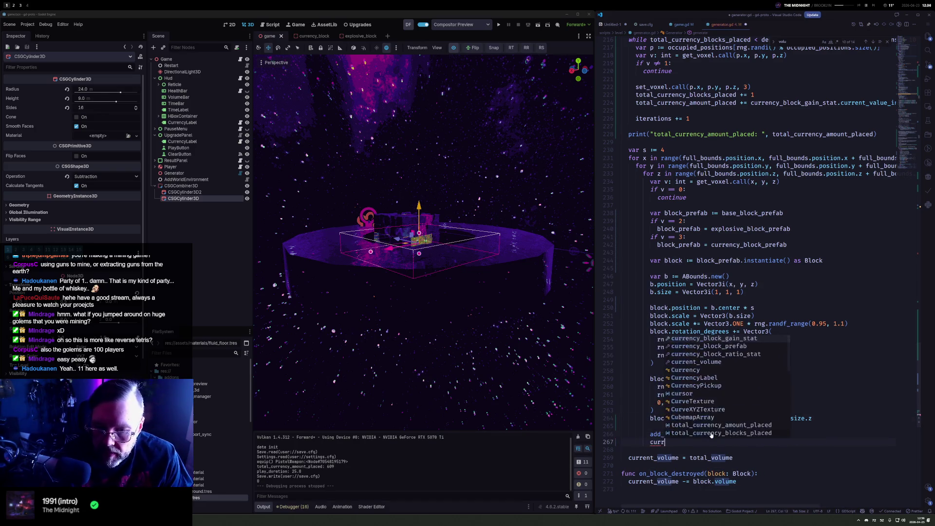
key(Tab)
text(+= block.volume)
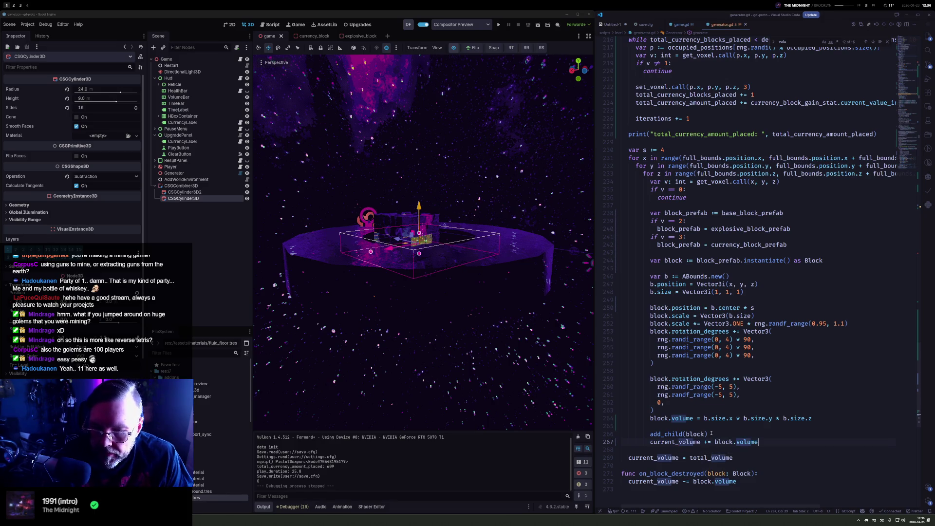
Test-run a round, which still ends with Currency +0
click(499, 26)
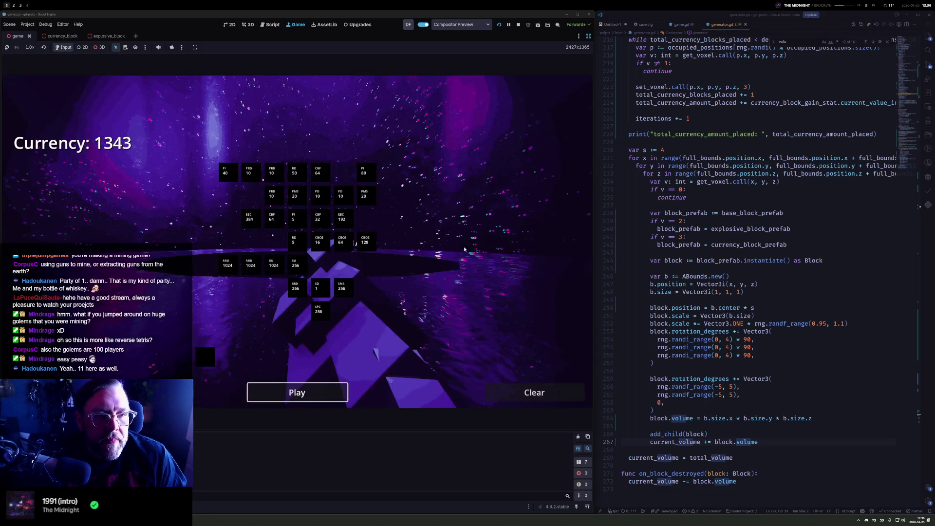
key(Return)
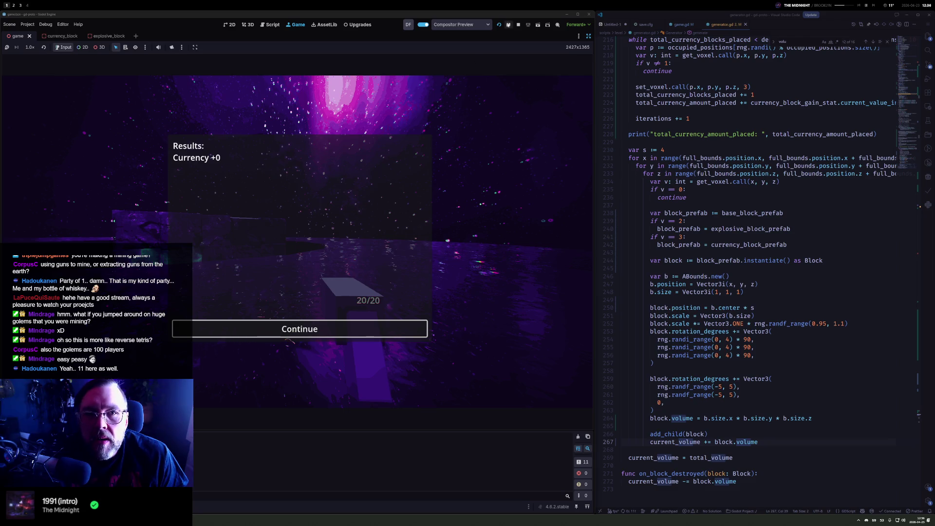
click(518, 25)
click(654, 284)
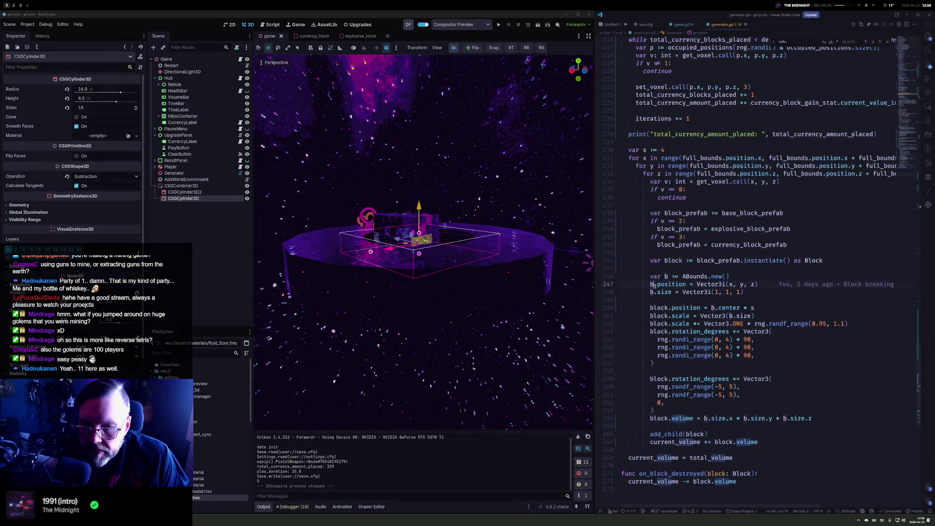
Inspect how block size, block volume and current_volume are used around line 267
click(673, 292)
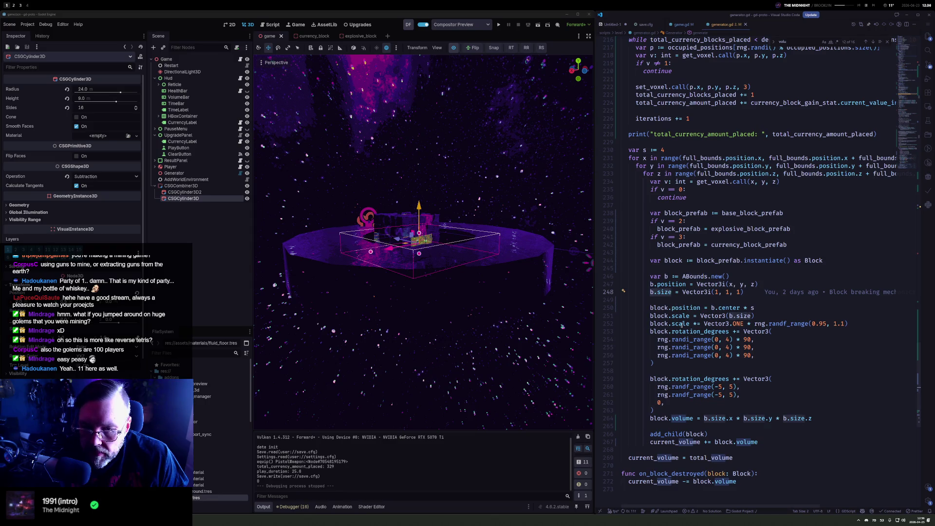
click(692, 419)
mouse_move(680, 418)
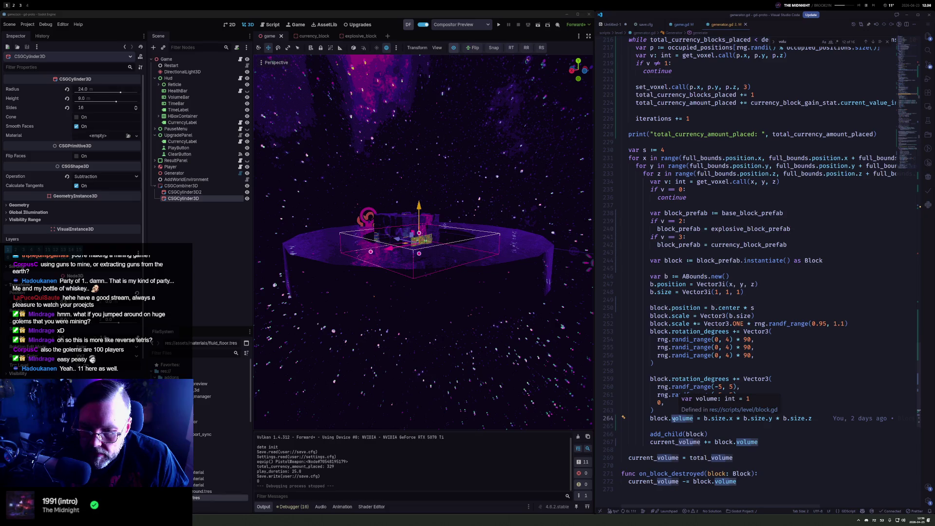
click(656, 419)
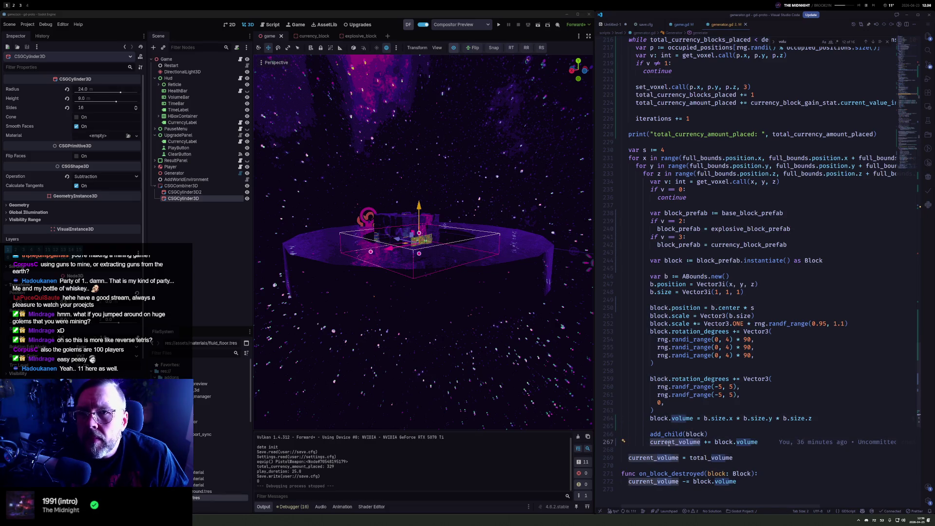
click(719, 444)
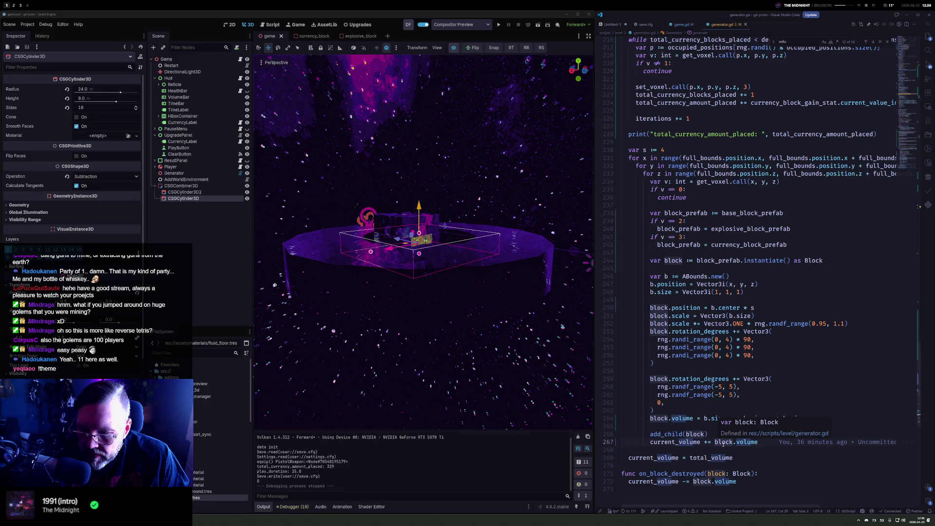
double_click(661, 442)
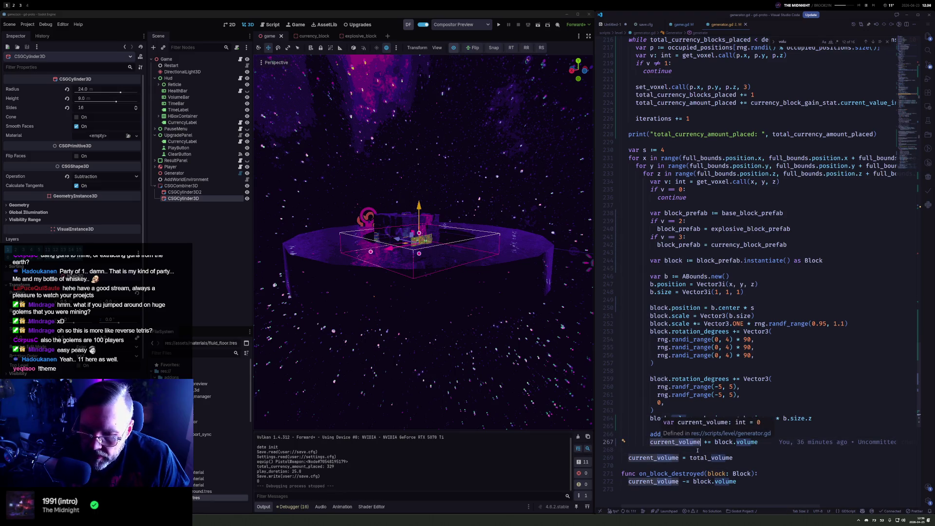
click(667, 441)
click(754, 457)
Change line 267 to total_volume += block.volume and launch the game
key(Up)
key(Up)
key(Home)
key(ctrl+shift+Right)
text(total)
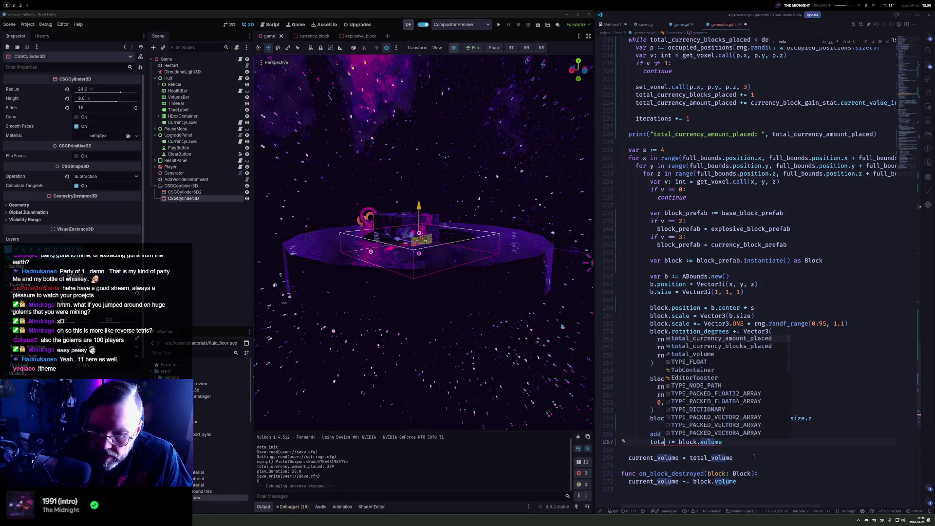
key(Down)
key(Down)
key(Return)
click(498, 25)
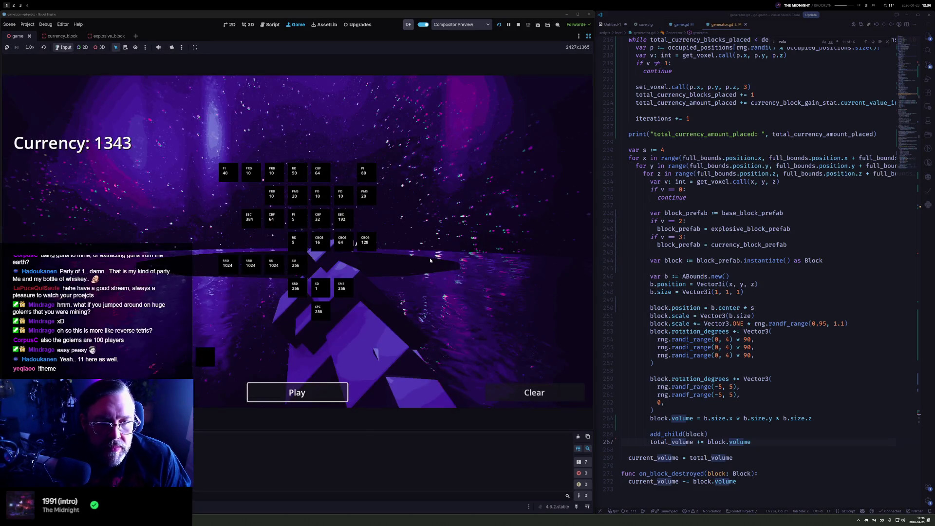
Start a round, walk toward the block wall and break blocks with the pistol
click(297, 392)
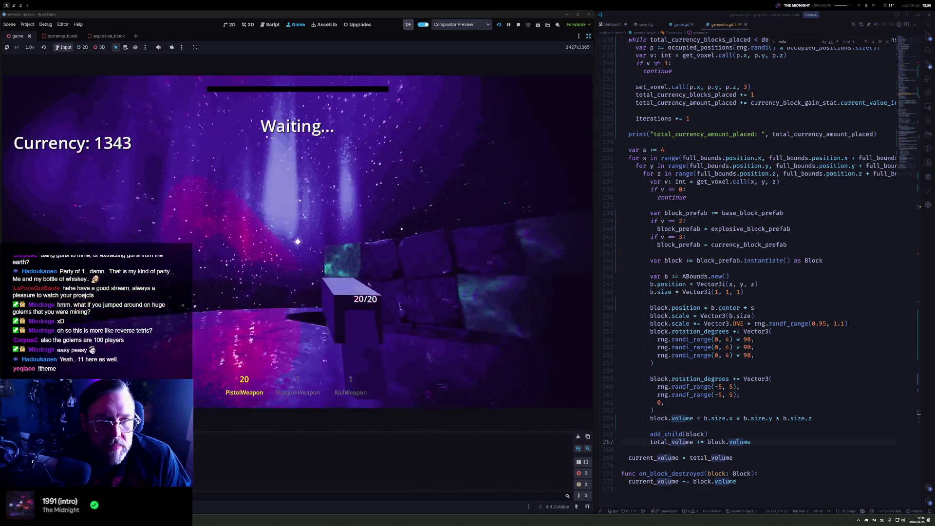
key(w)
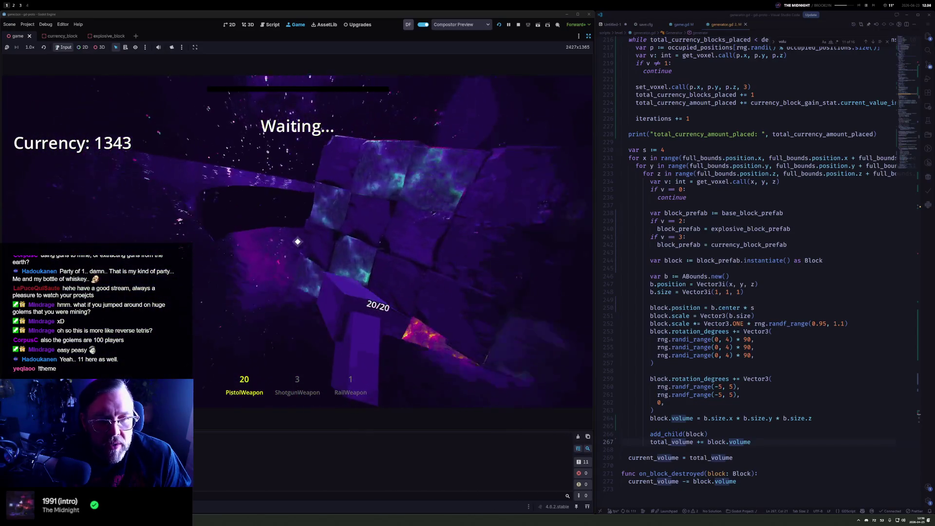
click(297, 242)
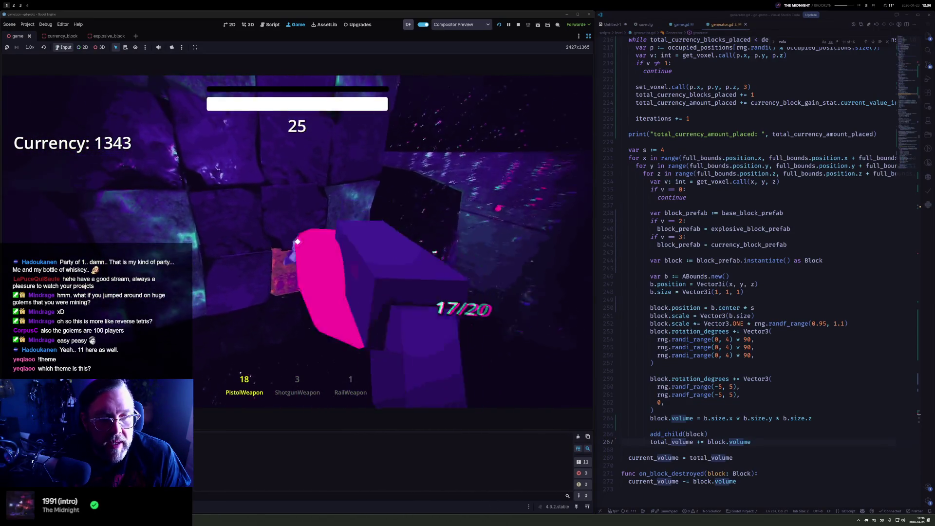
click(297, 242)
click(298, 241)
click(298, 242)
click(298, 241)
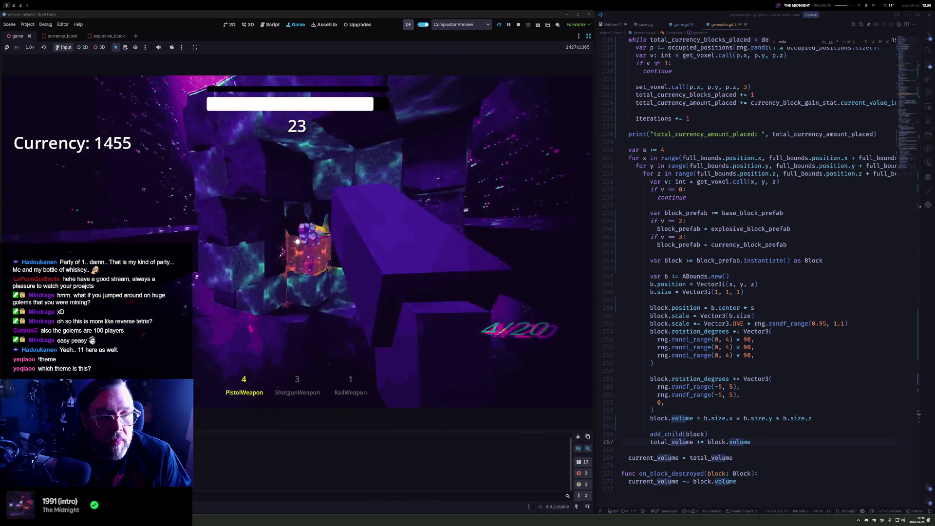
click(298, 241)
click(297, 242)
click(297, 241)
click(298, 241)
Fire the shotgun at the blocks, switch back to the pistol, and pause the game with Escape
key(2)
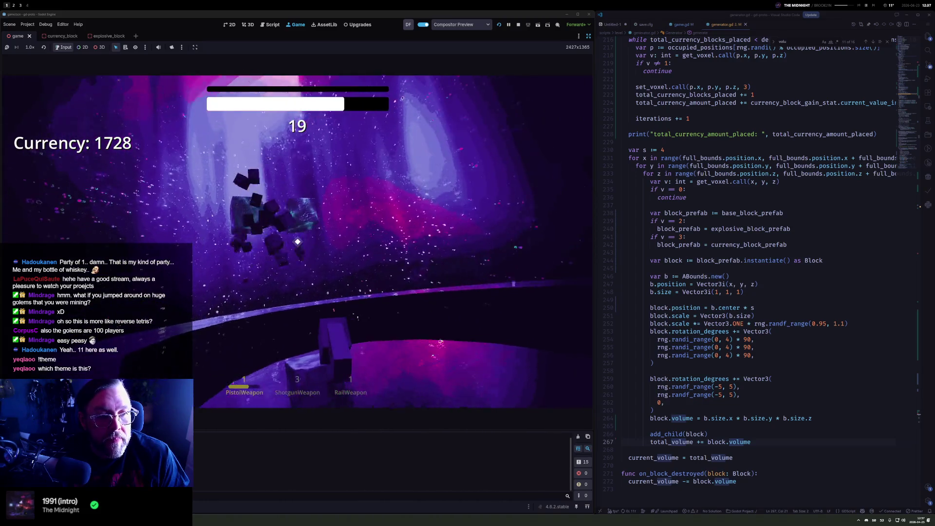
click(297, 241)
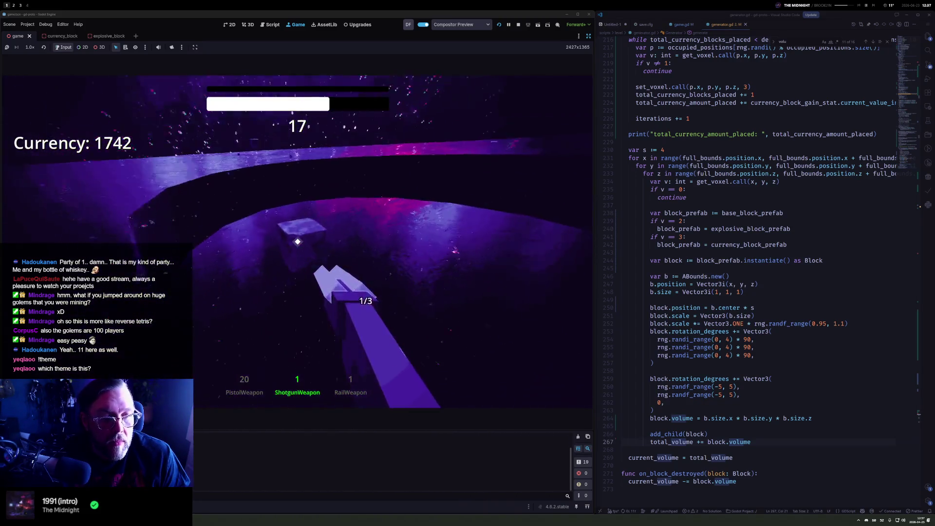
click(297, 241)
key(1)
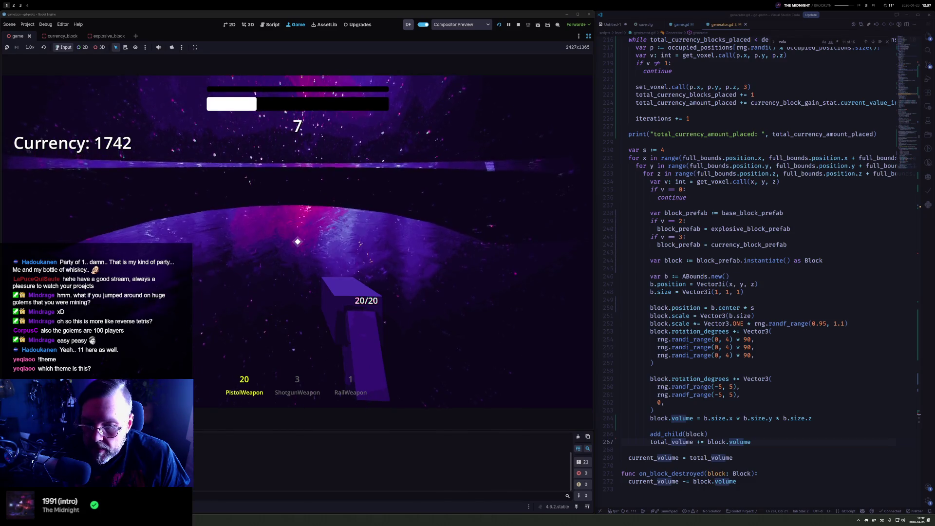
key(Escape)
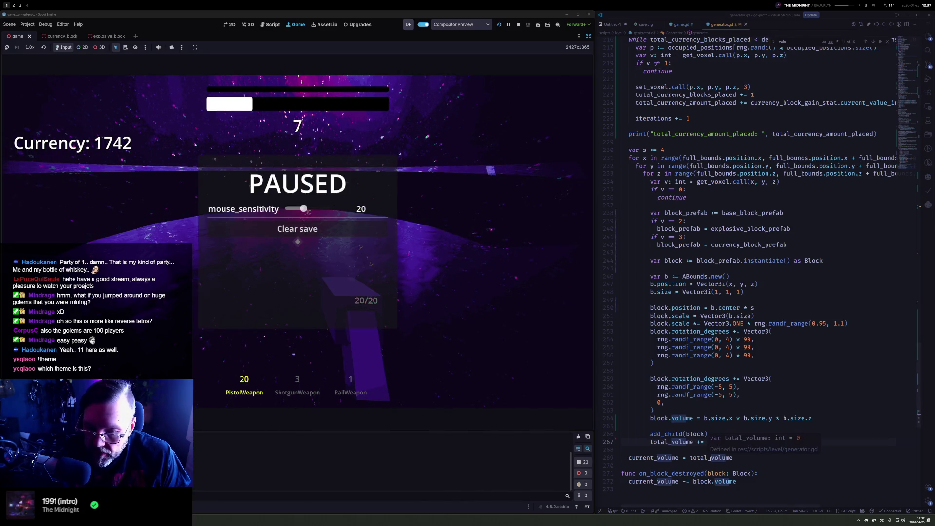
Finish total_volume += block.volume and add print(current_volume, "/", total_volume) below it
text(block.volume)
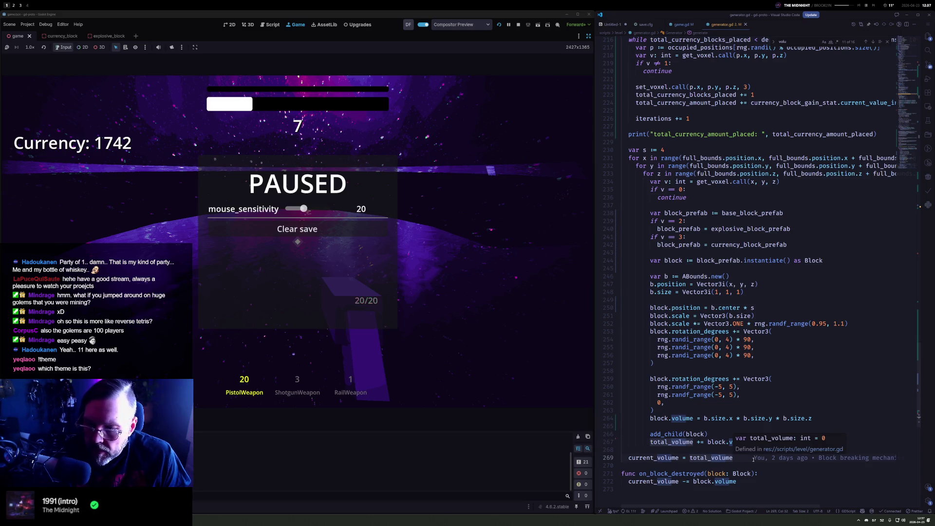
key(Return)
text(print(cur)
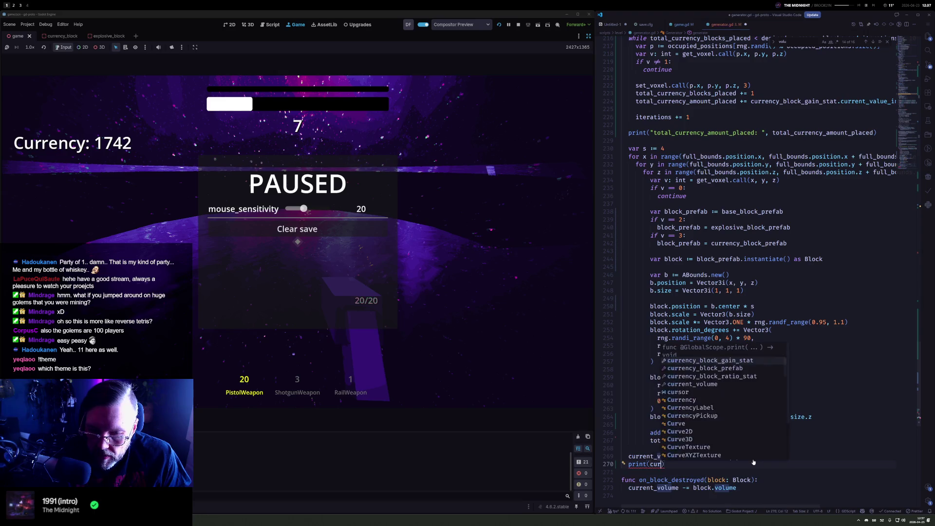
text(rent_volume)
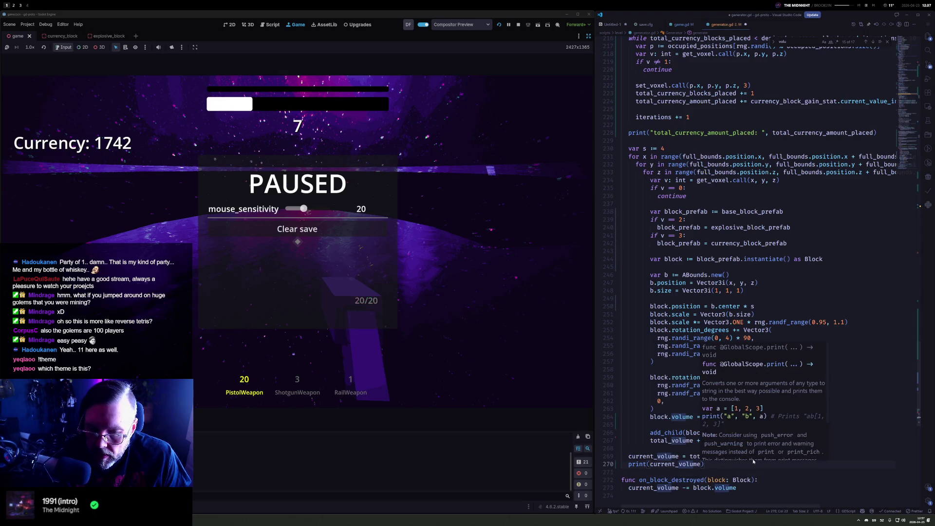
text(,)
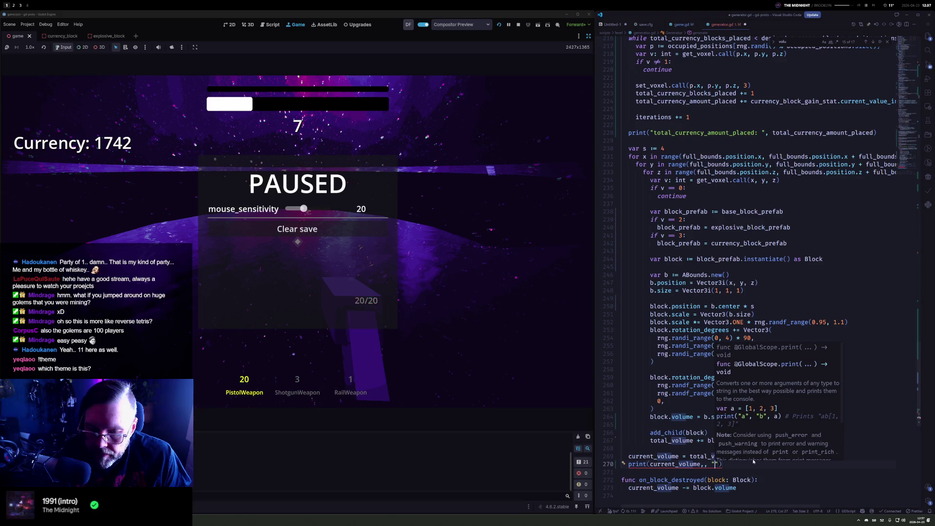
text( "/")
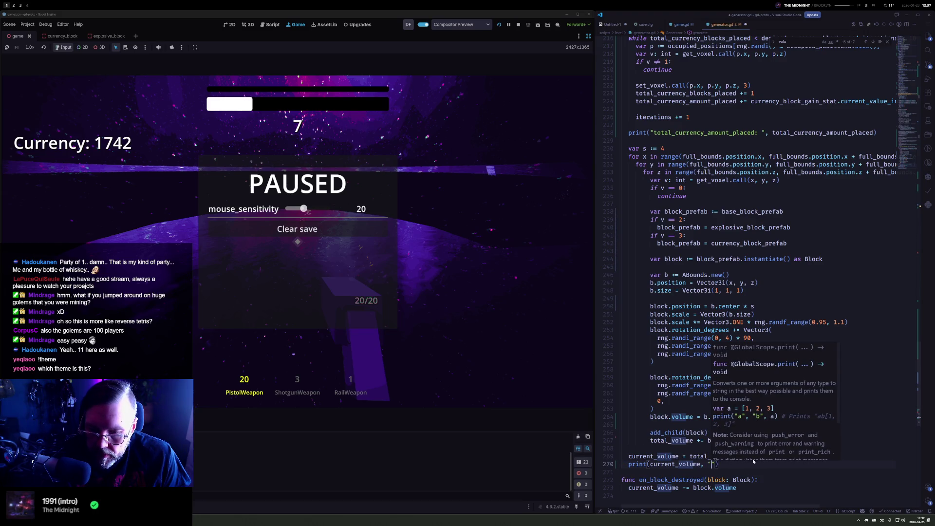
text(, total_volume)
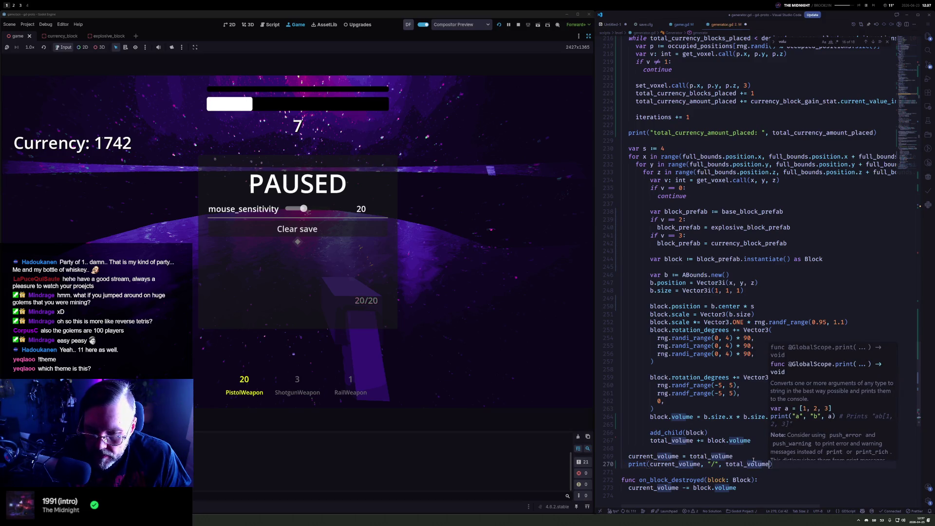
key(Home)
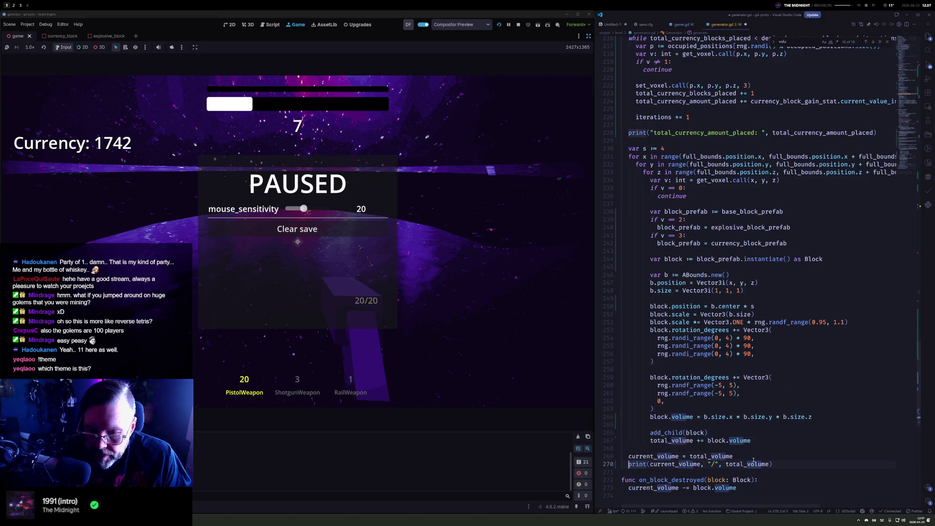
Open a new line after the block volume calculation in the block setup code
double_click(680, 479)
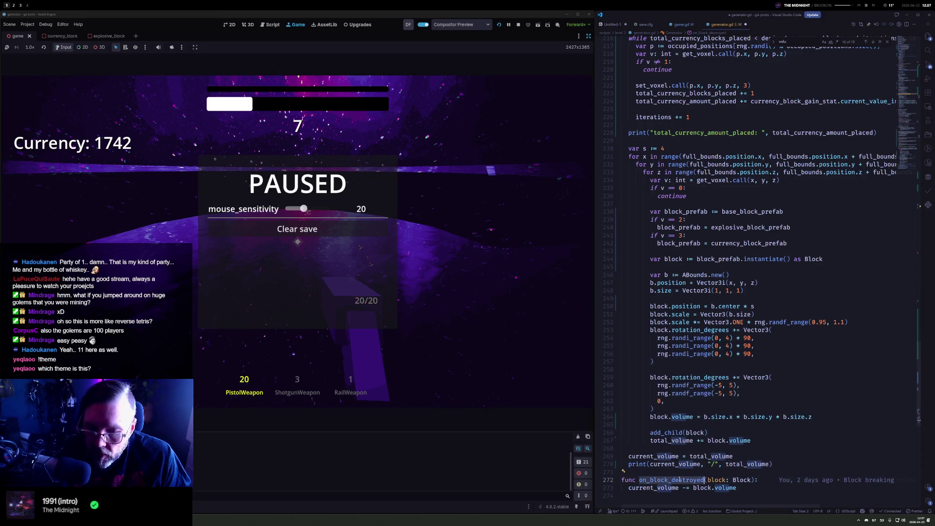
click(823, 354)
key(Down)
key(Down)
key(Down)
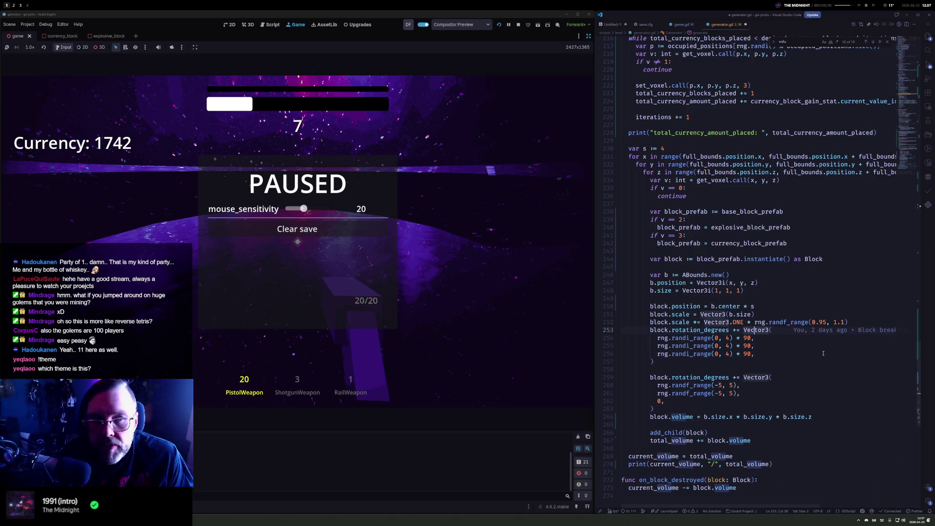
key(Down)
key(Down)
key(Down)
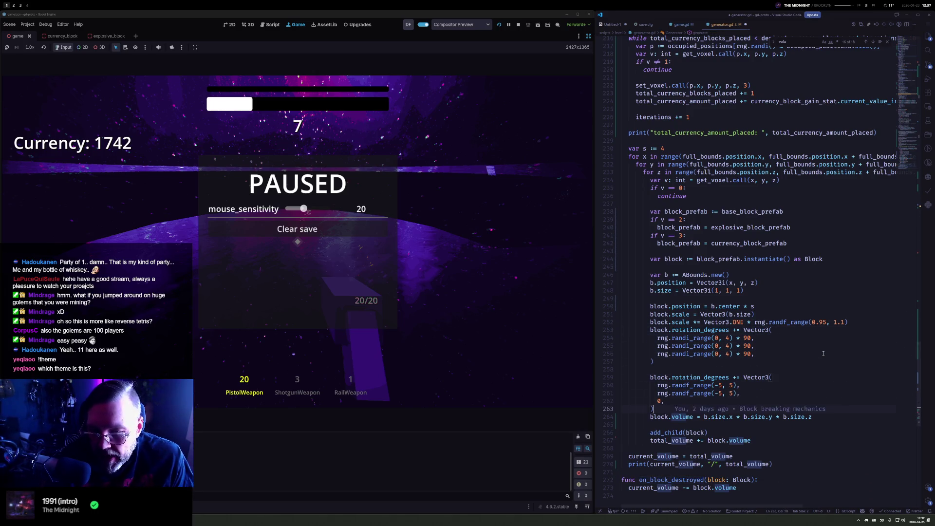
key(End)
key(Return)
scroll(746, 395, down, 3)
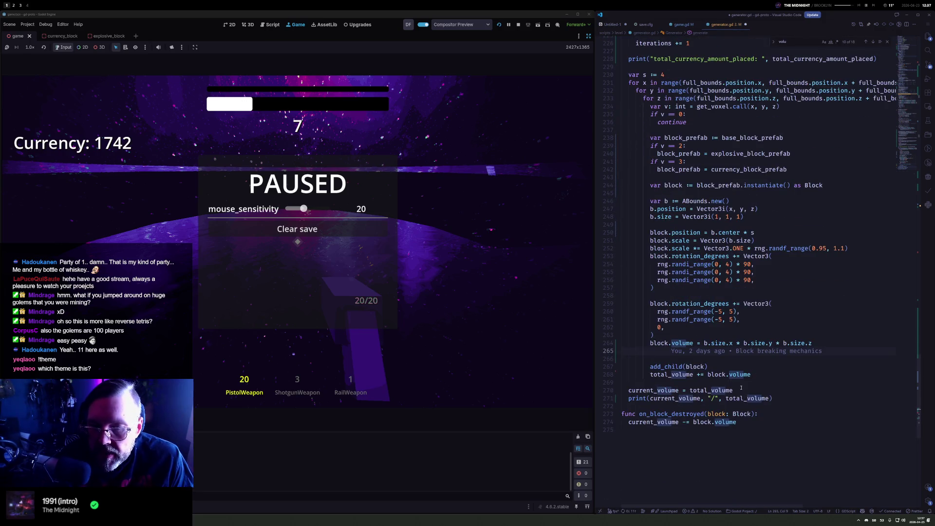
Add block.destroyed.connect(on_block_destroyed) there and relaunch the game
text(block.de)
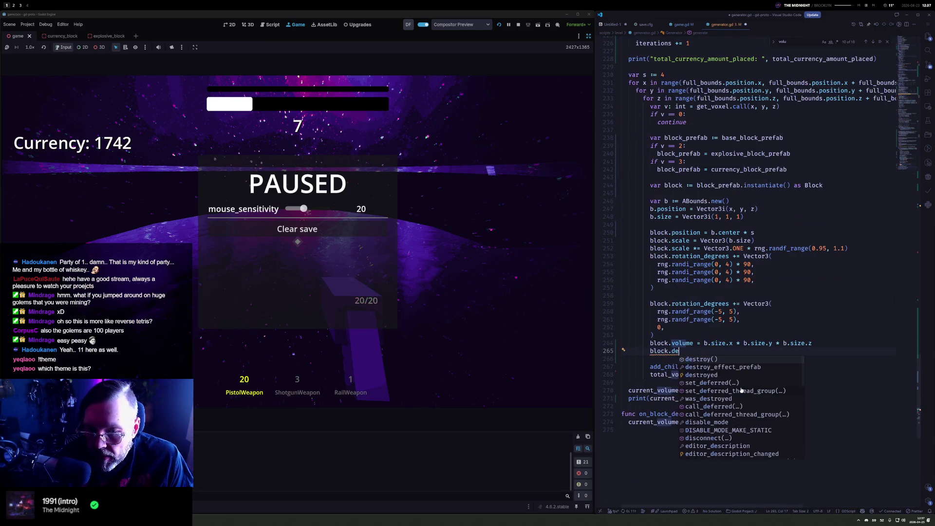
key(Down)
key(Down)
key(Return)
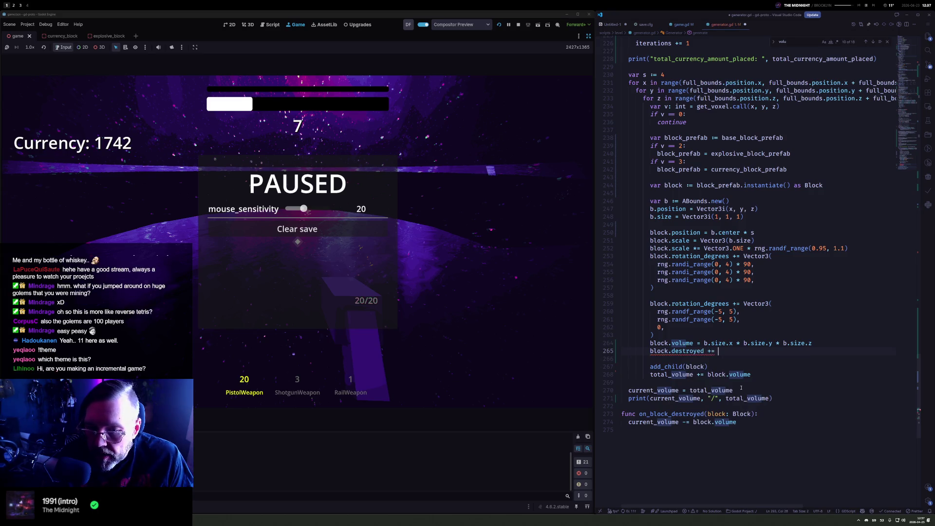
key(BackSpace)
key(BackSpace)
text(.connec)
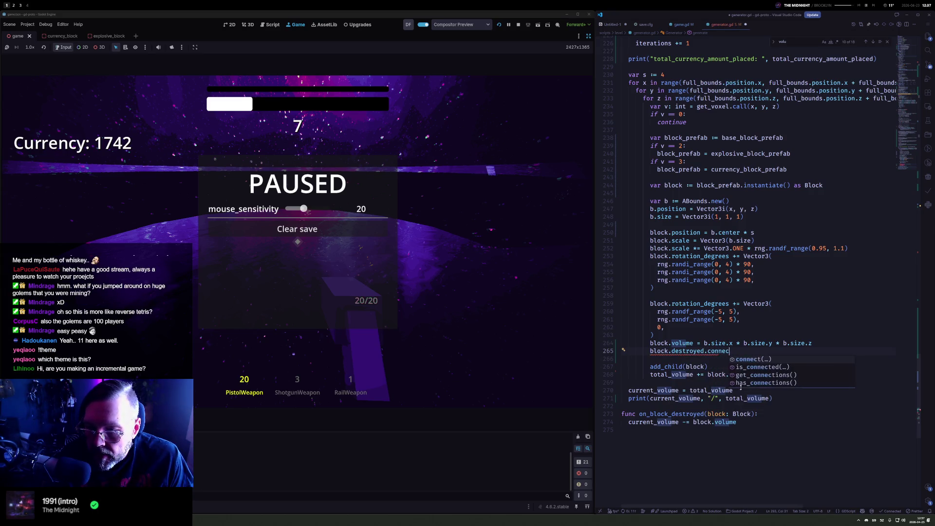
key(Return)
text(on_block_destroyed)
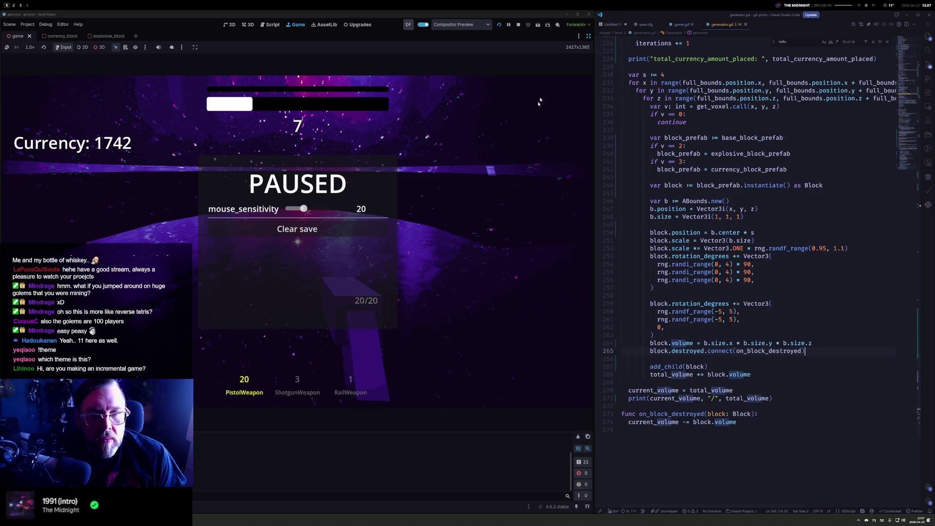
click(497, 26)
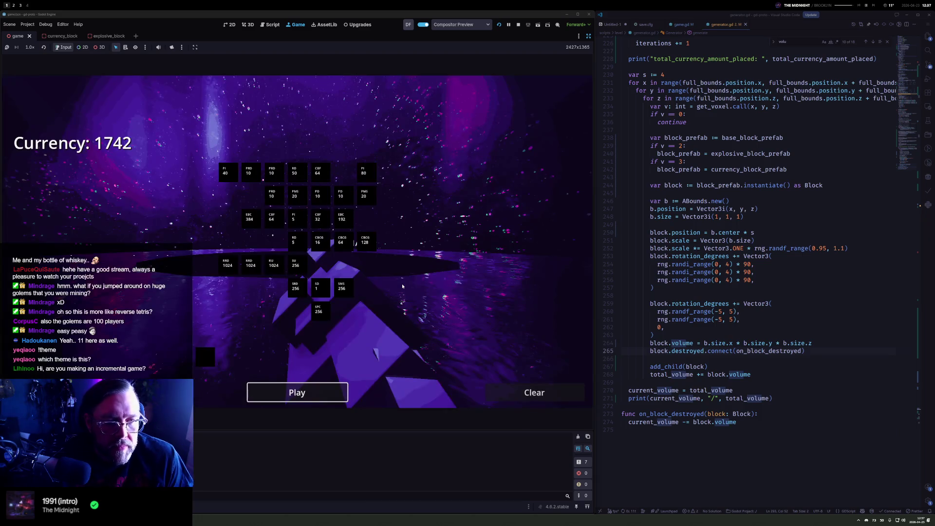
Start a new round and shoot the block wall with the pistol, briefly firing the shotgun
click(297, 392)
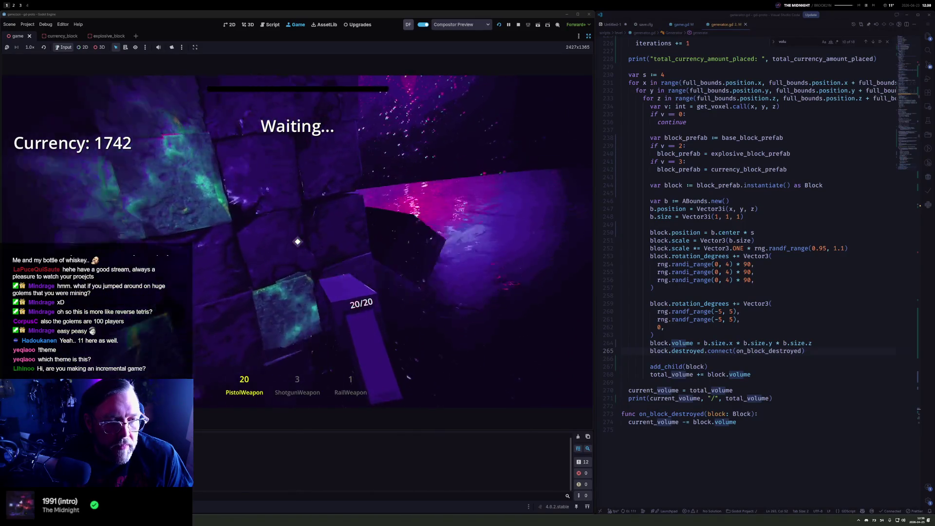
click(297, 241)
click(298, 241)
click(297, 242)
click(297, 241)
click(297, 241)
click(297, 242)
click(297, 241)
click(298, 241)
click(297, 242)
click(297, 242)
click(297, 242)
click(298, 241)
click(297, 241)
click(297, 241)
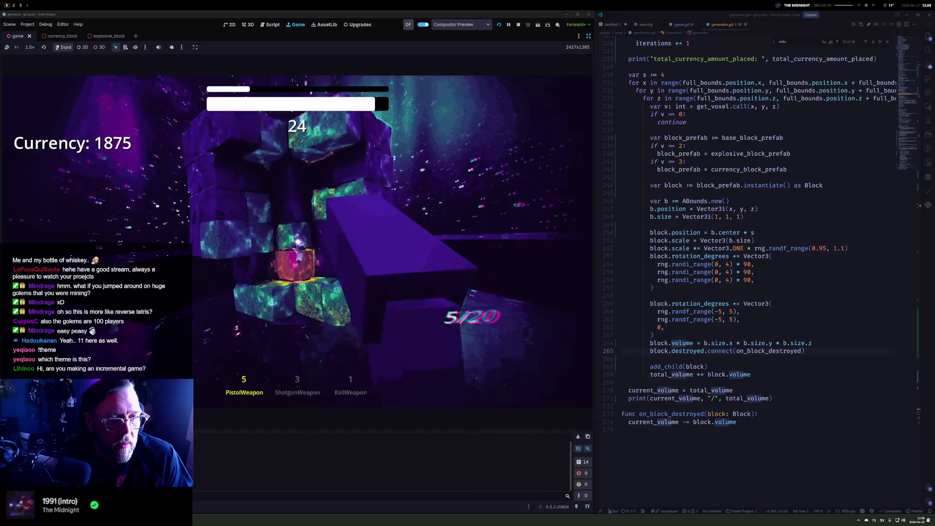
click(298, 242)
key(2)
click(297, 242)
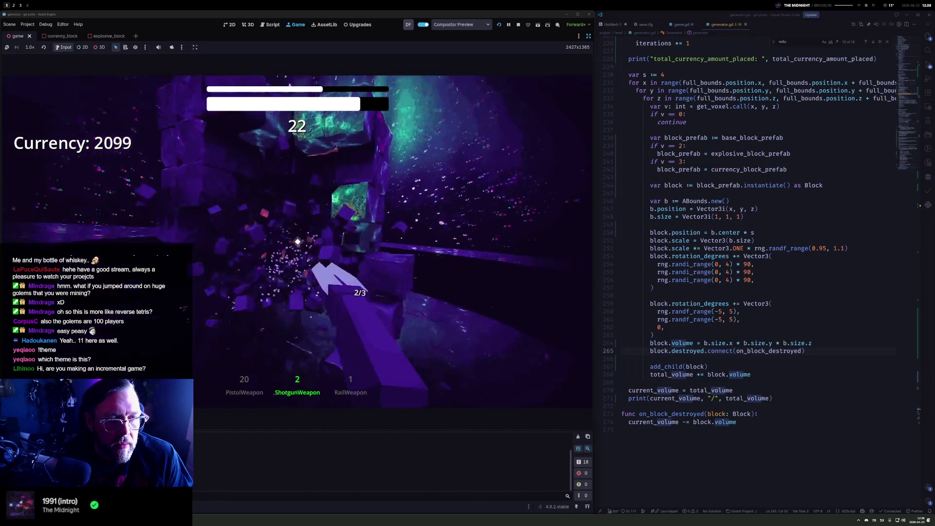
key(1)
click(297, 242)
click(298, 241)
click(297, 242)
click(298, 242)
click(297, 242)
click(298, 241)
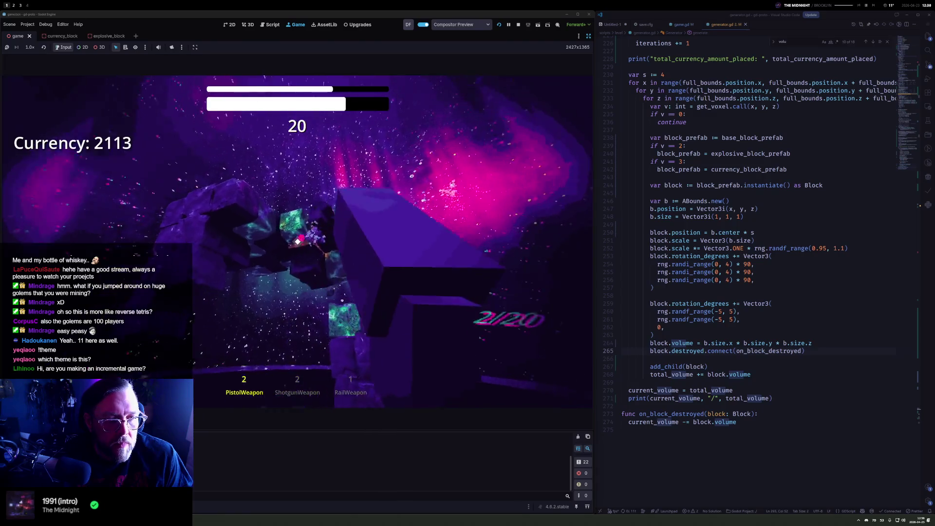
click(298, 241)
click(297, 242)
Keep shooting the remaining blocks with the pistol until only a few stand
click(297, 241)
click(298, 242)
click(298, 241)
click(298, 242)
click(297, 242)
click(297, 242)
click(298, 242)
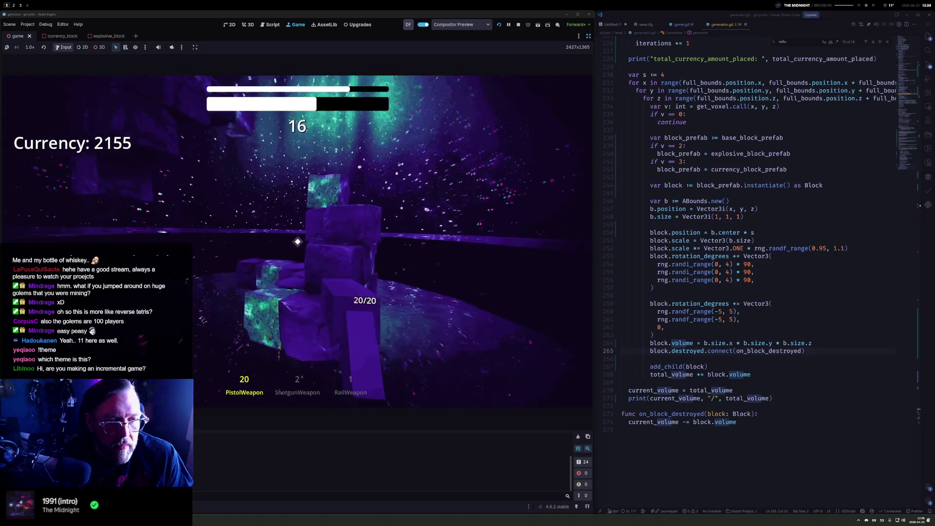
click(298, 242)
click(297, 241)
click(298, 241)
click(298, 242)
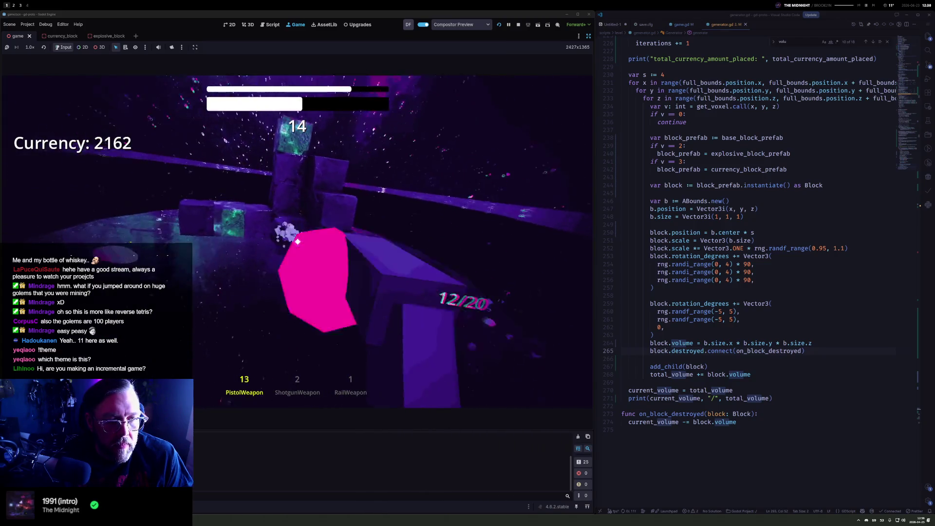
click(298, 242)
click(297, 242)
click(298, 241)
click(297, 241)
click(298, 241)
click(297, 241)
click(298, 242)
click(297, 241)
click(297, 242)
click(297, 241)
click(297, 241)
click(298, 242)
click(297, 241)
click(298, 242)
click(298, 242)
click(297, 242)
click(297, 242)
click(297, 242)
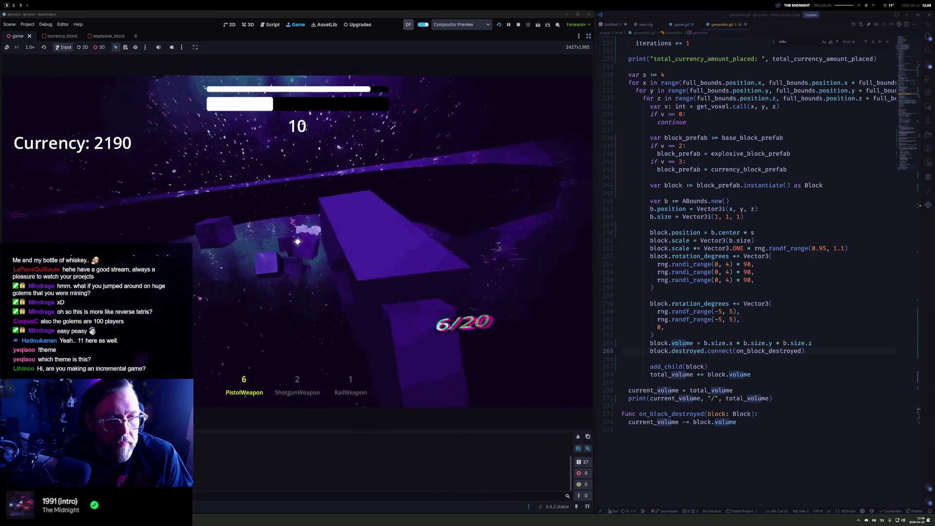
click(298, 242)
click(297, 242)
click(297, 241)
click(297, 241)
click(298, 242)
click(297, 242)
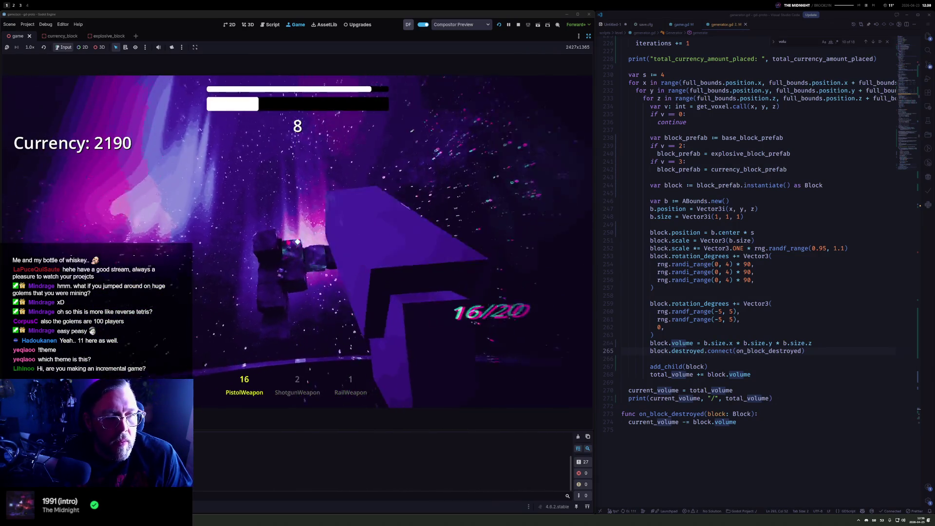
click(297, 242)
click(298, 241)
click(298, 241)
click(298, 242)
click(297, 241)
click(298, 242)
Clear the last blocks with the shotgun and rail weapon, then dismiss the Currency +469 results
key(2)
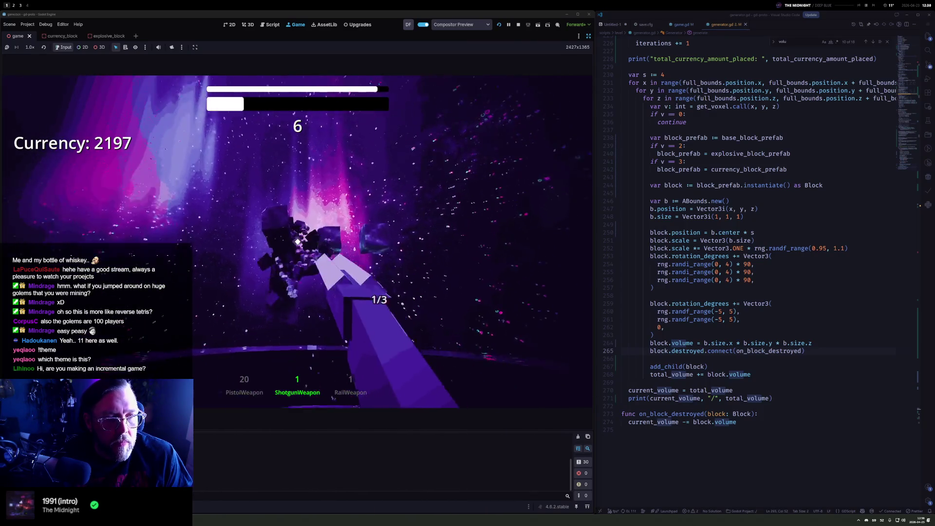
click(297, 241)
key(3)
click(297, 242)
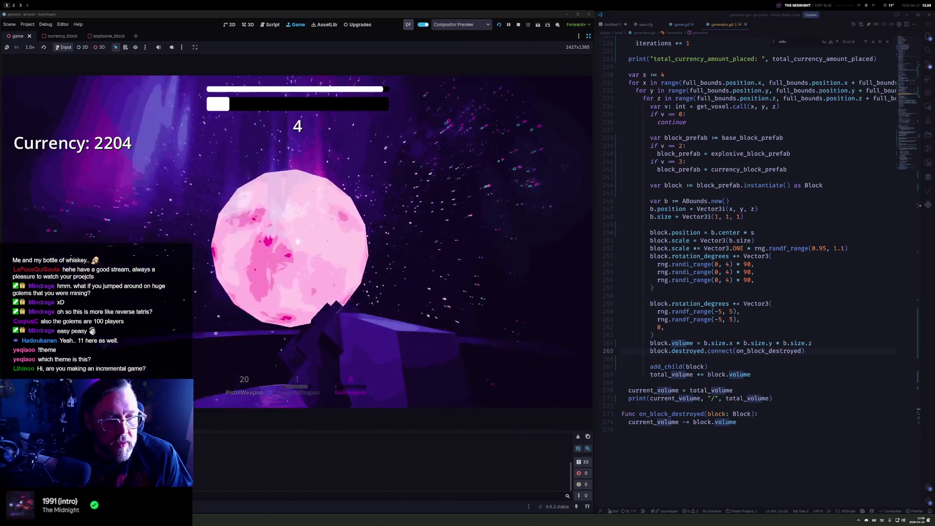
click(297, 241)
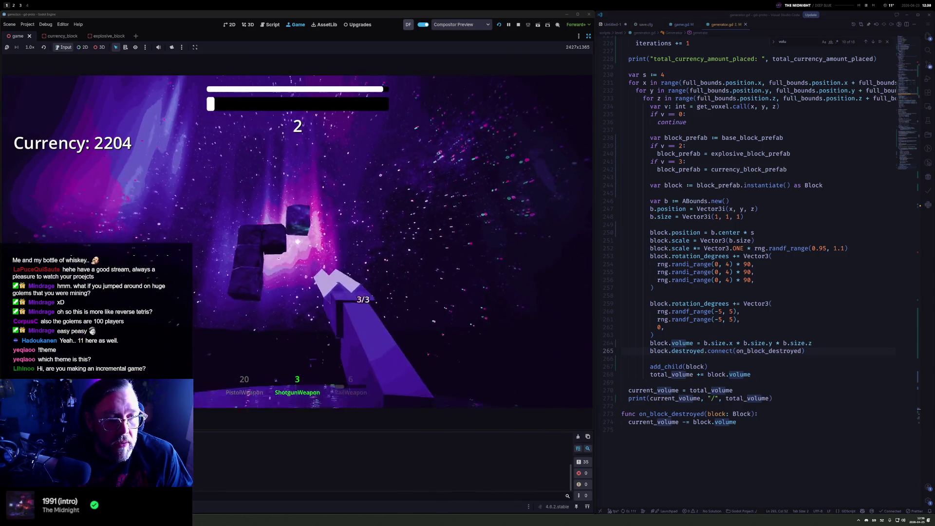
click(298, 242)
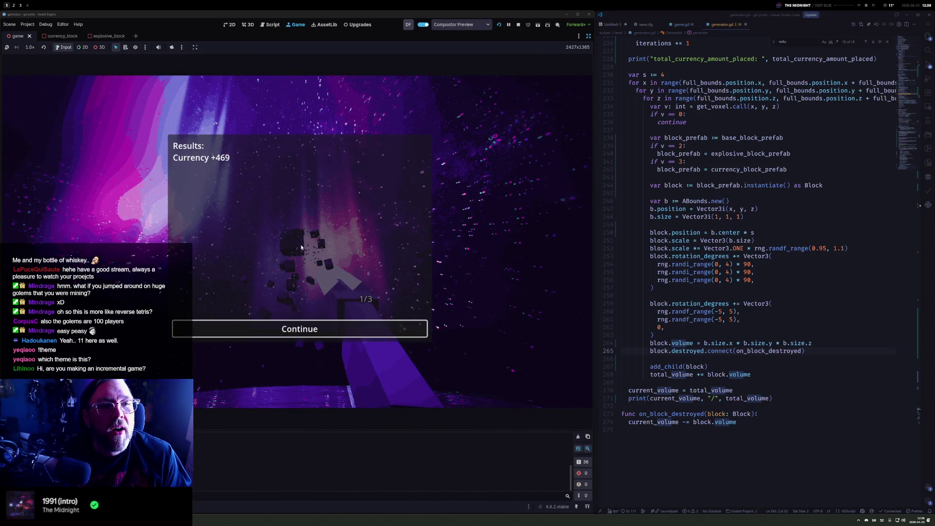
key(Return)
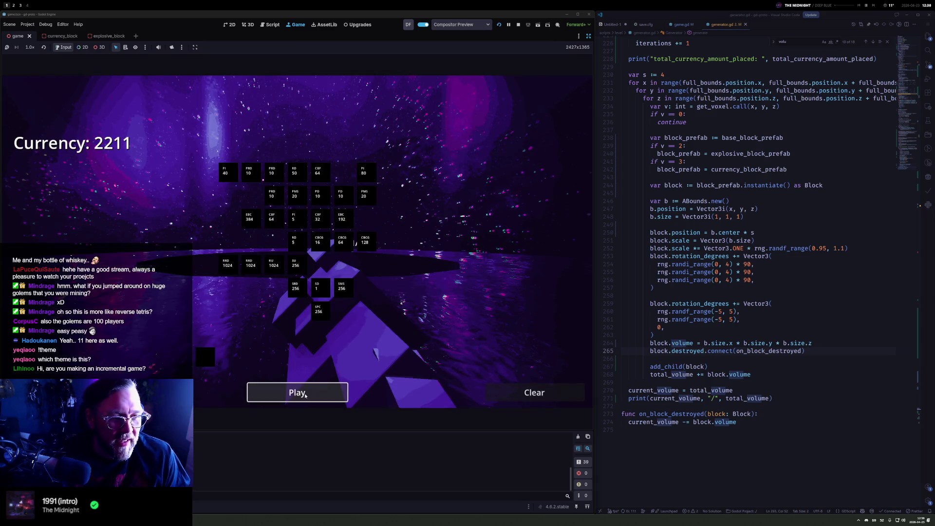
Start a new round and clear the blocks, alternating between pistol and shotgun
click(305, 396)
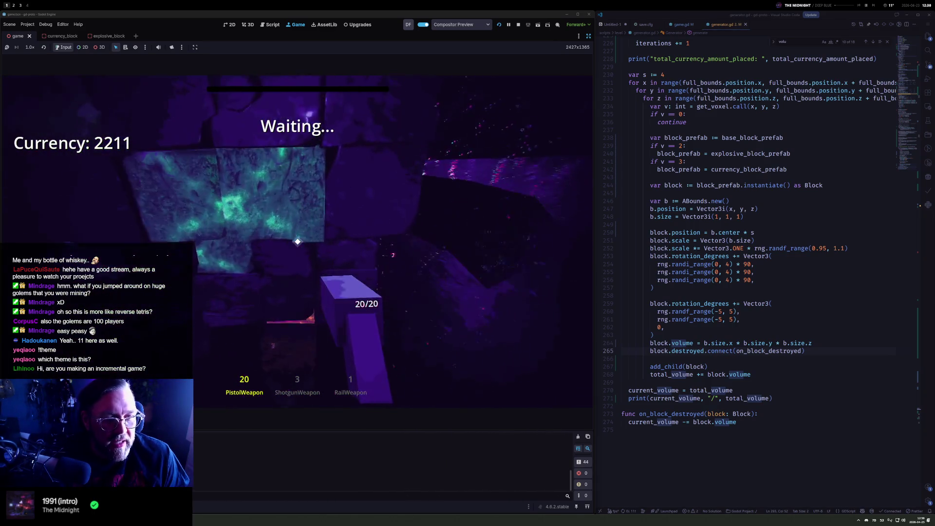
click(298, 242)
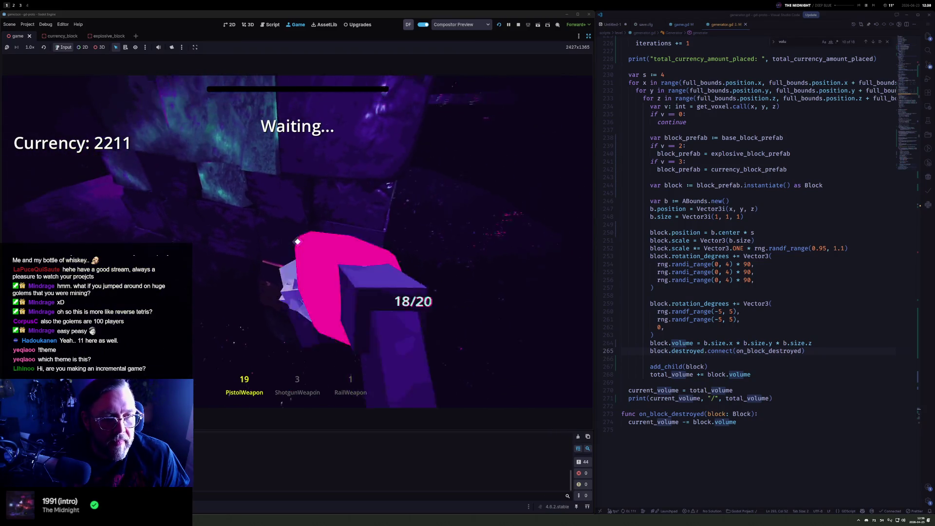
click(297, 241)
click(297, 242)
click(298, 242)
click(297, 242)
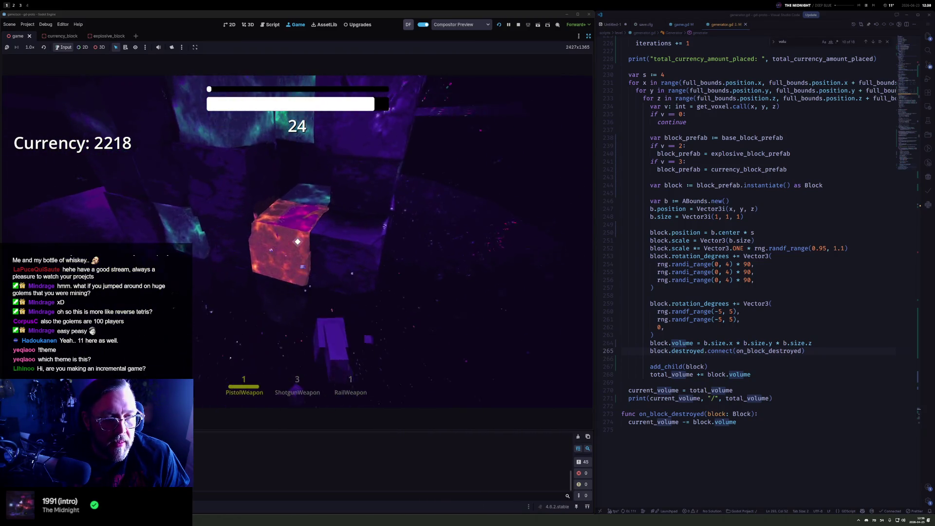
key(2)
click(298, 241)
click(297, 241)
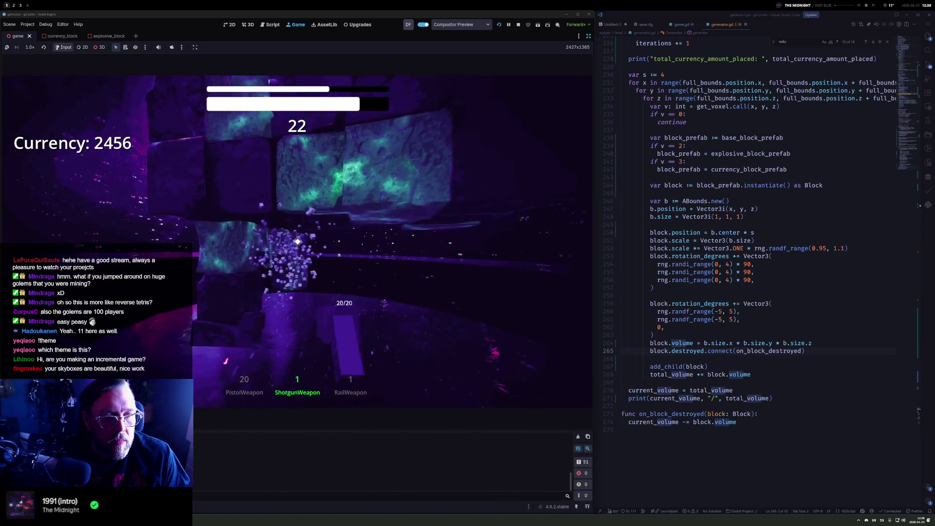
key(1)
click(297, 241)
click(297, 241)
click(298, 241)
click(298, 242)
click(297, 242)
click(298, 241)
click(297, 242)
click(297, 241)
click(298, 241)
click(298, 241)
click(298, 241)
click(298, 242)
click(297, 241)
click(298, 241)
click(297, 242)
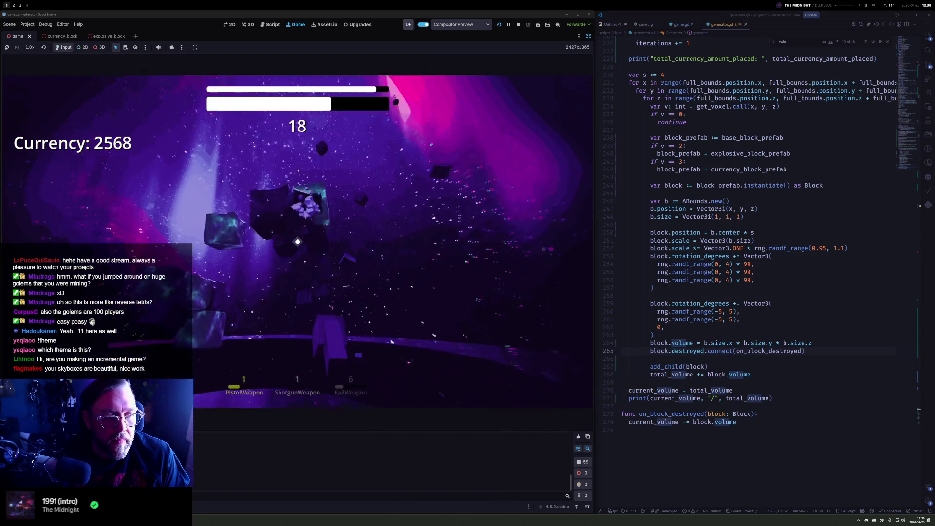
click(298, 242)
click(298, 242)
click(298, 242)
click(298, 242)
click(298, 241)
click(298, 242)
click(298, 242)
click(297, 241)
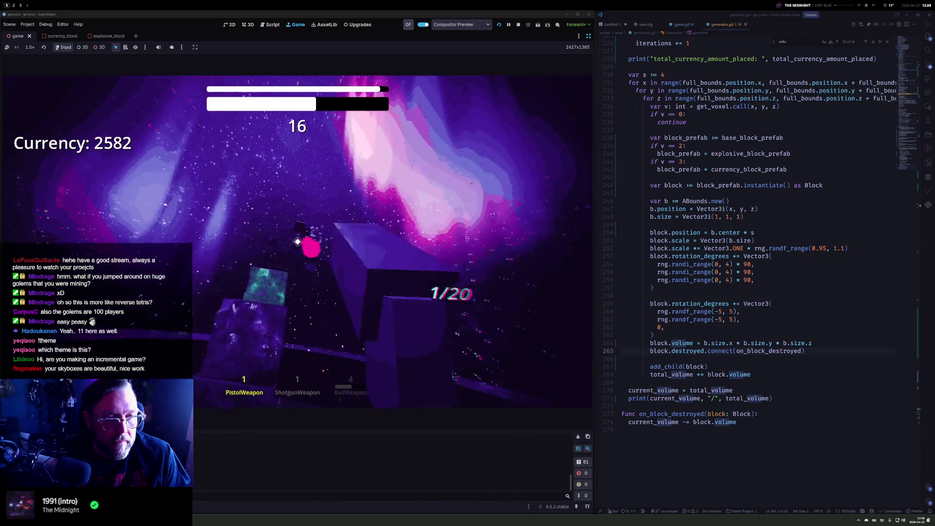
key(2)
click(298, 242)
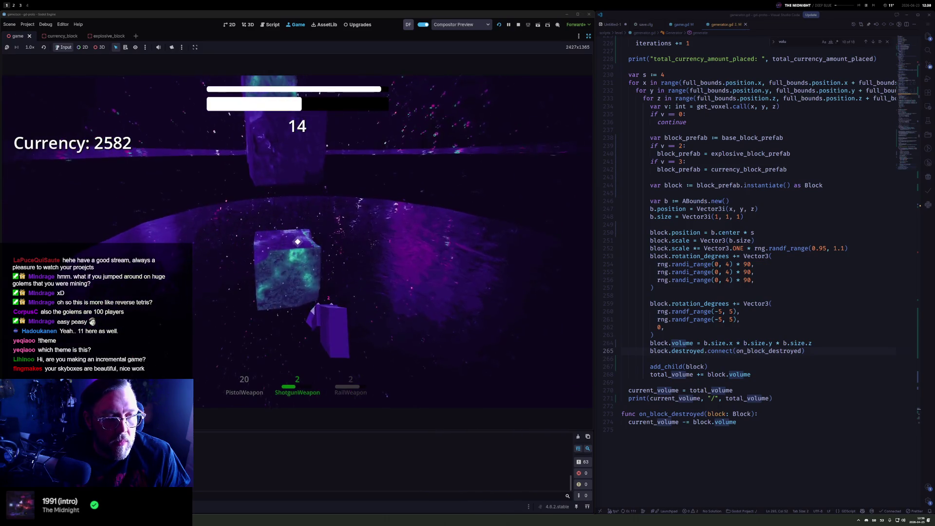
click(297, 242)
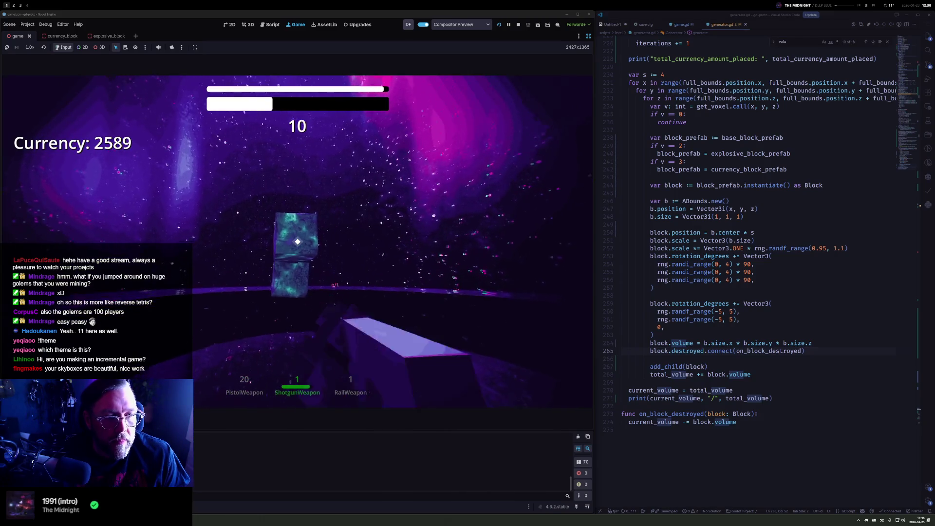
key(1)
click(297, 242)
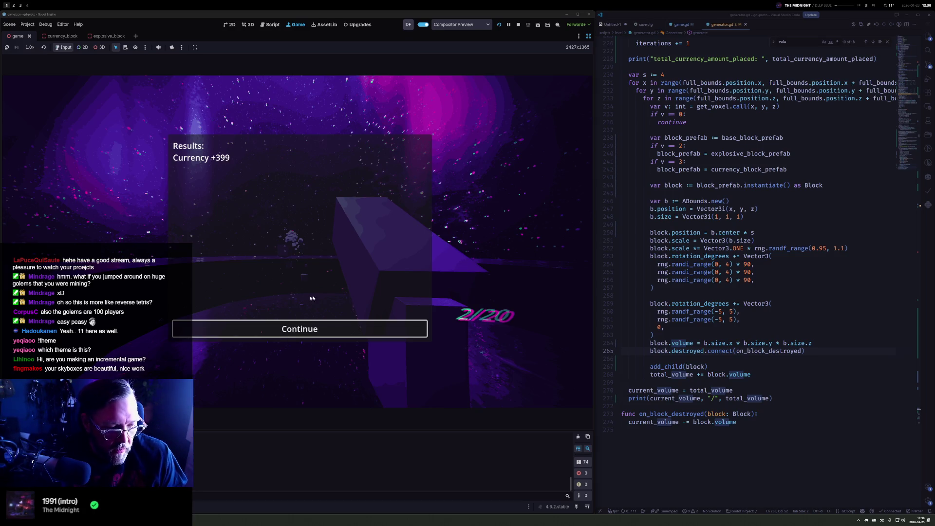
Confirm save.cfg holds currency 2603, continue past the +399 results, and close save.cfg
click(713, 51)
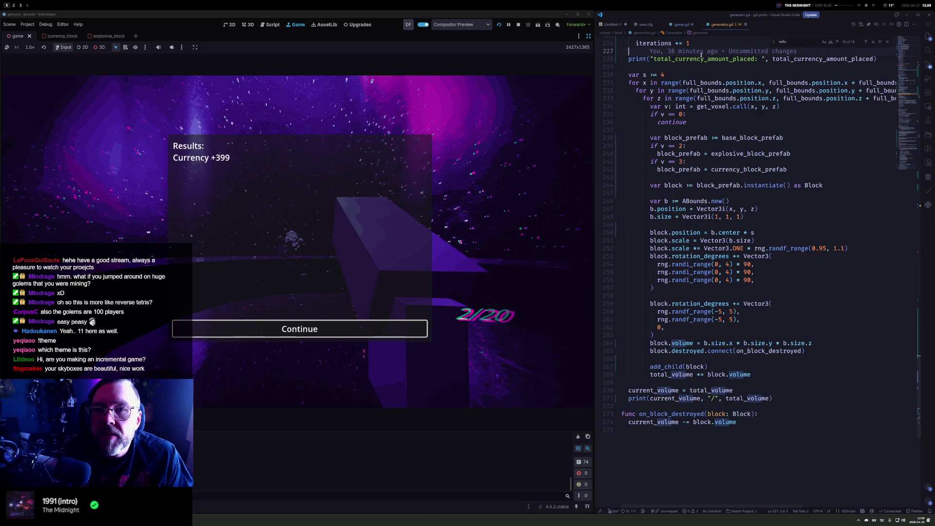
click(650, 24)
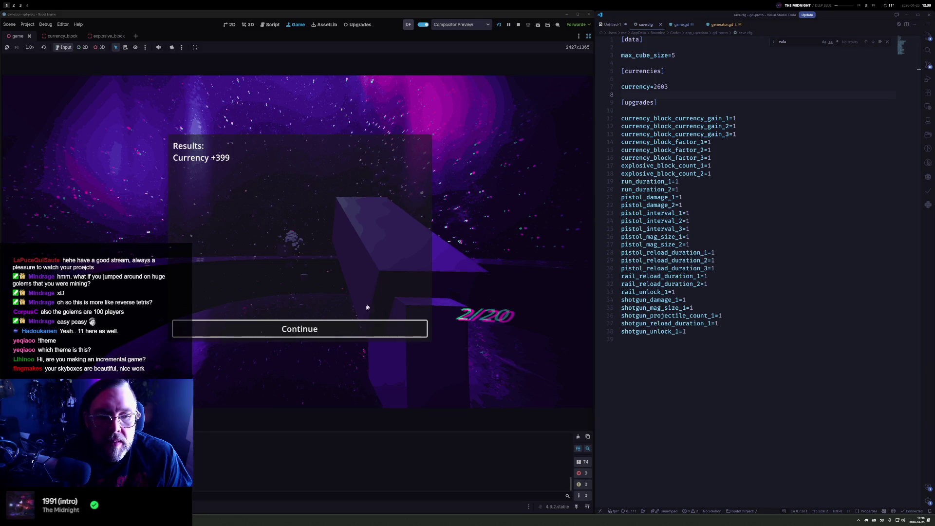
click(331, 328)
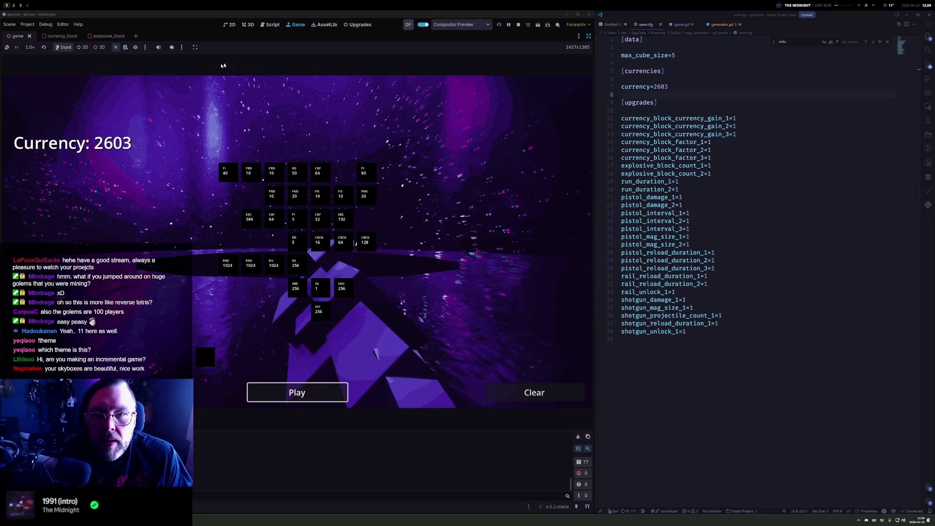
key(ctrl+w)
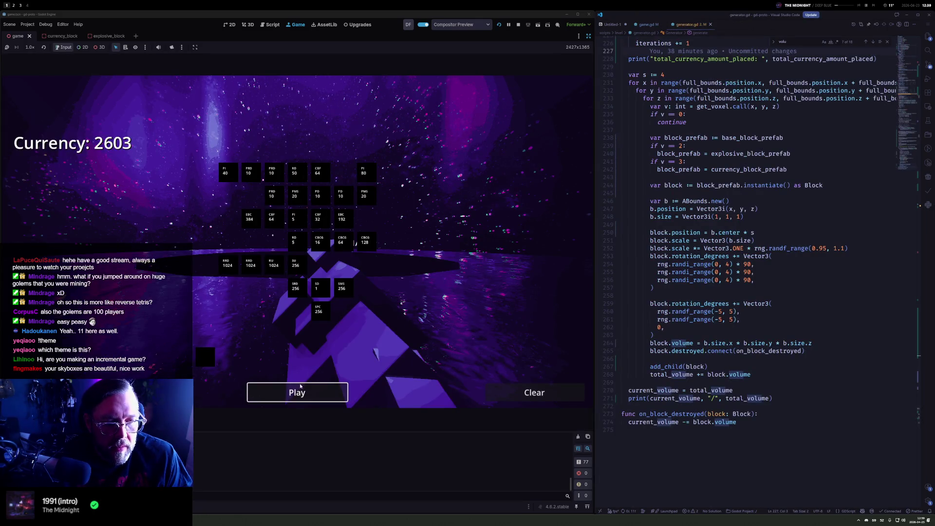
Start and pause a new round, then inspect current_volume in game.gd's round loop
click(299, 385)
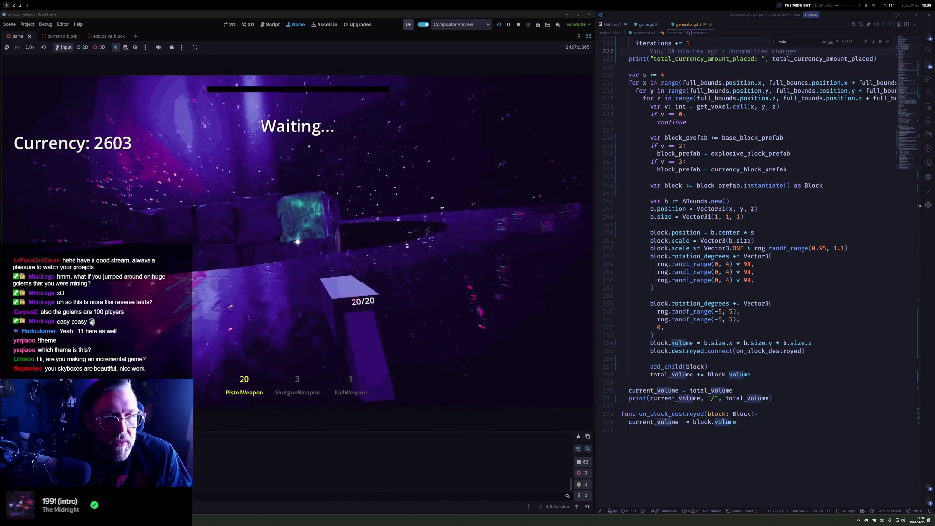
key(Escape)
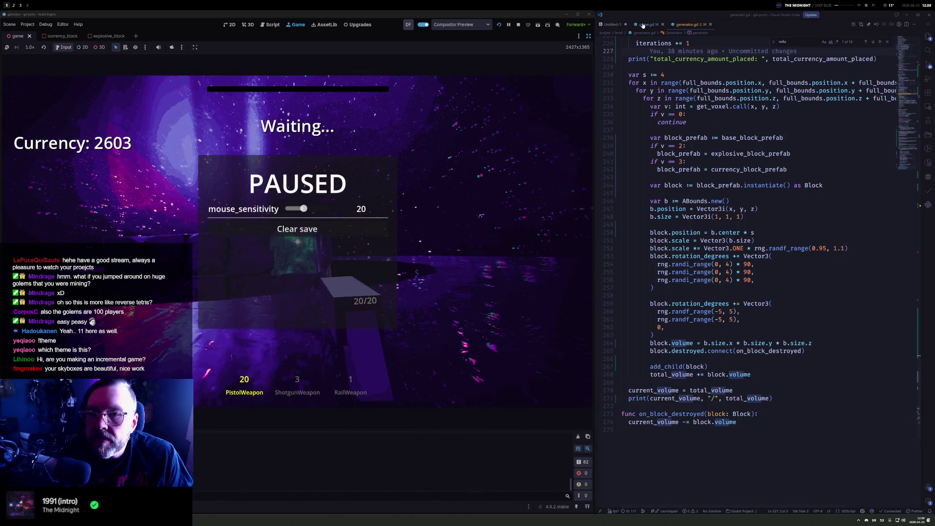
click(642, 25)
click(710, 173)
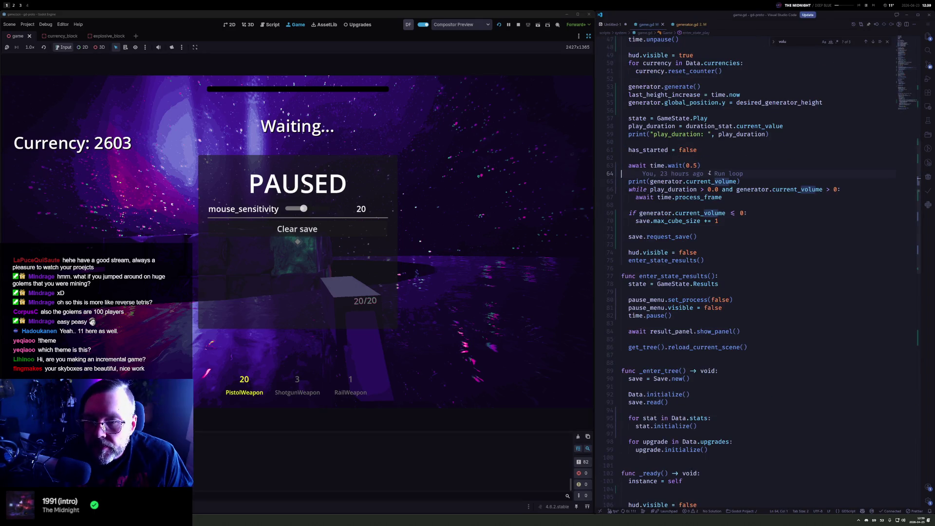
click(683, 212)
click(707, 171)
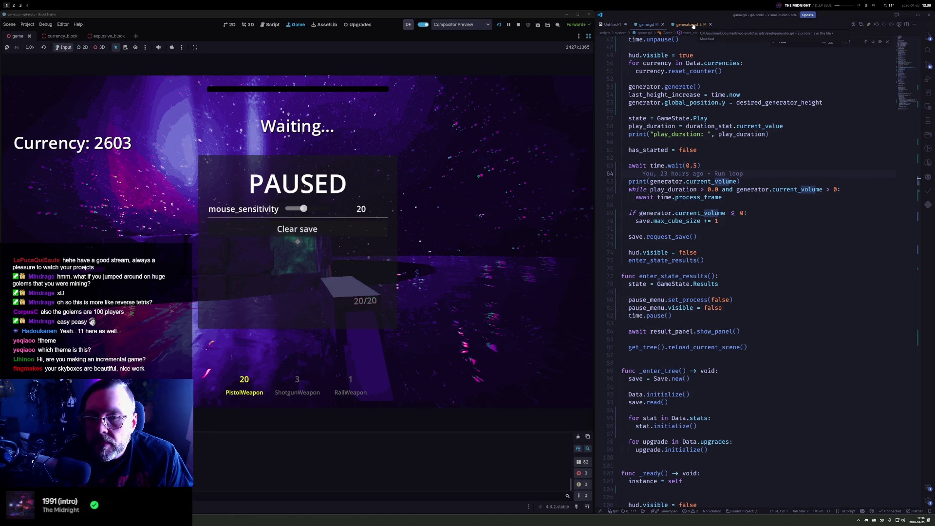
Jump to the max_cube_size export in save.gd and review its clear() reset
ctrl+click(669, 221)
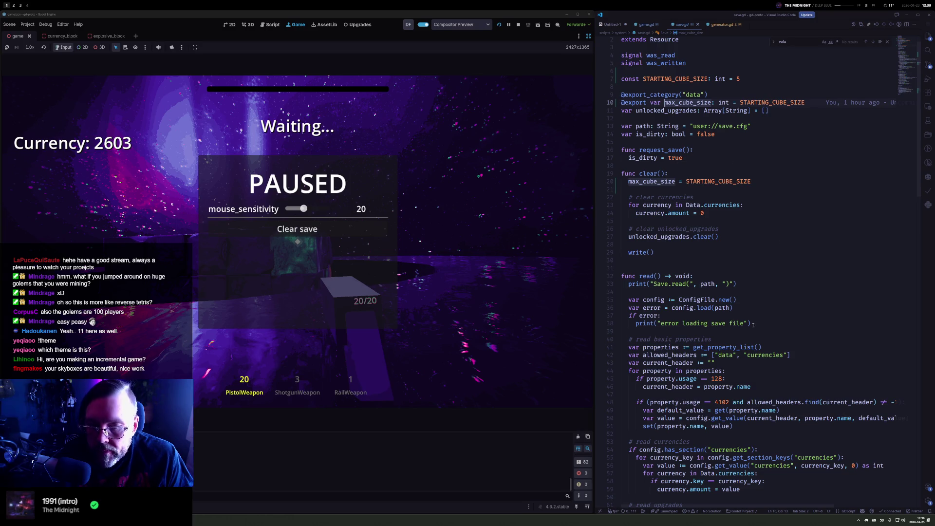
scroll(753, 324, down, 6)
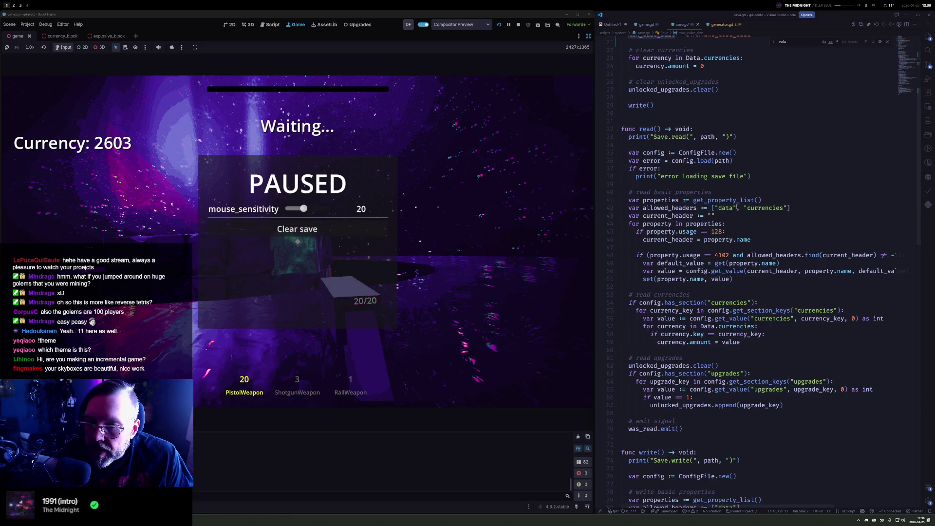
scroll(728, 210, up, 5)
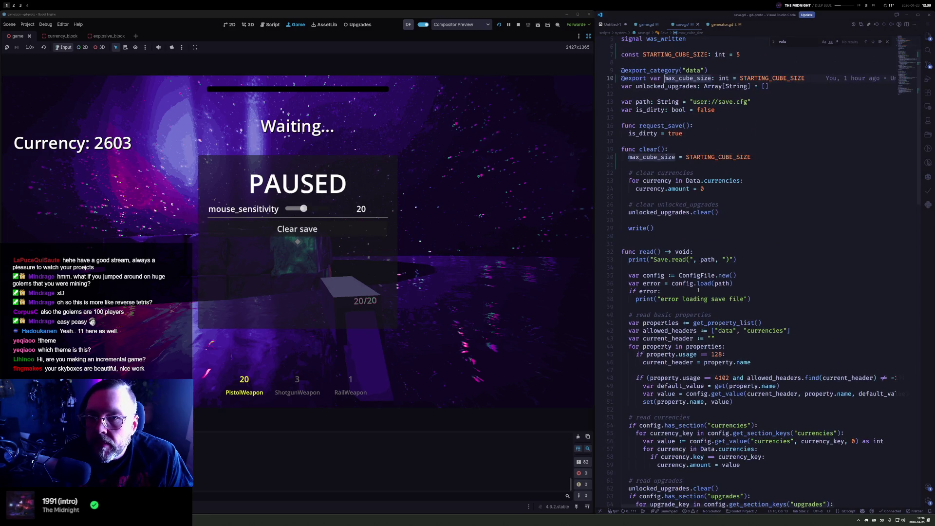